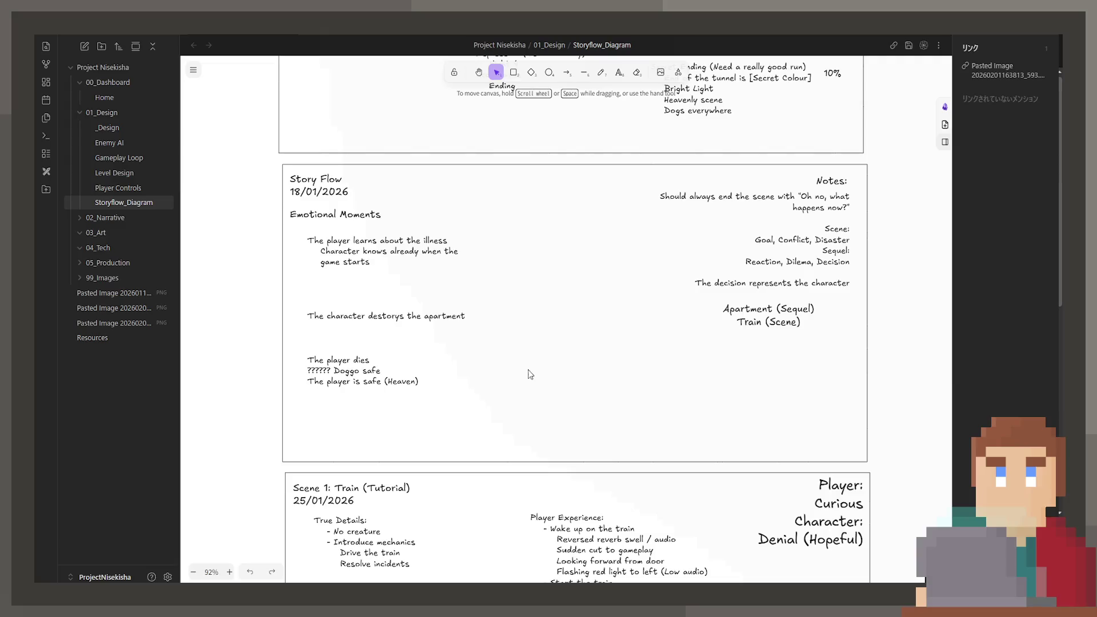
Scroll the Storyflow_Diagram canvas down to the Scene 1: Train and Scene 2: Apartment cards
scroll(525, 366, "down", 5)
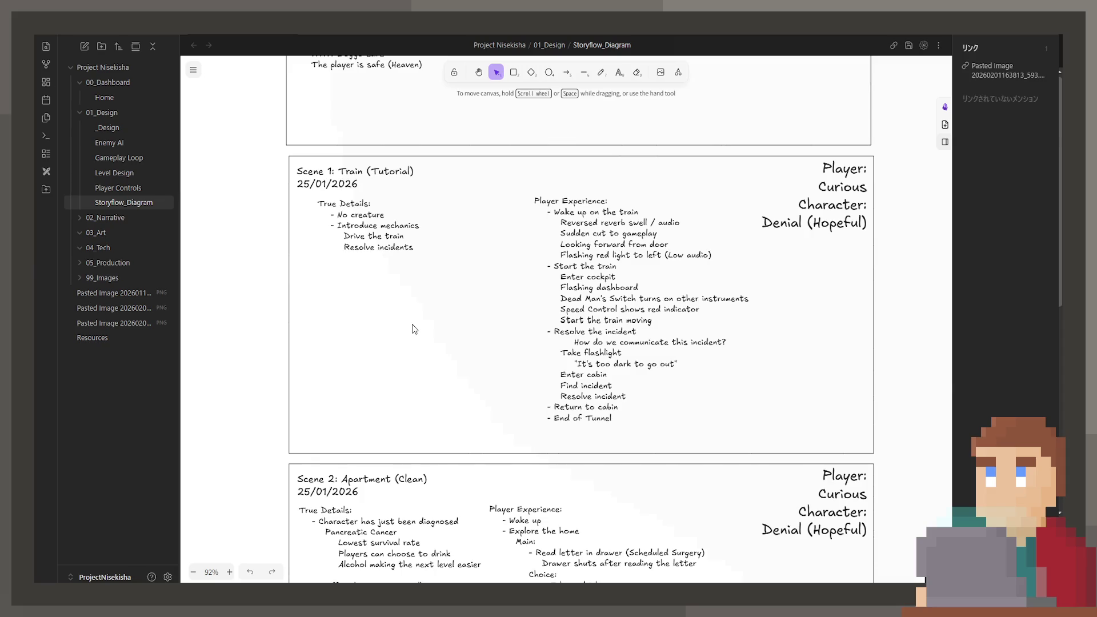
scroll(414, 329, "down", 3)
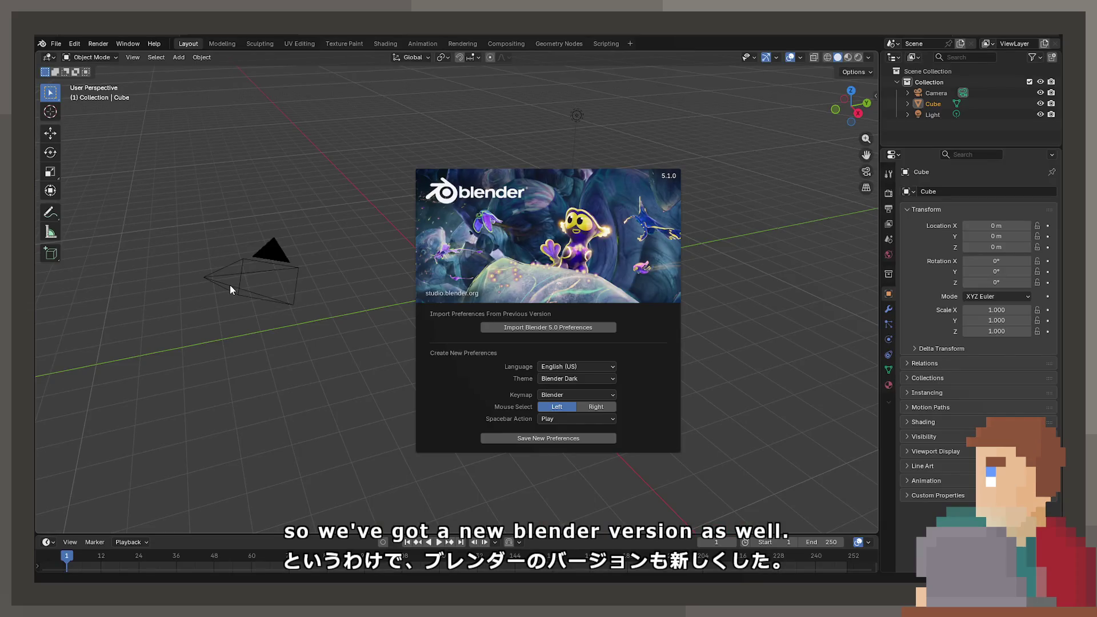
Close the Blender 5.1 splash screen, leaving the default cube, camera and light scene
left_click(230, 287)
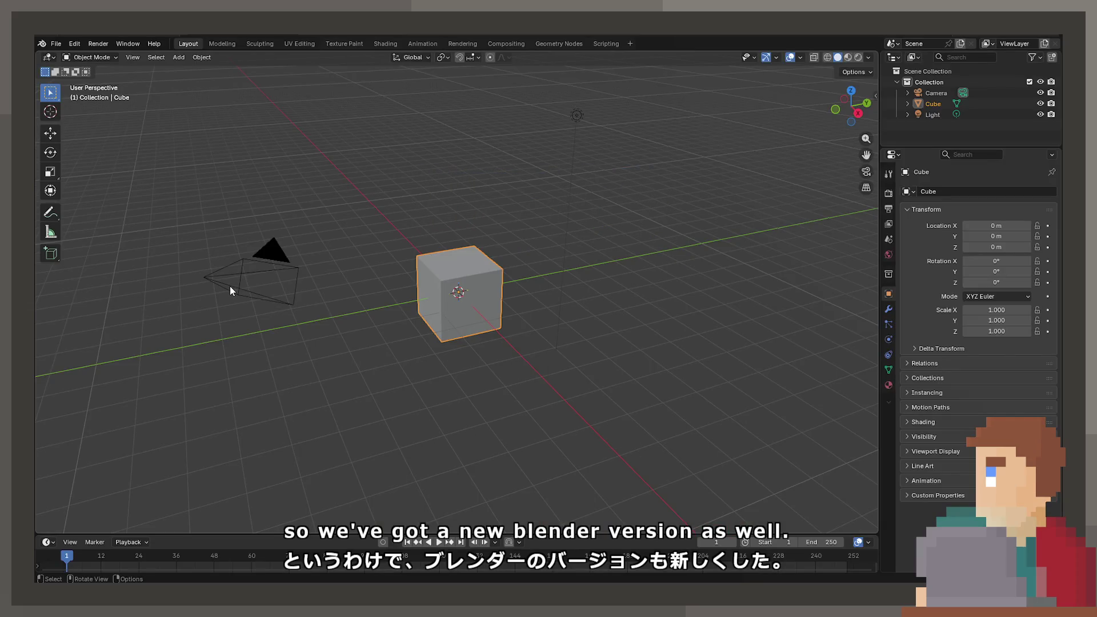
left_click(56, 44)
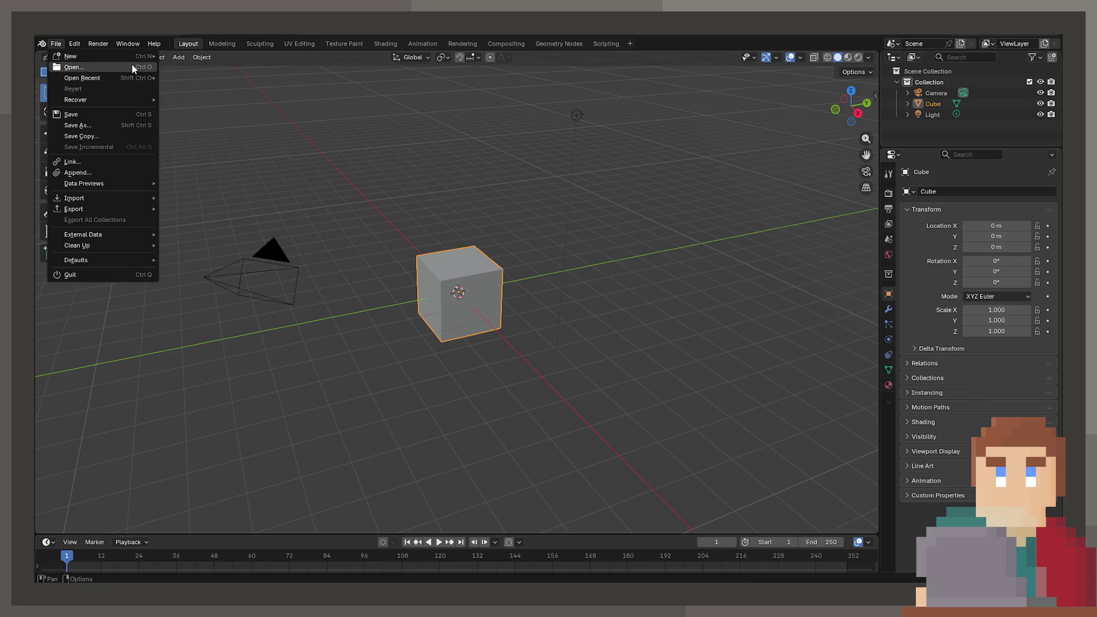
key("Escape")
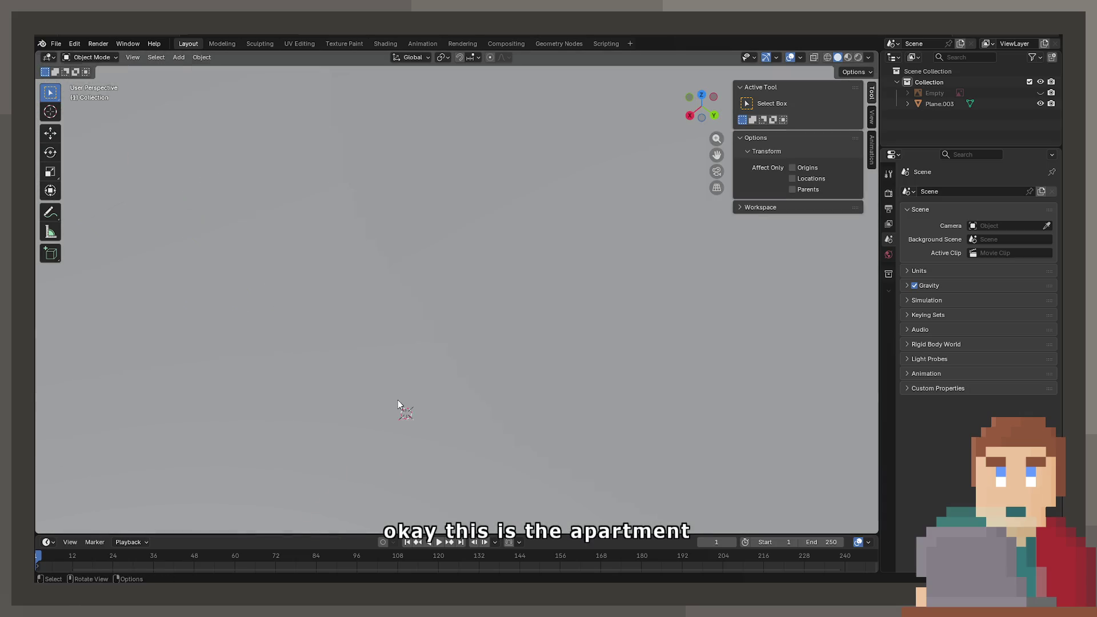
Orbit to view the apartment walls, then load the food shelf .blend file
mouse_move(398, 404)
middle_mouse_down()
mouse_move(413, 320)
mouse_move(440, 321)
mouse_move(408, 322)
mouse_move(424, 309)
mouse_move(531, 320)
middle_mouse_up()
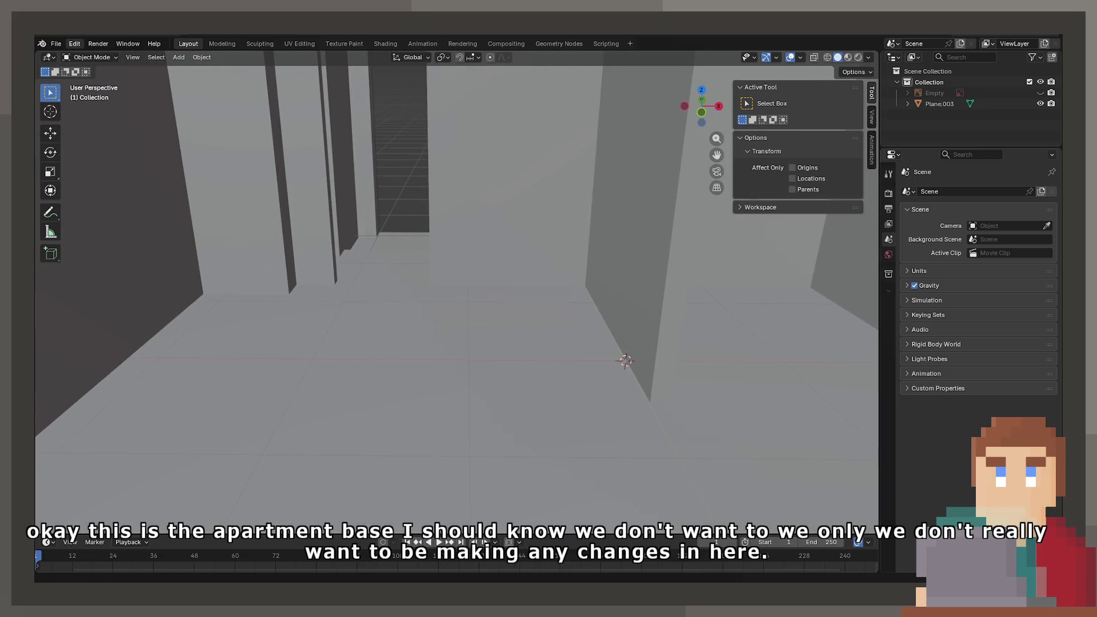
left_click(56, 43)
key("Escape")
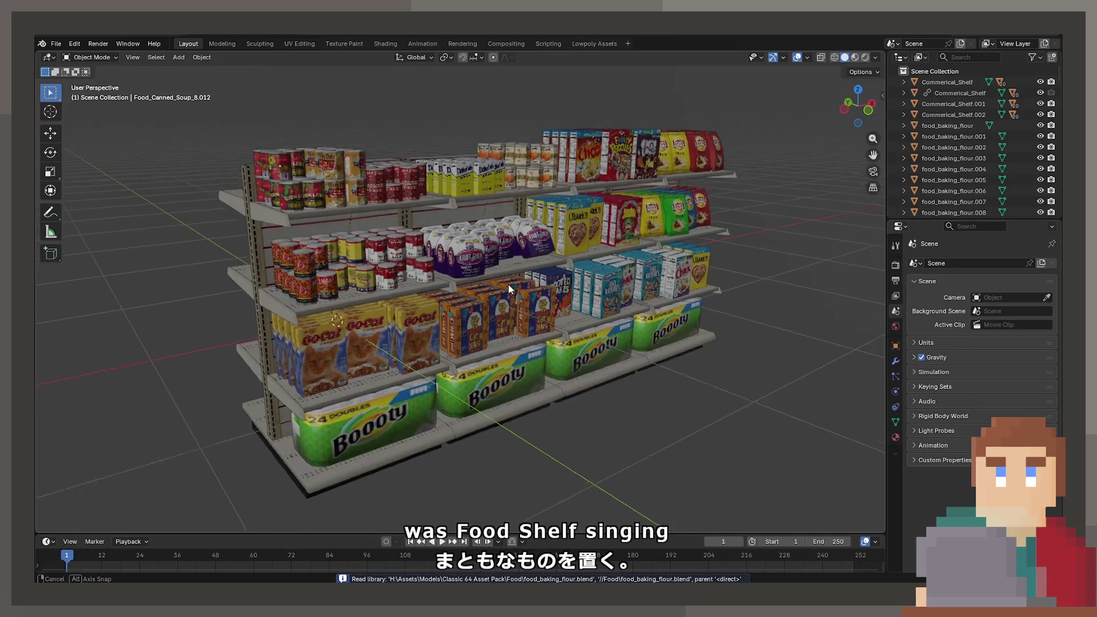
Orbit and zoom around the stocked food shelf to inspect its products
mouse_move(509, 283)
middle_mouse_down()
mouse_move(660, 277)
mouse_move(487, 300)
mouse_move(485, 289)
mouse_move(447, 283)
mouse_move(611, 296)
mouse_move(517, 294)
middle_mouse_up()
scroll(489, 290, "up", 6)
scroll(492, 289, "down", 10)
scroll(517, 294, "up", 6)
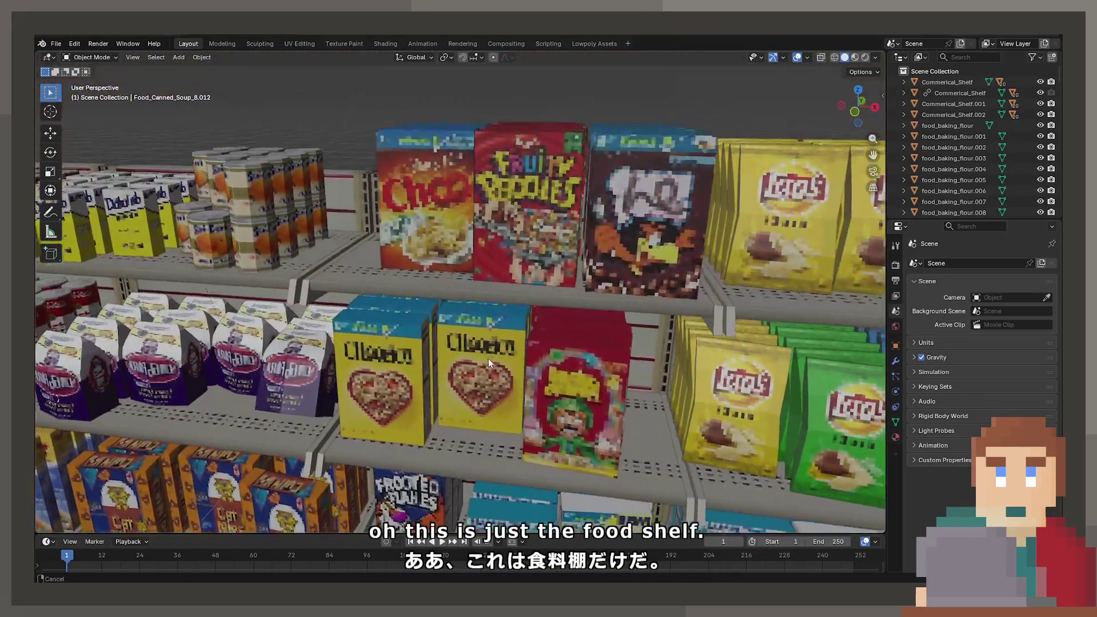
Zoom in on the cereal boxes and chips on the food shelf
mouse_move(488, 358)
middle_mouse_down()
mouse_move(498, 320)
mouse_move(552, 322)
mouse_move(414, 236)
mouse_move(424, 131)
mouse_move(428, 231)
middle_mouse_up()
scroll(427, 231, "down", 3)
scroll(538, 309, "up", 4)
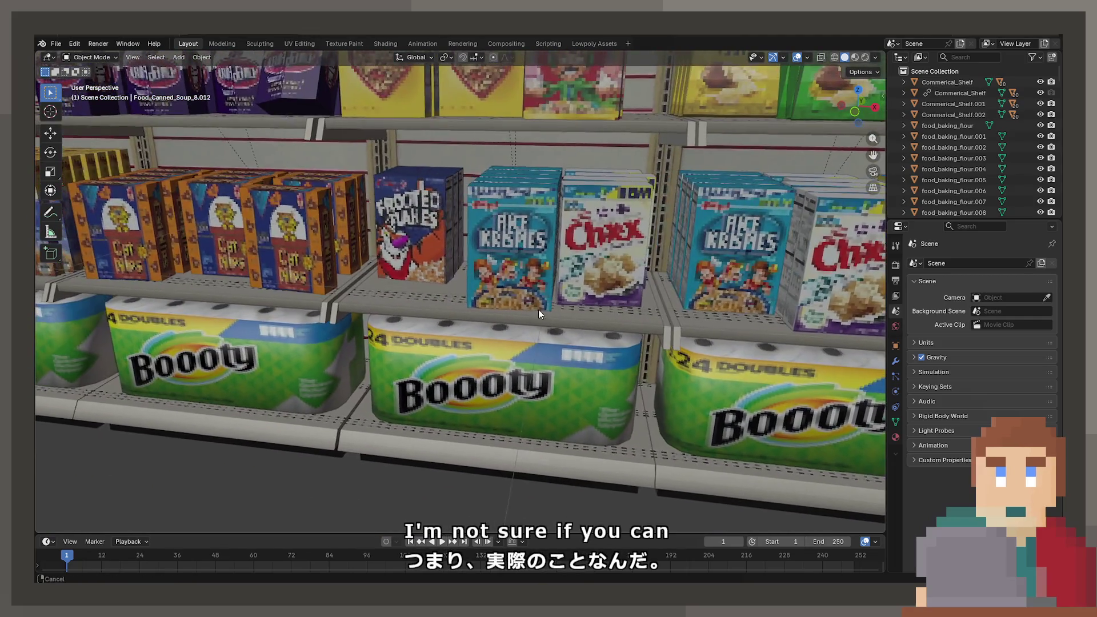
Load the large prop library file from recent files and orbit to a higher overview
left_click(58, 45)
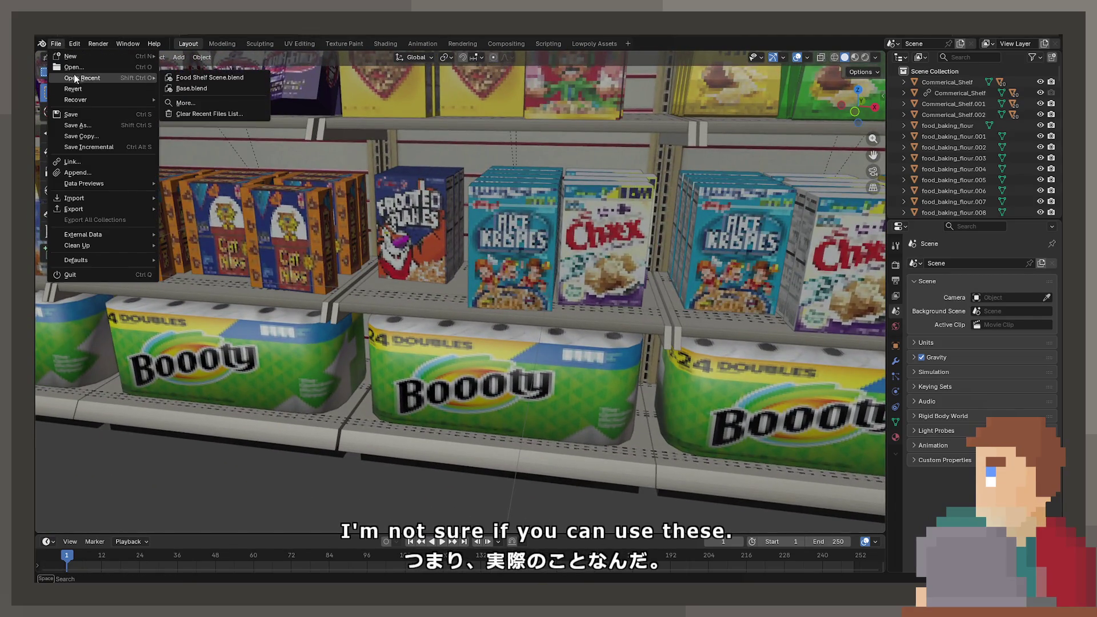
key("Escape")
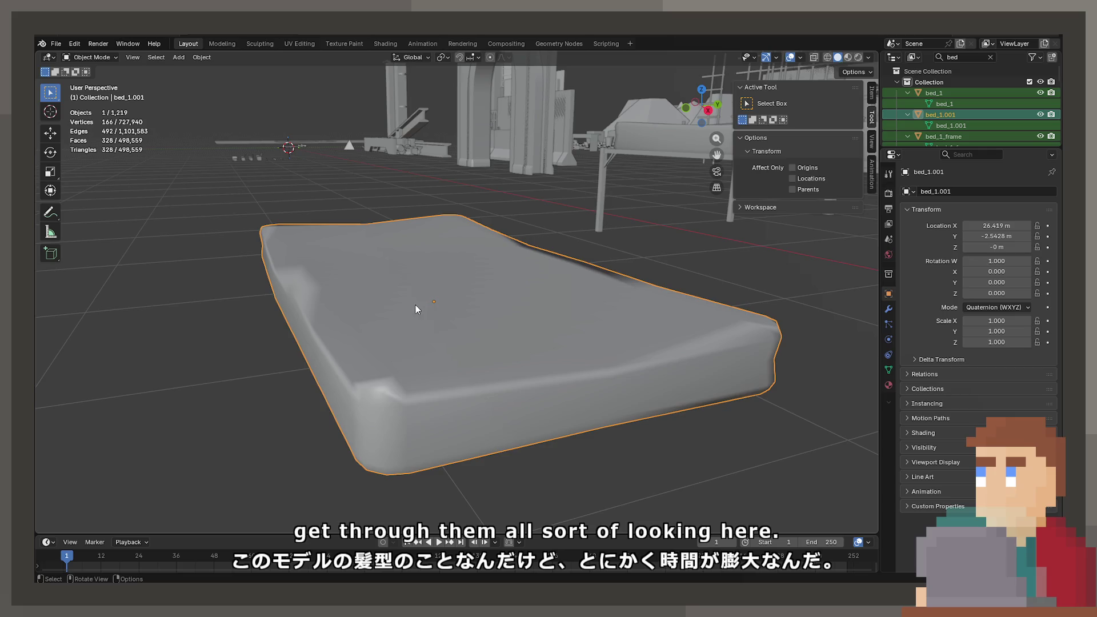
mouse_move(450, 269)
middle_mouse_down()
mouse_move(381, 380)
mouse_move(722, 465)
mouse_move(642, 294)
middle_mouse_up()
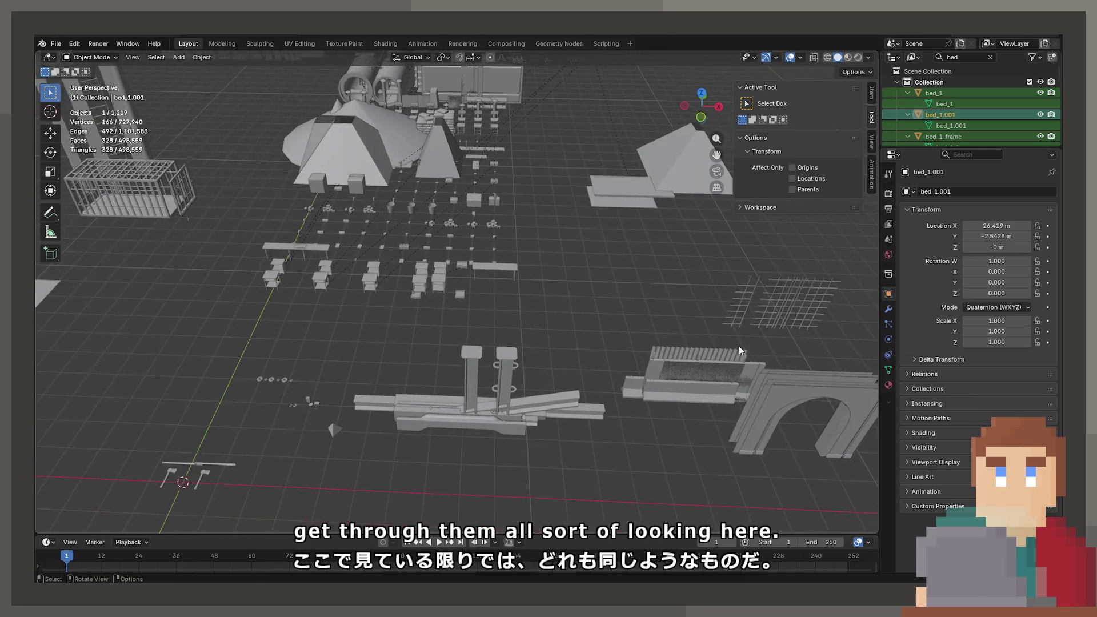
Switch to Material Preview shading and pan and orbit across the prop library
key("z")
left_click(605, 344)
mouse_move(604, 344)
middle_mouse_down("shift")
mouse_move(499, 280)
mouse_move(358, 292)
mouse_move(444, 343)
mouse_move(412, 352)
middle_mouse_up("shift")
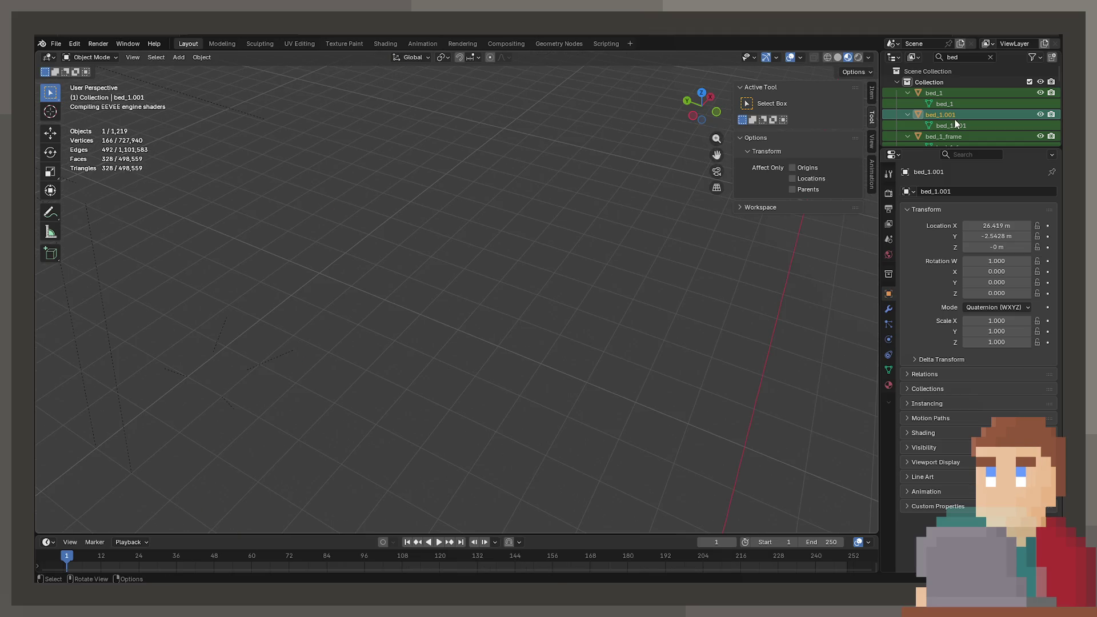
mouse_move(252, 411)
middle_mouse_down("shift")
mouse_move(404, 322)
mouse_move(405, 331)
middle_mouse_up("shift")
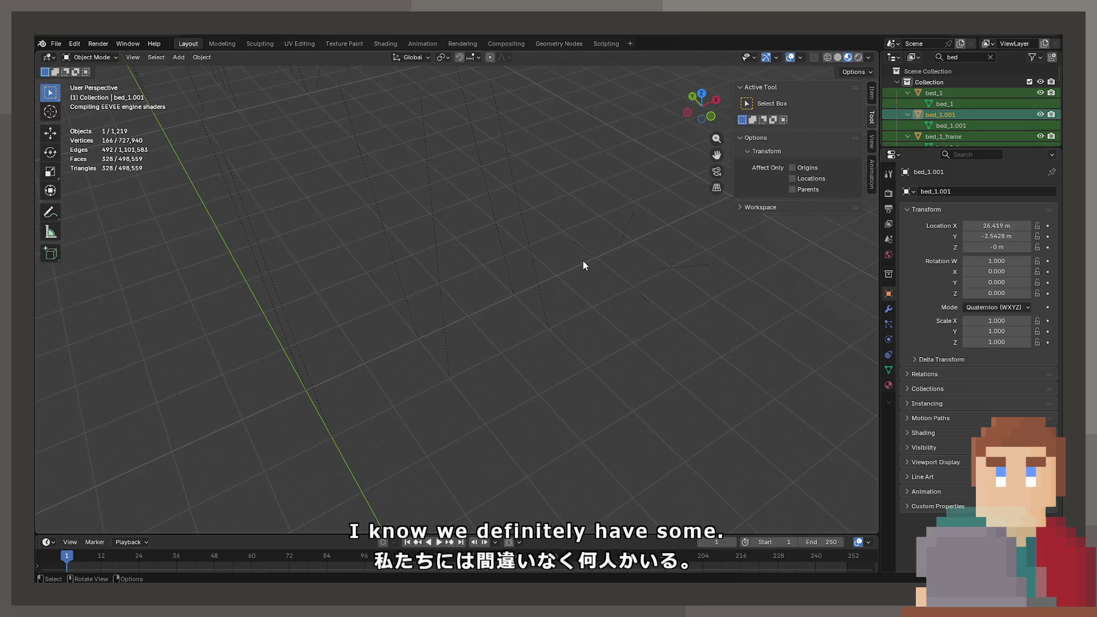
mouse_move(583, 260)
middle_mouse_down()
mouse_move(466, 271)
mouse_move(457, 234)
mouse_move(478, 288)
middle_mouse_up()
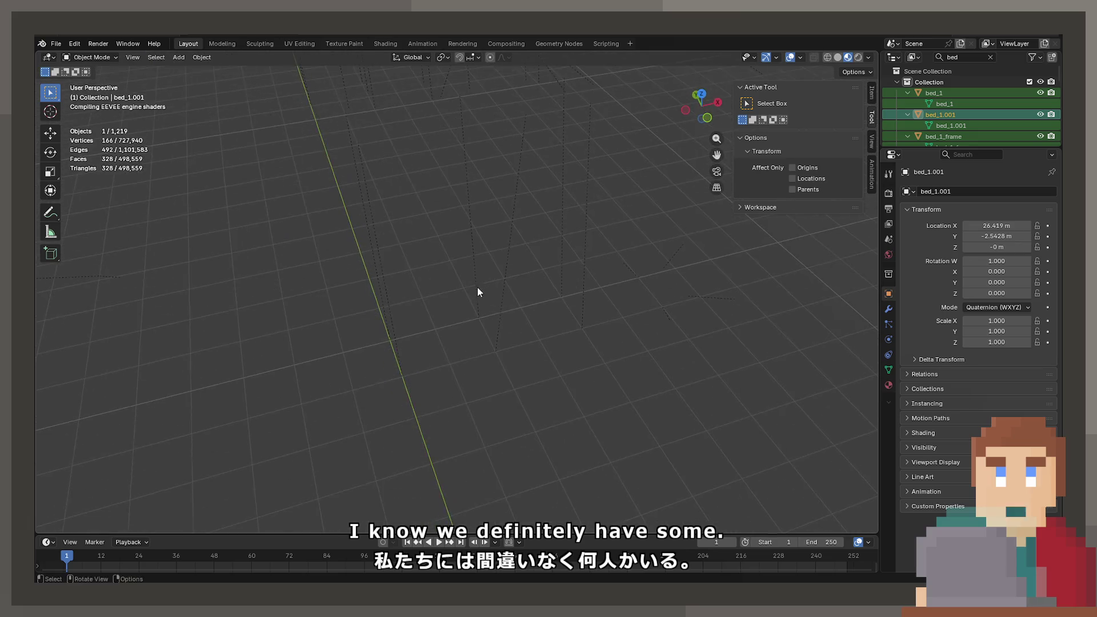
Select the bedside table and show all props as see-through X-ray wireframe
left_click(504, 341)
key("shift+z")
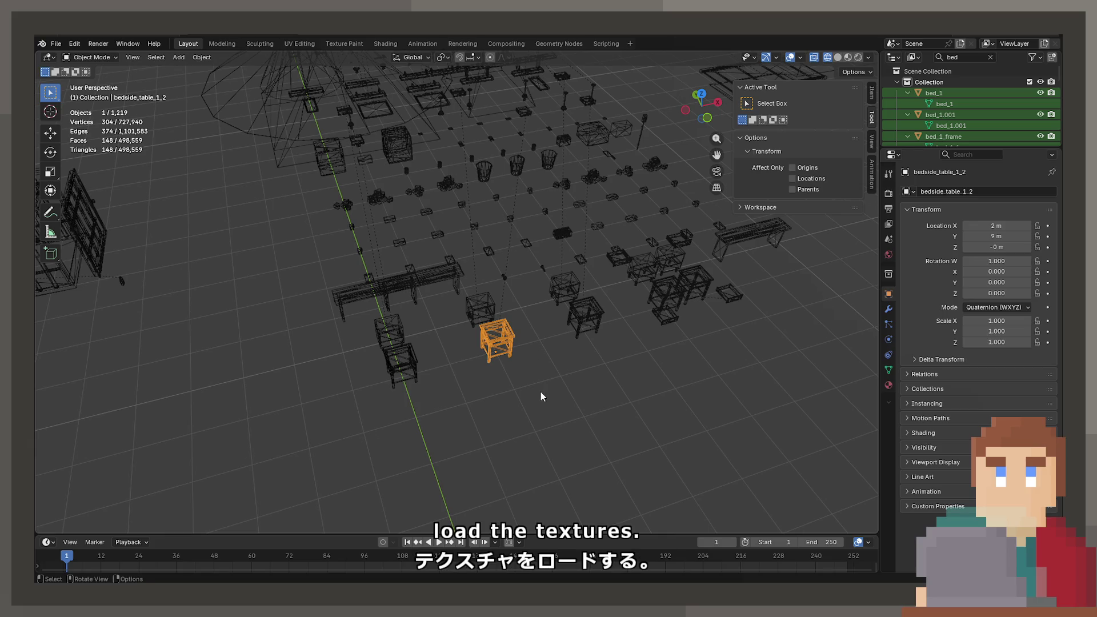
middle_click_drag(541, 396, 572, 362)
key("z")
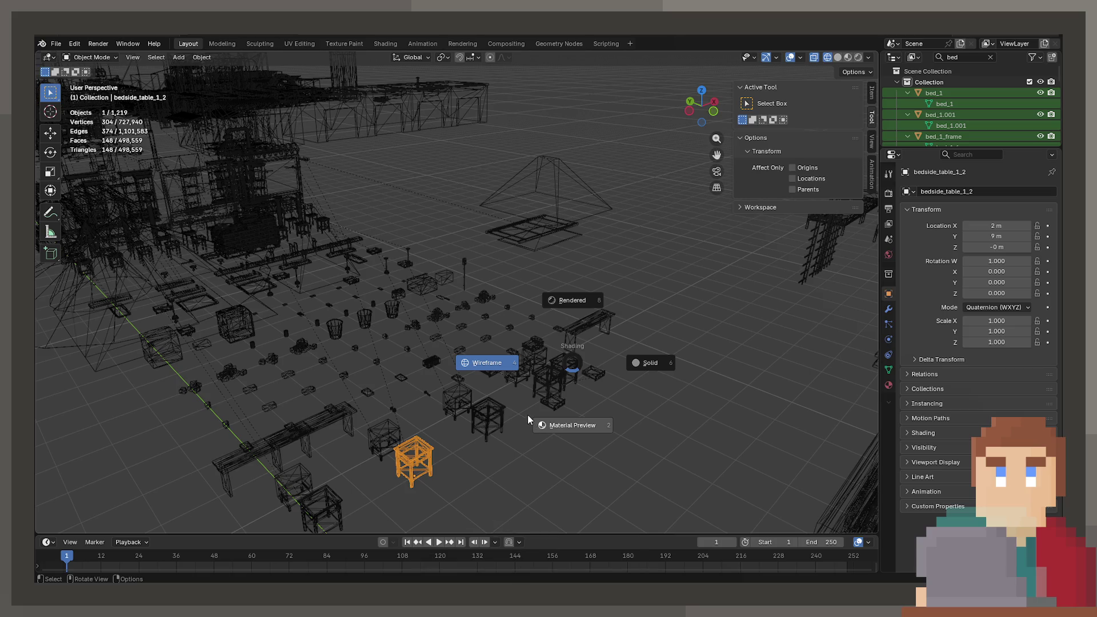
Return to Material Preview, frame the bedside table, and orbit across the neighbouring props
left_click(616, 438)
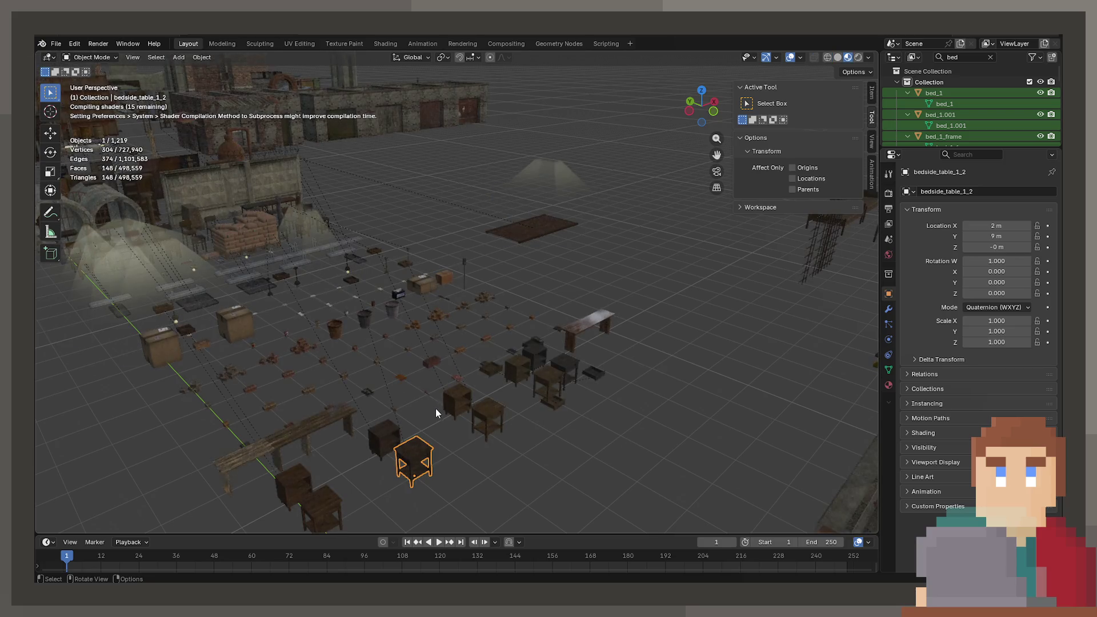
mouse_move(436, 413)
middle_mouse_down()
mouse_move(395, 428)
mouse_move(529, 326)
mouse_move(488, 134)
middle_mouse_up()
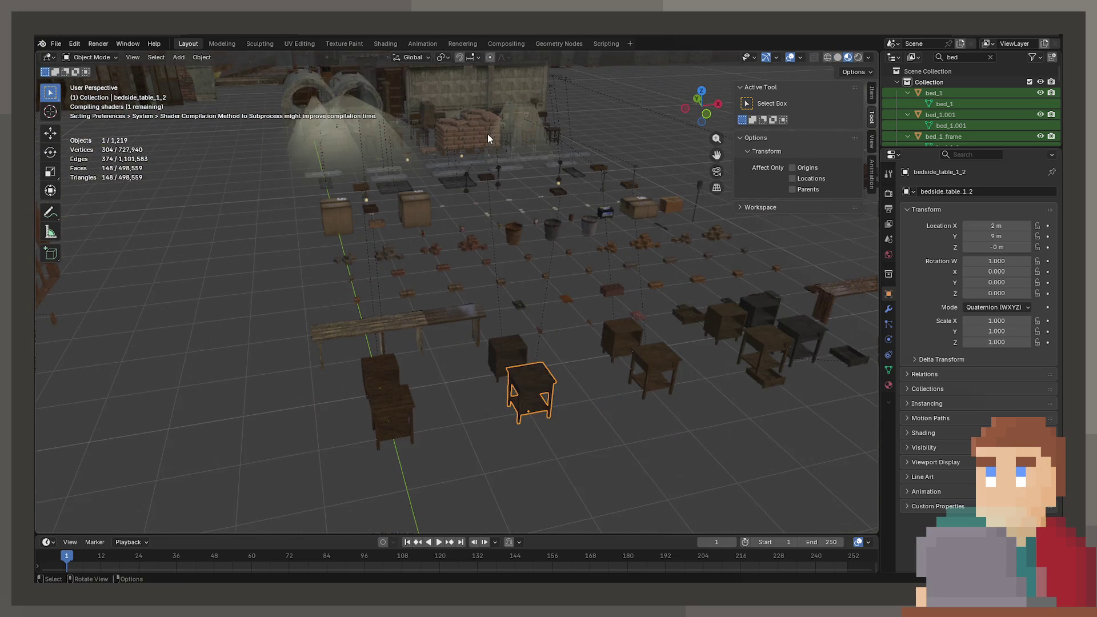
key("KP_Decimal")
scroll(610, 215, "down", 3)
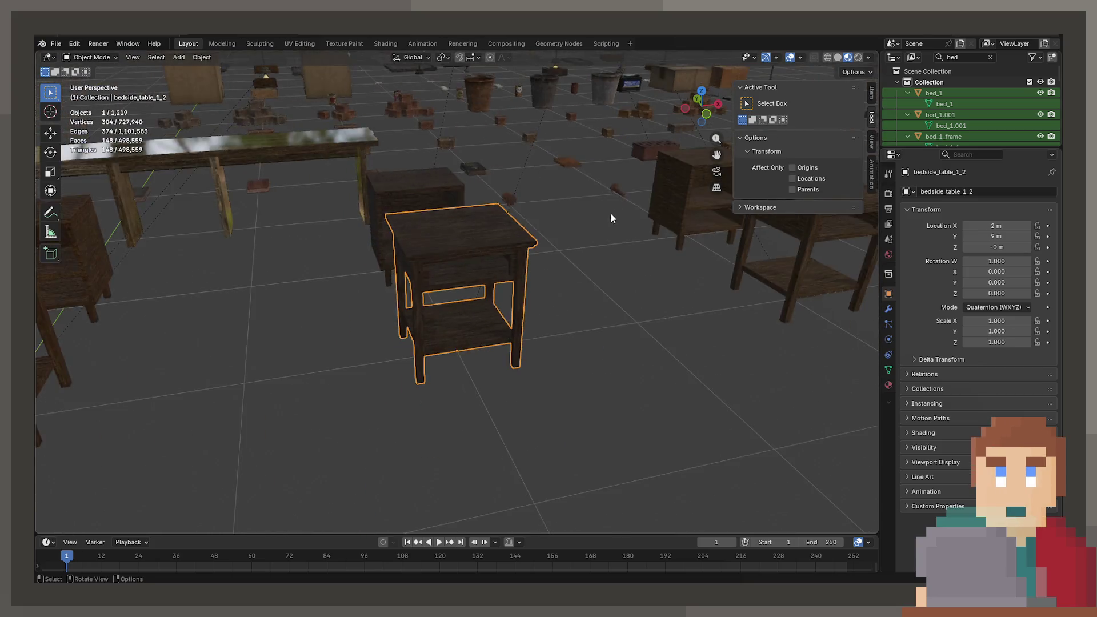
scroll(610, 219, "down", 8)
mouse_move(595, 323)
middle_mouse_down()
mouse_move(559, 326)
mouse_move(539, 282)
mouse_move(659, 237)
mouse_move(581, 247)
mouse_move(584, 263)
mouse_move(615, 267)
mouse_move(620, 256)
mouse_move(513, 311)
mouse_move(494, 339)
mouse_move(491, 323)
mouse_move(642, 327)
mouse_move(372, 288)
mouse_move(479, 223)
mouse_move(465, 200)
mouse_move(495, 74)
mouse_move(468, 194)
mouse_move(489, 137)
mouse_move(504, 141)
mouse_move(465, 156)
mouse_move(534, 327)
mouse_move(348, 263)
mouse_move(552, 324)
mouse_move(456, 249)
mouse_move(436, 327)
mouse_move(428, 286)
mouse_move(343, 301)
mouse_move(506, 326)
mouse_move(511, 262)
mouse_move(480, 215)
mouse_move(518, 162)
mouse_move(231, 282)
mouse_move(491, 311)
mouse_move(584, 296)
mouse_move(444, 369)
mouse_move(482, 166)
mouse_move(386, 303)
mouse_move(430, 334)
mouse_move(349, 335)
mouse_move(523, 265)
mouse_move(442, 280)
mouse_move(533, 242)
mouse_move(551, 177)
mouse_move(476, 313)
mouse_move(463, 293)
mouse_move(472, 217)
mouse_move(533, 268)
mouse_move(355, 200)
mouse_move(378, 245)
mouse_move(590, 286)
mouse_move(318, 228)
mouse_move(331, 277)
mouse_move(375, 316)
mouse_move(523, 287)
mouse_move(412, 266)
mouse_move(466, 267)
middle_mouse_up()
scroll(584, 296, "up", 6)
scroll(592, 265, "down", 4)
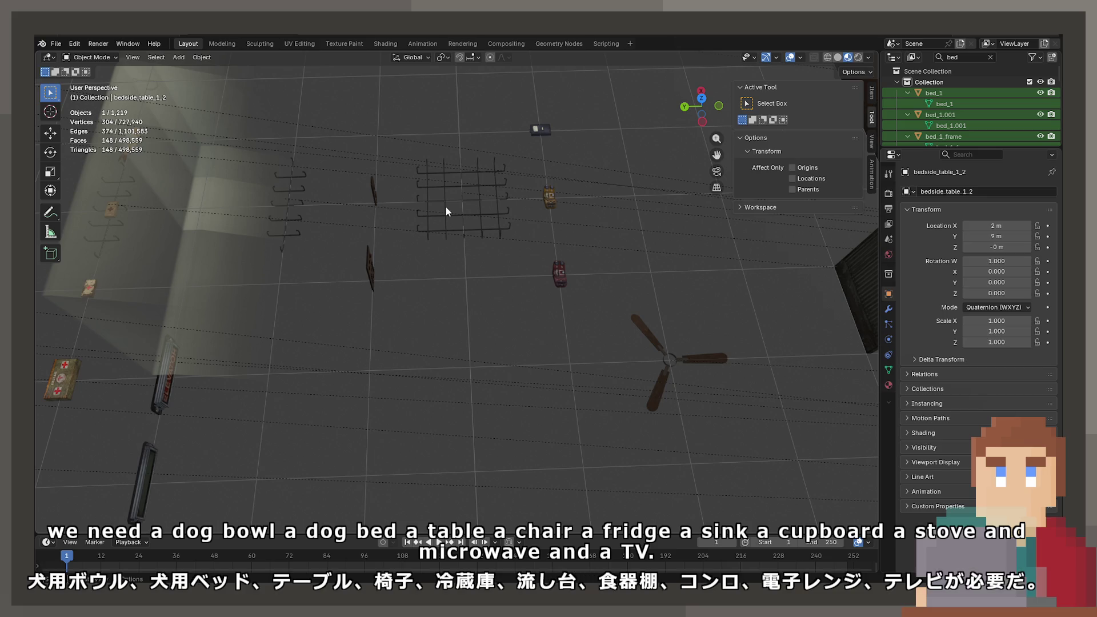
Select and frame the keycard prop, then pull back to see the surrounding props
mouse_move(580, 115)
middle_mouse_down()
mouse_move(568, 105)
mouse_move(376, 164)
mouse_move(625, 380)
mouse_move(406, 285)
mouse_move(407, 249)
mouse_move(419, 283)
mouse_move(310, 247)
mouse_move(619, 351)
mouse_move(584, 324)
mouse_move(536, 312)
mouse_move(491, 327)
mouse_move(561, 298)
mouse_move(491, 444)
middle_mouse_up()
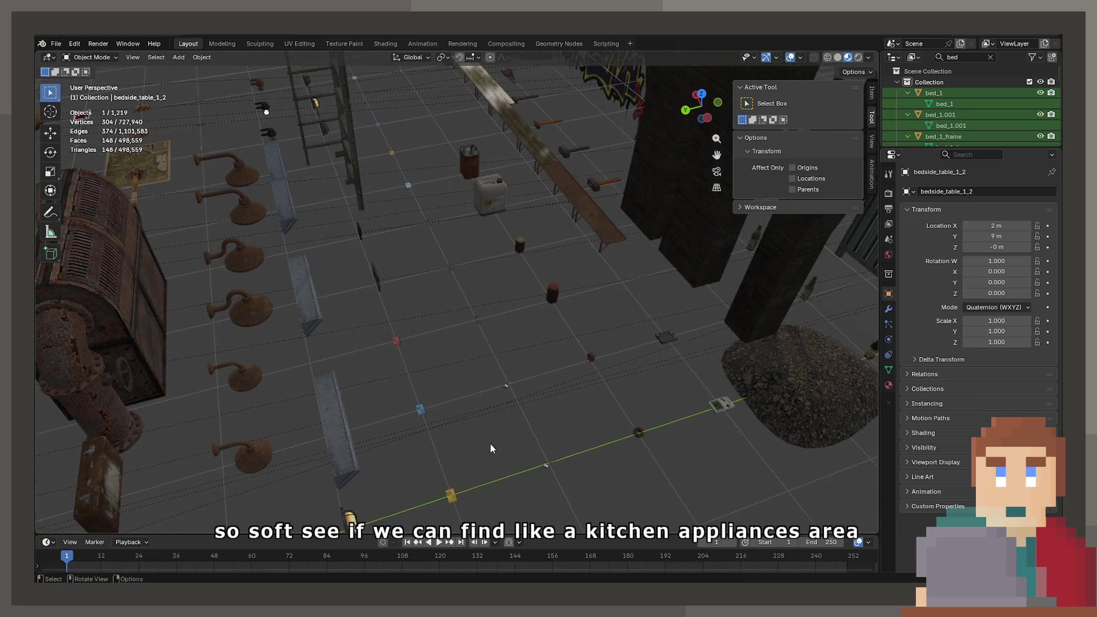
left_click(394, 390)
key("KP_Decimal")
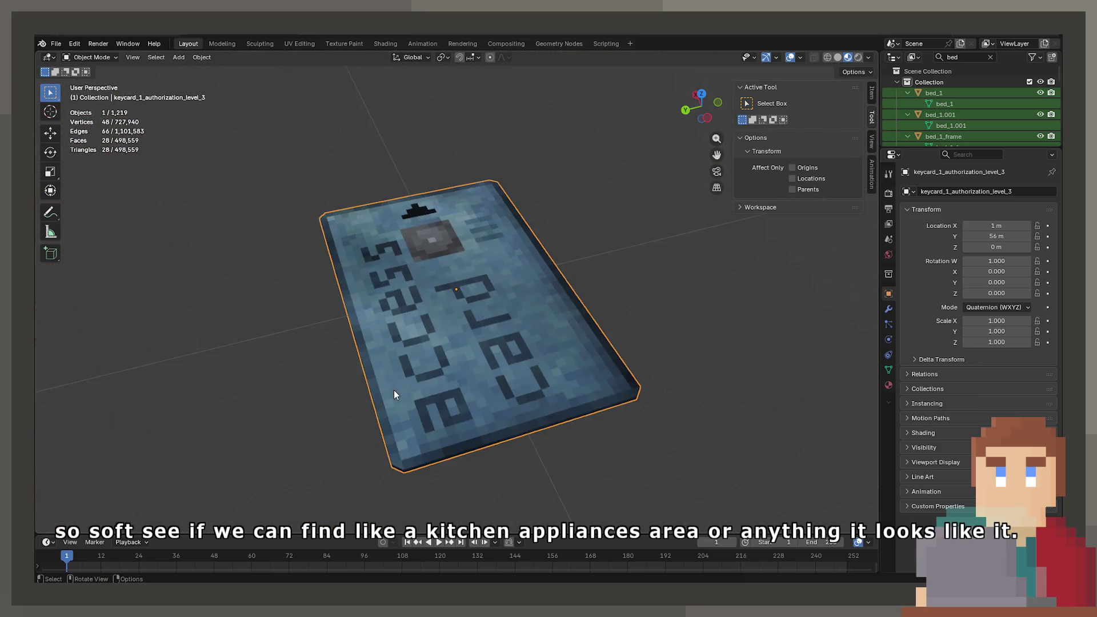
scroll(412, 308, "down", 5)
mouse_move(413, 308)
middle_mouse_down()
mouse_move(336, 257)
mouse_move(471, 274)
mouse_move(540, 265)
mouse_move(478, 255)
mouse_move(636, 242)
mouse_move(391, 298)
mouse_move(490, 244)
mouse_move(465, 311)
mouse_move(512, 311)
mouse_move(382, 309)
mouse_move(359, 334)
mouse_move(444, 294)
mouse_move(341, 312)
mouse_move(488, 231)
middle_mouse_up()
scroll(477, 258, "up", 5)
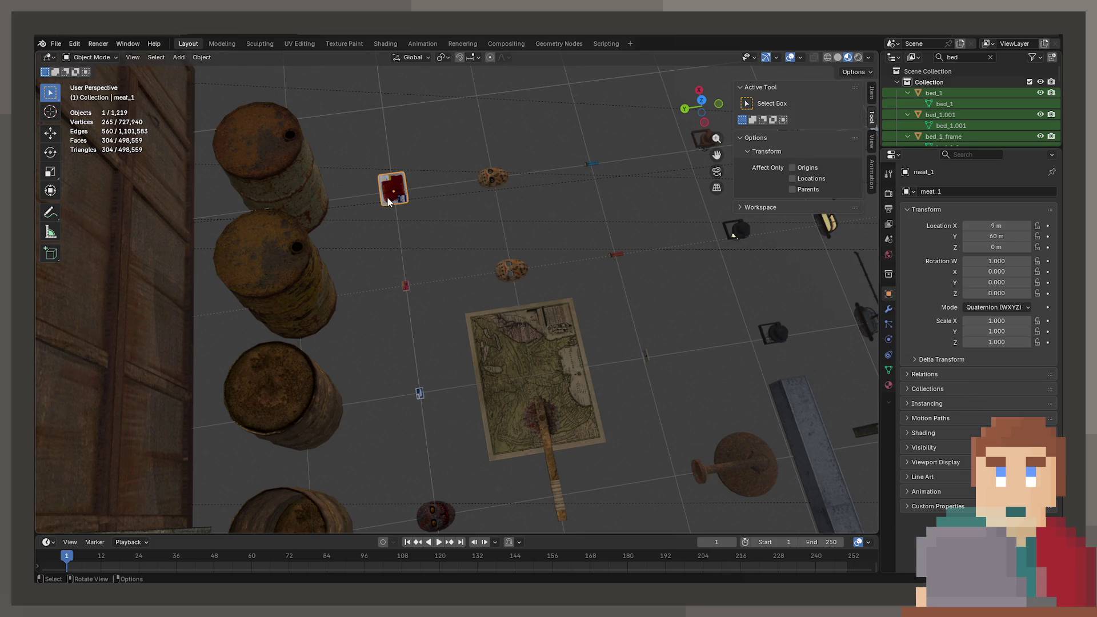
Frame the meat tray and orbit around it to an overhead view
key("KP_Decimal")
mouse_move(392, 197)
middle_mouse_down()
mouse_move(346, 204)
mouse_move(392, 253)
mouse_move(360, 198)
mouse_move(346, 264)
mouse_move(313, 283)
mouse_move(305, 240)
middle_mouse_up()
scroll(307, 244, "down", 5)
mouse_move(353, 269)
middle_mouse_down()
mouse_move(475, 354)
mouse_move(361, 287)
mouse_move(318, 318)
mouse_move(622, 405)
mouse_move(321, 247)
mouse_move(253, 306)
mouse_move(470, 273)
mouse_move(477, 214)
mouse_move(471, 259)
mouse_move(577, 254)
mouse_move(610, 363)
mouse_move(243, 336)
middle_mouse_up()
Frame the baguette, then select the metal fence and orbit toward other props
left_click(477, 214)
key("KP_Decimal")
scroll(243, 336, "down", 10)
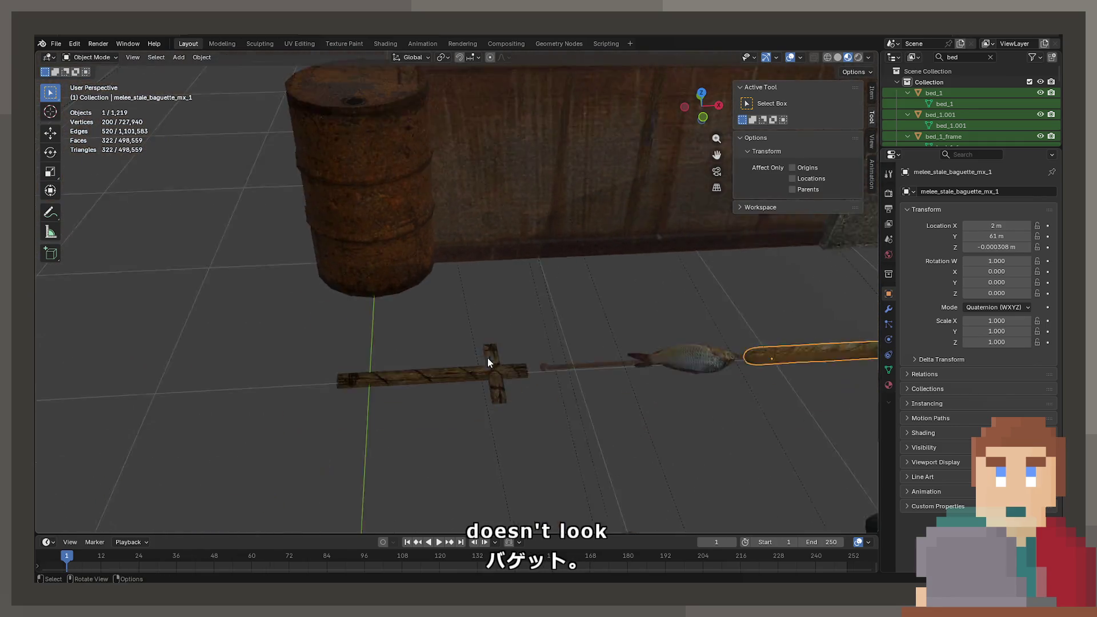
scroll(416, 340, "down", 8)
left_click(441, 324)
mouse_move(441, 323)
middle_mouse_down()
mouse_move(457, 461)
mouse_move(506, 446)
mouse_move(487, 430)
mouse_move(468, 328)
mouse_move(505, 337)
mouse_move(566, 316)
mouse_move(516, 304)
mouse_move(564, 240)
mouse_move(433, 289)
mouse_move(322, 392)
mouse_move(337, 349)
mouse_move(417, 265)
mouse_move(599, 295)
mouse_move(403, 247)
mouse_move(550, 336)
mouse_move(621, 130)
mouse_move(677, 369)
mouse_move(588, 274)
mouse_move(514, 240)
mouse_move(503, 326)
mouse_move(613, 330)
mouse_move(441, 296)
mouse_move(495, 277)
mouse_move(742, 330)
mouse_move(416, 380)
mouse_move(530, 411)
mouse_move(412, 248)
mouse_move(447, 293)
mouse_move(425, 282)
mouse_move(469, 263)
mouse_move(468, 251)
mouse_move(594, 285)
mouse_move(419, 275)
mouse_move(526, 271)
mouse_move(347, 393)
mouse_move(466, 231)
mouse_move(509, 384)
mouse_move(482, 291)
mouse_move(421, 261)
mouse_move(633, 331)
mouse_move(587, 301)
mouse_move(472, 269)
mouse_move(527, 263)
mouse_move(558, 290)
mouse_move(803, 297)
mouse_move(756, 283)
mouse_move(575, 352)
mouse_move(619, 341)
mouse_move(583, 349)
mouse_move(599, 334)
middle_mouse_up()
Frame the vending machine, then move the arched wall piece about 7 m along X
left_click(396, 262)
key("KP_Decimal")
left_click(576, 355)
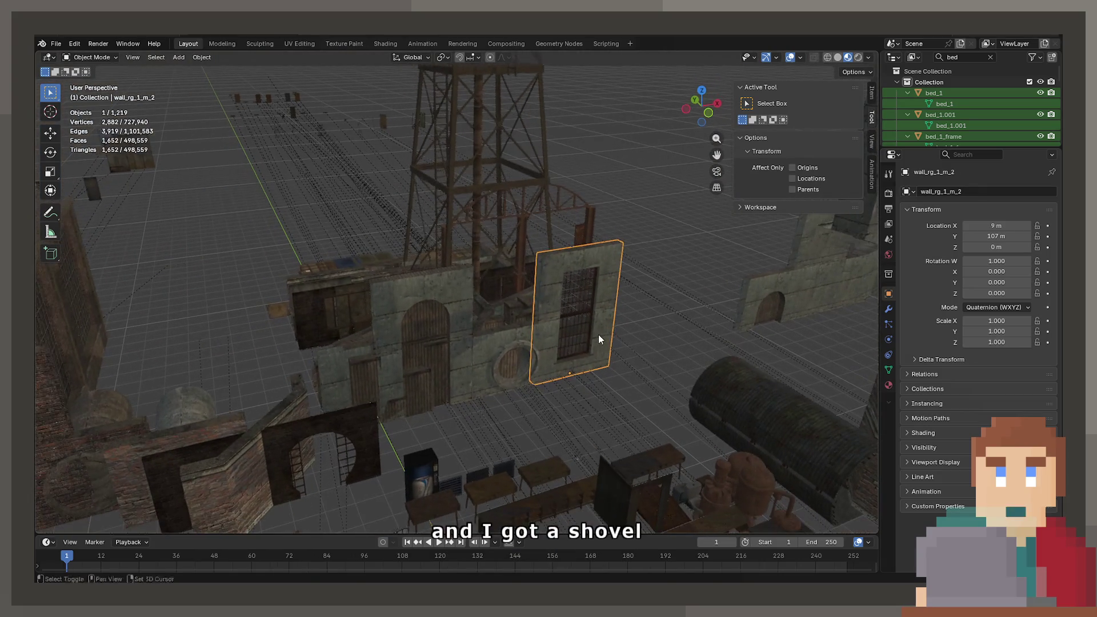
key("g")
key("x")
left_click(424, 329)
key("g")
key("x")
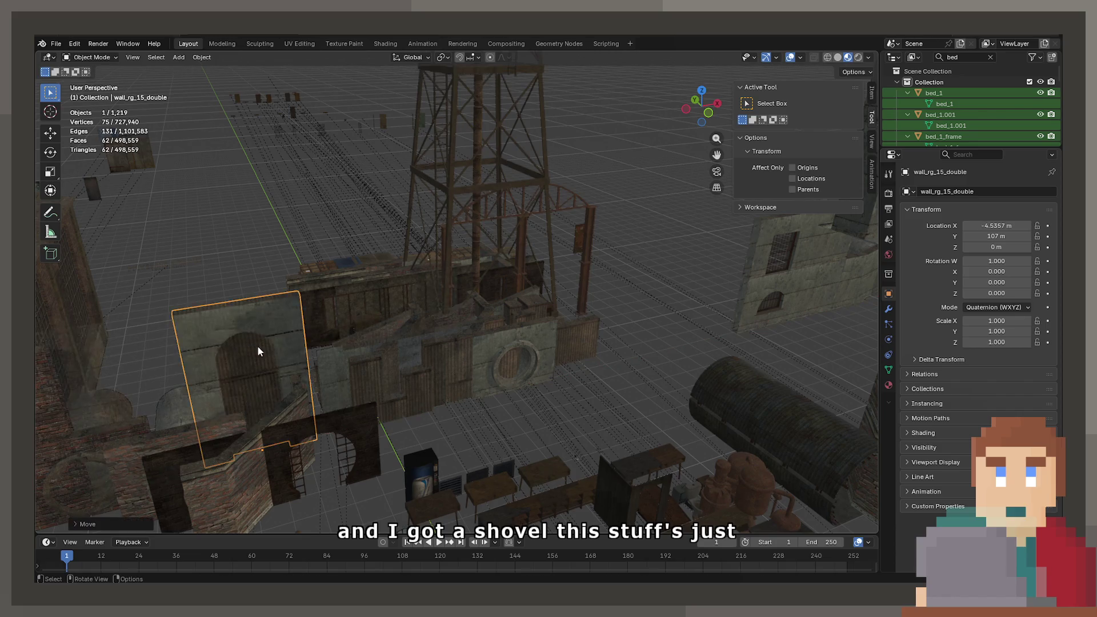
Orbit past the moved wall and pan and zoom to centre the crates and boxes
mouse_move(259, 346)
middle_mouse_down()
mouse_move(458, 403)
mouse_move(516, 341)
mouse_move(409, 371)
mouse_move(622, 287)
mouse_move(582, 311)
mouse_move(548, 297)
mouse_move(482, 309)
mouse_move(514, 418)
mouse_move(582, 354)
mouse_move(552, 307)
mouse_move(540, 355)
mouse_move(594, 381)
middle_mouse_up()
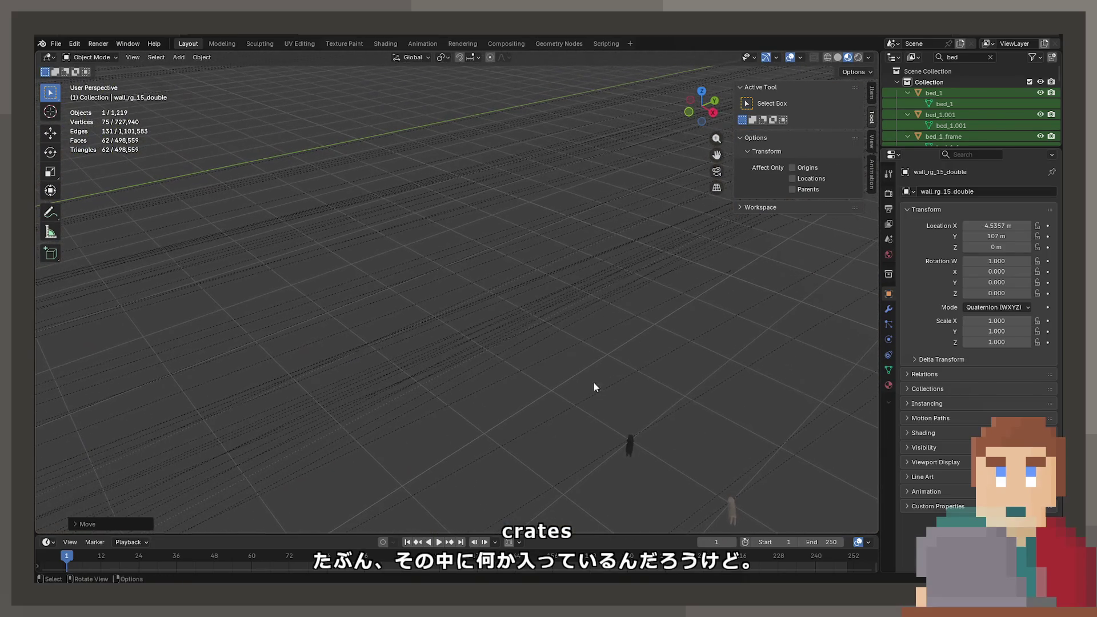
left_click(625, 432)
left_click(722, 507)
scroll(718, 426, "down", 5)
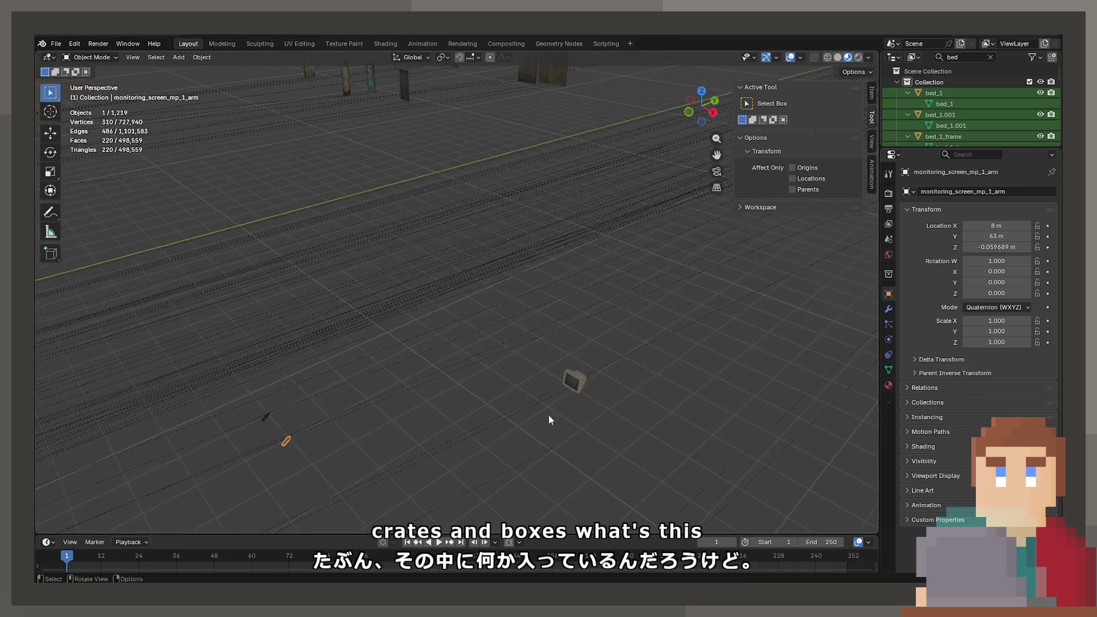
middle_click_drag(560, 341, 447, 307, "shift")
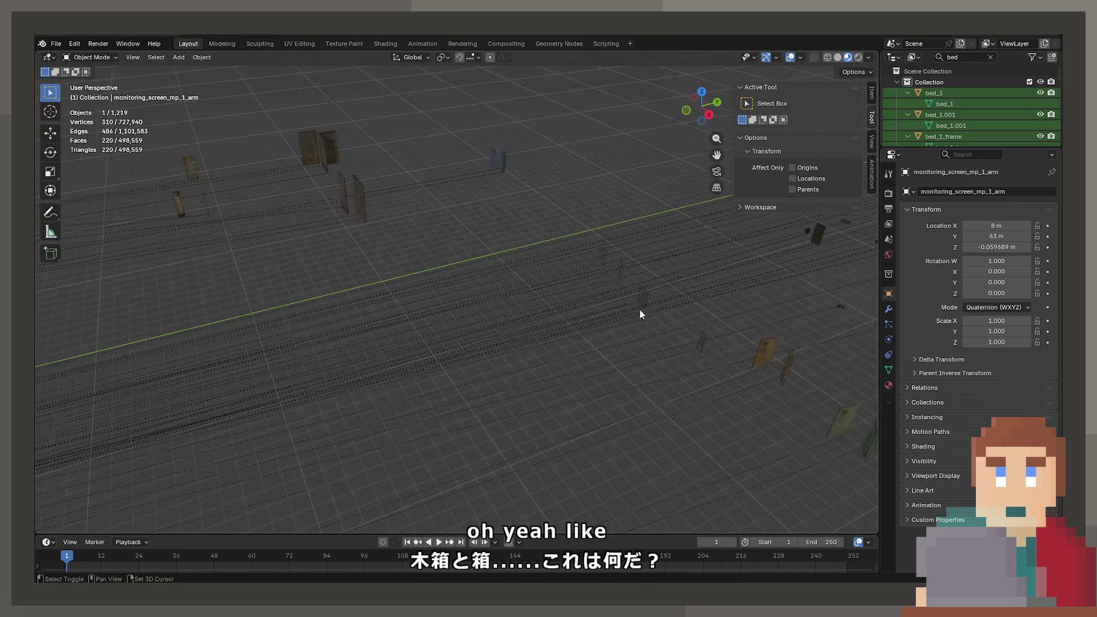
mouse_move(640, 310)
middle_mouse_down("shift")
mouse_move(530, 362)
mouse_move(592, 338)
mouse_move(499, 316)
middle_mouse_up("shift")
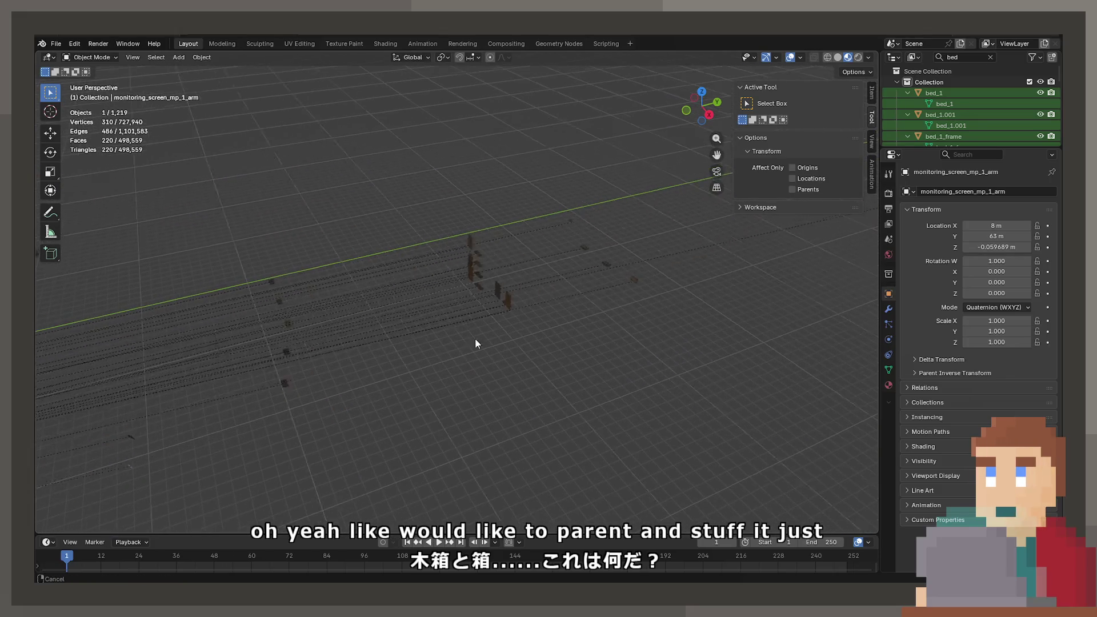
scroll(617, 314, "up", 3)
mouse_move(619, 315)
middle_mouse_down("shift")
mouse_move(698, 296)
mouse_move(565, 380)
mouse_move(526, 359)
mouse_move(625, 389)
mouse_move(592, 338)
mouse_move(488, 322)
middle_mouse_up("shift")
scroll(525, 360, "up", 5)
left_click(533, 378)
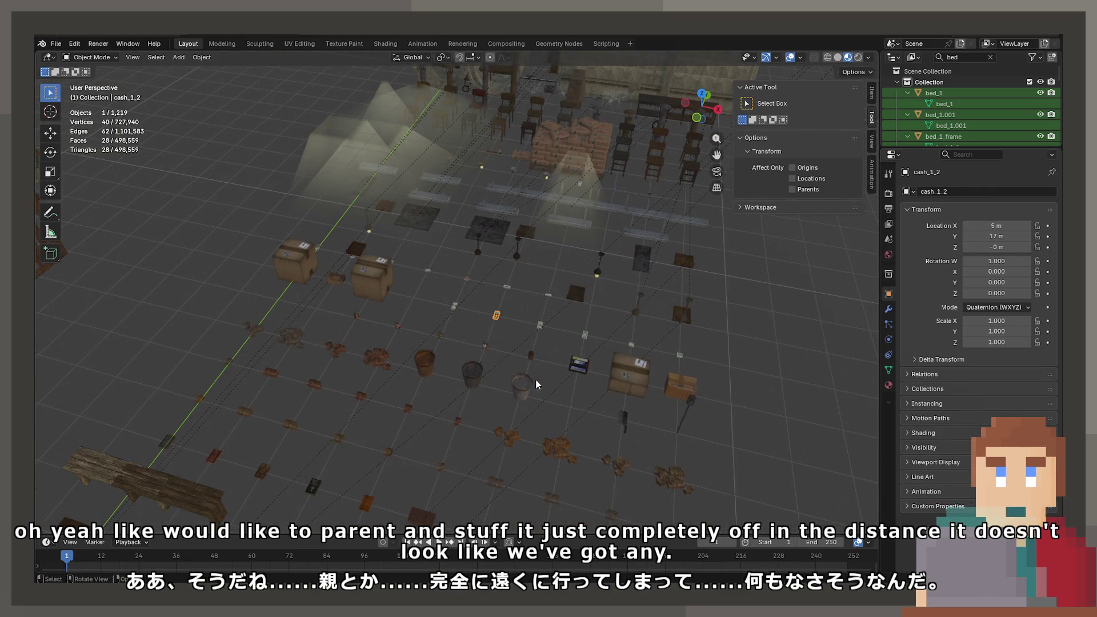
key("KP_Decimal")
scroll(533, 372, "down", 8)
mouse_move(528, 363)
middle_mouse_down()
mouse_move(577, 258)
mouse_move(863, 301)
mouse_move(490, 263)
mouse_move(698, 285)
mouse_move(490, 198)
mouse_move(453, 255)
mouse_move(595, 248)
mouse_move(440, 336)
middle_mouse_up()
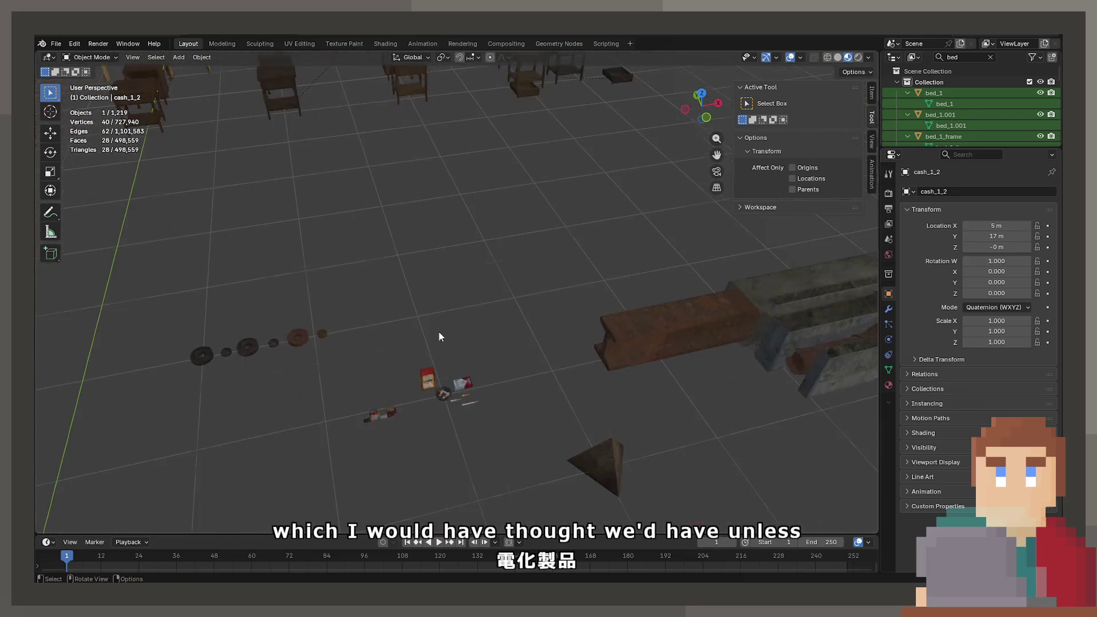
scroll(481, 314, "up", 5)
mouse_move(534, 276)
middle_mouse_down("shift")
mouse_move(478, 313)
mouse_move(463, 311)
mouse_move(485, 310)
middle_mouse_up("shift")
middle_click_drag(621, 340, 382, 306)
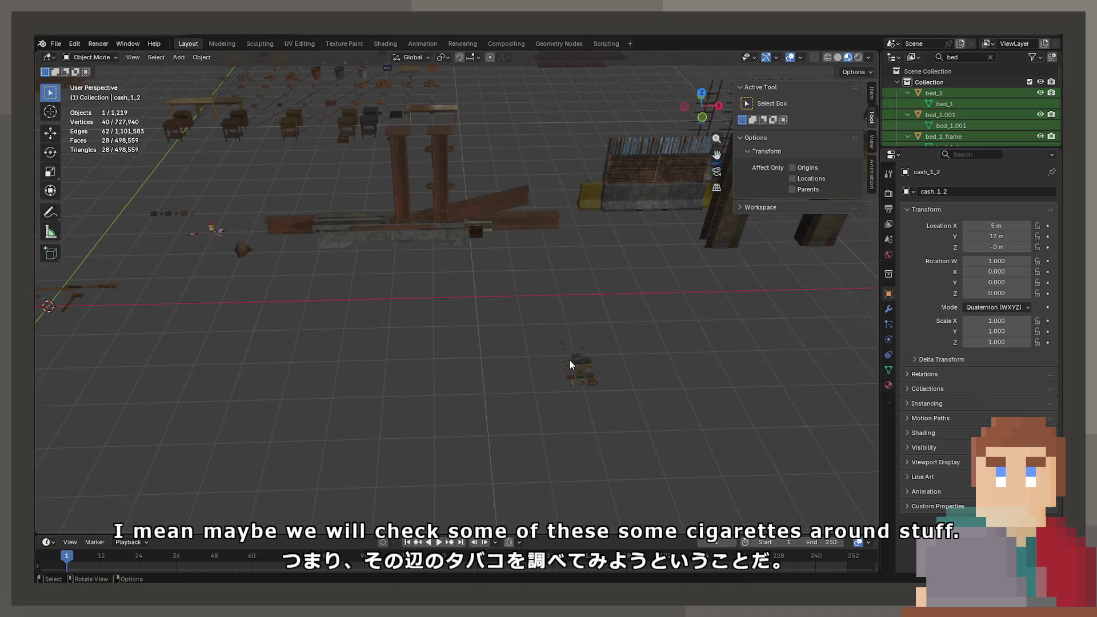
key("KP_Decimal")
scroll(560, 329, "down", 5)
mouse_move(540, 326)
middle_mouse_down()
mouse_move(585, 332)
mouse_move(599, 314)
middle_mouse_up()
scroll(599, 311, "down", 3)
middle_click_drag(588, 261, 571, 301)
scroll(571, 301, "up", 5)
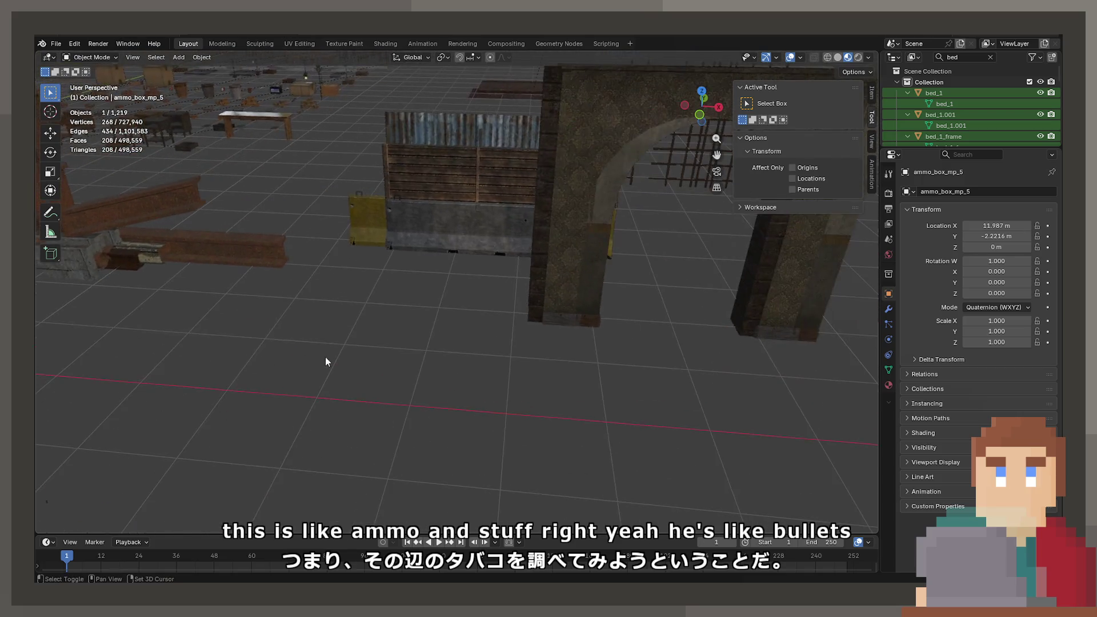
middle_click_drag(326, 363, 492, 291)
scroll(492, 291, "down", 3)
mouse_move(554, 272)
middle_mouse_down()
mouse_move(662, 269)
mouse_move(338, 331)
mouse_move(568, 287)
mouse_move(345, 296)
mouse_move(529, 225)
mouse_move(234, 282)
mouse_move(522, 215)
mouse_move(448, 235)
mouse_move(358, 233)
mouse_move(295, 267)
mouse_move(416, 247)
mouse_move(358, 264)
mouse_move(500, 294)
mouse_move(470, 295)
mouse_move(357, 391)
mouse_move(321, 399)
mouse_move(445, 440)
mouse_move(397, 392)
mouse_move(526, 355)
mouse_move(444, 350)
mouse_move(506, 339)
mouse_move(486, 340)
mouse_move(483, 353)
mouse_move(593, 348)
mouse_move(481, 378)
mouse_move(517, 332)
mouse_move(331, 347)
middle_mouse_up()
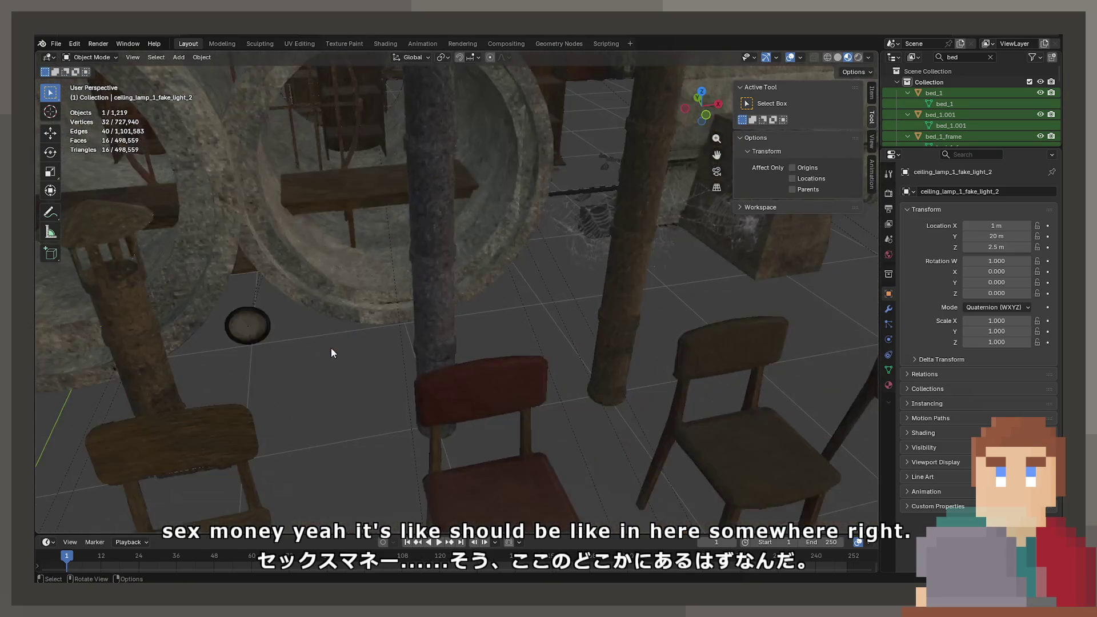
left_click(247, 342)
mouse_move(246, 342)
middle_mouse_down()
mouse_move(407, 357)
mouse_move(382, 337)
mouse_move(397, 320)
mouse_move(453, 331)
mouse_move(478, 358)
mouse_move(482, 436)
mouse_move(476, 359)
mouse_move(484, 375)
mouse_move(442, 352)
mouse_move(537, 331)
mouse_move(499, 319)
middle_mouse_up()
left_click(472, 321)
mouse_move(628, 297)
middle_mouse_down("shift")
mouse_move(499, 311)
mouse_move(590, 297)
mouse_move(541, 353)
mouse_move(569, 354)
mouse_move(518, 379)
mouse_move(429, 378)
mouse_move(546, 325)
mouse_move(554, 341)
mouse_move(423, 249)
mouse_move(447, 276)
mouse_move(636, 266)
mouse_move(379, 322)
mouse_move(501, 306)
mouse_move(472, 349)
middle_mouse_up("shift")
key("KP_Decimal")
mouse_move(630, 342)
middle_mouse_down()
mouse_move(512, 264)
mouse_move(517, 284)
mouse_move(456, 250)
mouse_move(338, 278)
mouse_move(428, 290)
mouse_move(556, 262)
mouse_move(468, 364)
mouse_move(350, 364)
mouse_move(588, 283)
mouse_move(531, 275)
mouse_move(627, 317)
mouse_move(688, 385)
middle_mouse_up()
left_click(589, 285)
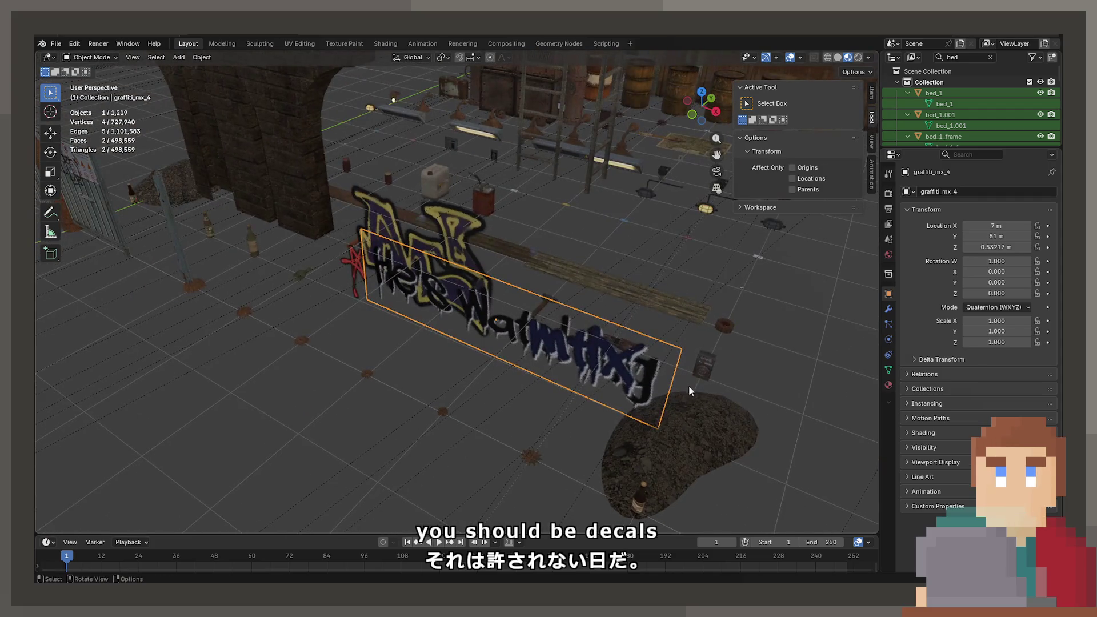
mouse_move(375, 425)
middle_mouse_down()
mouse_move(480, 387)
mouse_move(352, 343)
mouse_move(501, 326)
mouse_move(300, 372)
mouse_move(536, 231)
mouse_move(442, 218)
mouse_move(606, 314)
mouse_move(549, 286)
mouse_move(407, 151)
mouse_move(392, 92)
mouse_move(585, 223)
mouse_move(617, 271)
mouse_move(618, 255)
mouse_move(351, 287)
middle_mouse_up()
key("KP_Decimal")
mouse_move(575, 260)
middle_mouse_down("shift")
mouse_move(490, 248)
mouse_move(269, 326)
mouse_move(558, 301)
mouse_move(442, 382)
mouse_move(513, 287)
mouse_move(362, 283)
mouse_move(385, 322)
middle_mouse_up("shift")
middle_click_drag(559, 393, 560, 292, "shift")
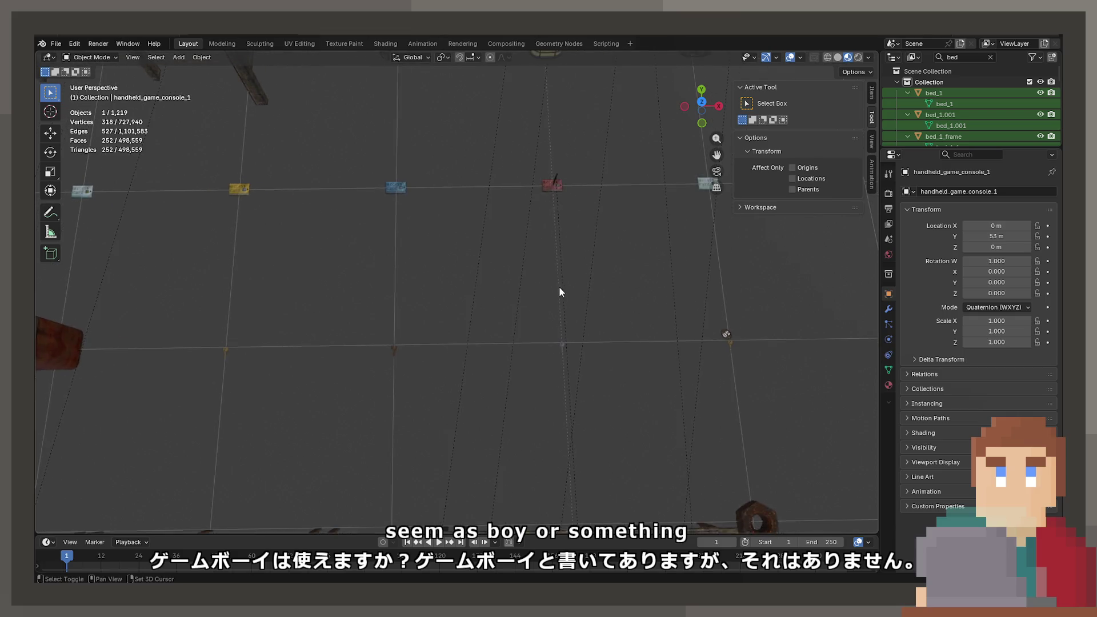
mouse_move(502, 267)
middle_mouse_down("shift")
mouse_move(421, 342)
mouse_move(478, 413)
mouse_move(718, 334)
mouse_move(652, 280)
mouse_move(442, 239)
mouse_move(654, 299)
mouse_move(336, 360)
mouse_move(643, 296)
mouse_move(460, 315)
mouse_move(569, 285)
mouse_move(565, 248)
mouse_move(524, 235)
mouse_move(505, 239)
mouse_move(576, 338)
middle_mouse_up("shift")
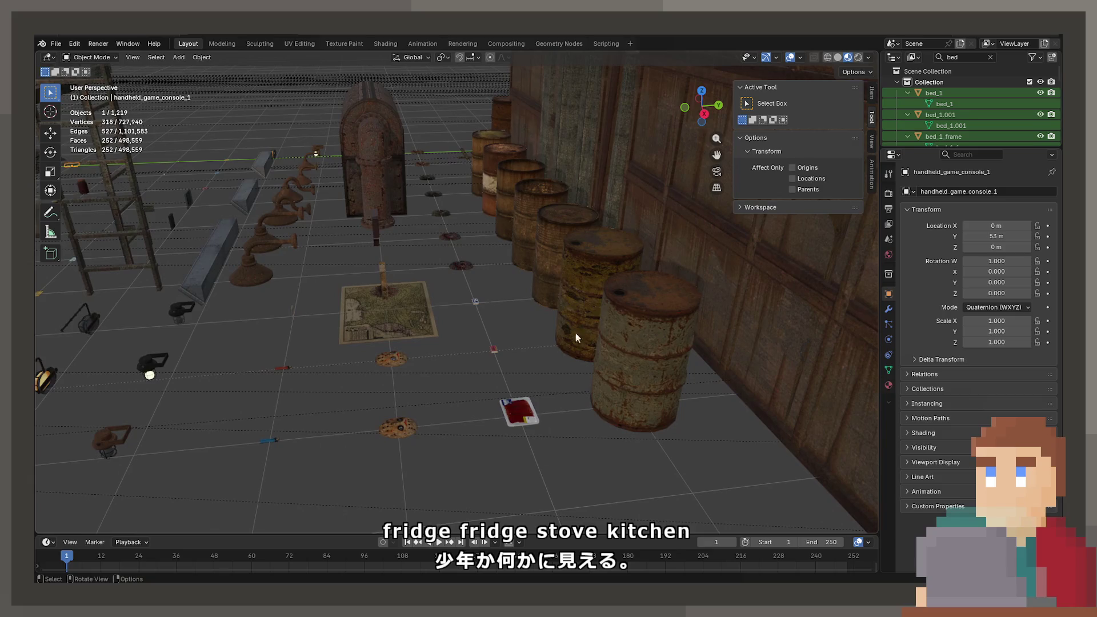
left_click(536, 405)
mouse_move(536, 406)
middle_mouse_down()
mouse_move(627, 310)
mouse_move(421, 312)
mouse_move(428, 344)
mouse_move(563, 265)
mouse_move(482, 311)
mouse_move(397, 293)
mouse_move(434, 209)
mouse_move(534, 266)
mouse_move(534, 297)
mouse_move(563, 223)
mouse_move(510, 270)
mouse_move(652, 176)
mouse_move(594, 234)
middle_mouse_up()
scroll(429, 456, "up", 3)
scroll(423, 455, "down", 6)
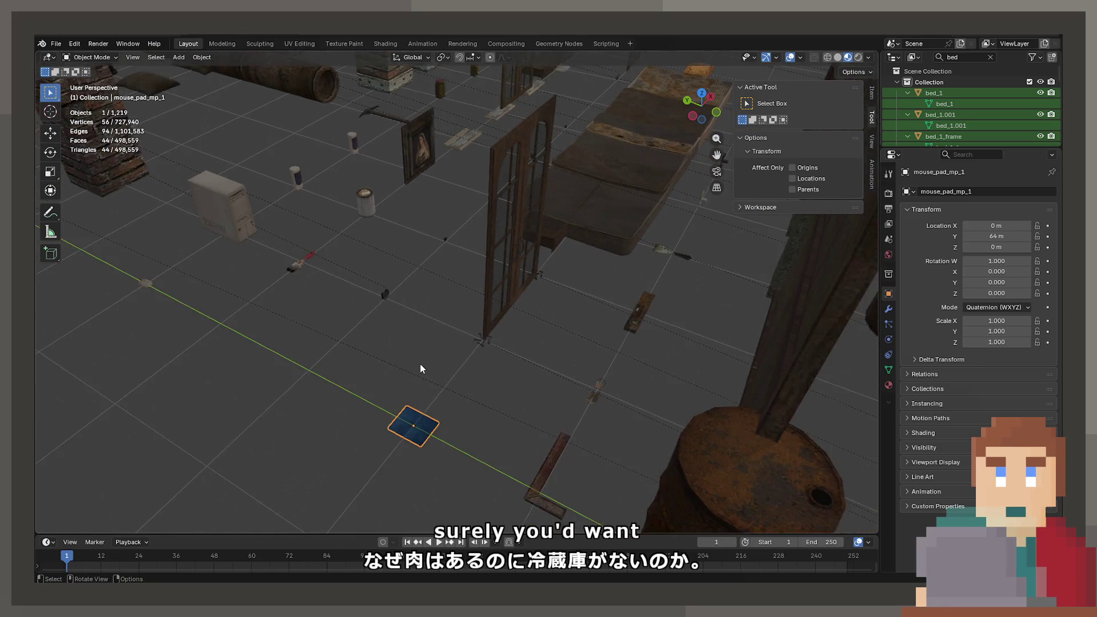
mouse_move(422, 367)
middle_mouse_down()
mouse_move(396, 360)
mouse_move(678, 372)
mouse_move(519, 404)
mouse_move(392, 385)
middle_mouse_up()
scroll(518, 399, "up", 3)
left_click(552, 423)
scroll(722, 398, "up", 3)
scroll(722, 397, "down", 3)
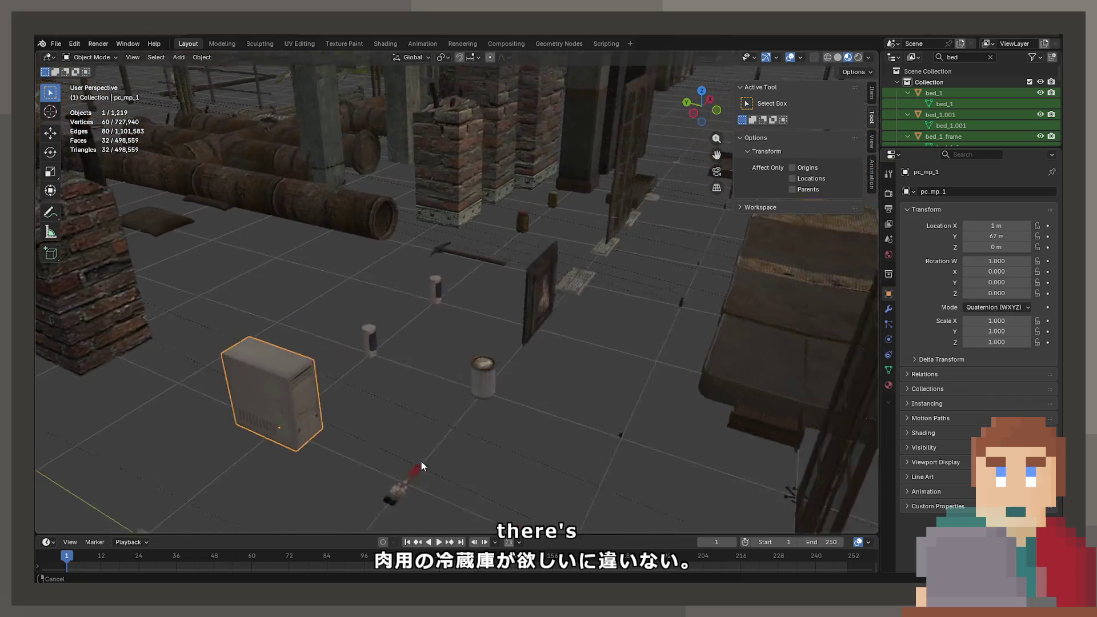
mouse_move(420, 461)
middle_mouse_down()
mouse_move(506, 331)
mouse_move(585, 261)
mouse_move(514, 310)
mouse_move(412, 313)
mouse_move(561, 318)
mouse_move(400, 341)
mouse_move(789, 293)
mouse_move(558, 213)
mouse_move(620, 269)
mouse_move(558, 191)
mouse_move(583, 297)
mouse_move(531, 244)
mouse_move(473, 228)
mouse_move(336, 253)
middle_mouse_up()
scroll(578, 279, "up", 3)
scroll(620, 269, "down", 3)
left_click(194, 228)
mouse_move(193, 229)
middle_mouse_down()
mouse_move(249, 254)
mouse_move(472, 314)
mouse_move(510, 276)
mouse_move(527, 283)
mouse_move(506, 294)
mouse_move(424, 167)
middle_mouse_up()
left_click(539, 291)
scroll(538, 292, "up", 5)
left_click(424, 167)
scroll(491, 307, "down", 5)
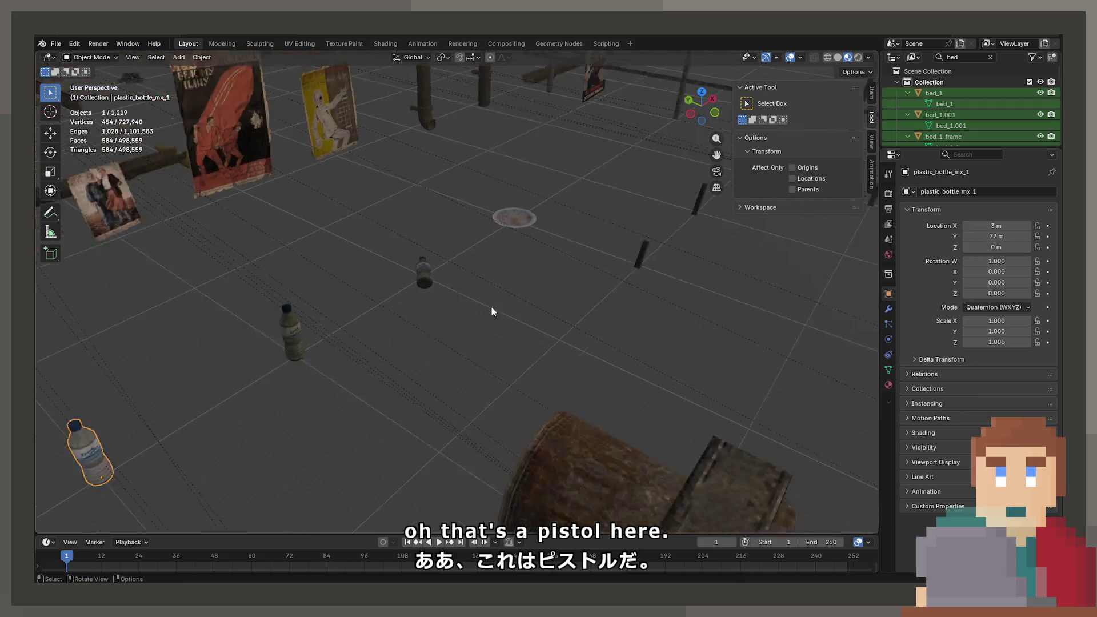
mouse_move(491, 306)
middle_mouse_down()
mouse_move(434, 285)
mouse_move(371, 291)
mouse_move(409, 326)
mouse_move(406, 264)
mouse_move(303, 229)
middle_mouse_up()
left_click(240, 207)
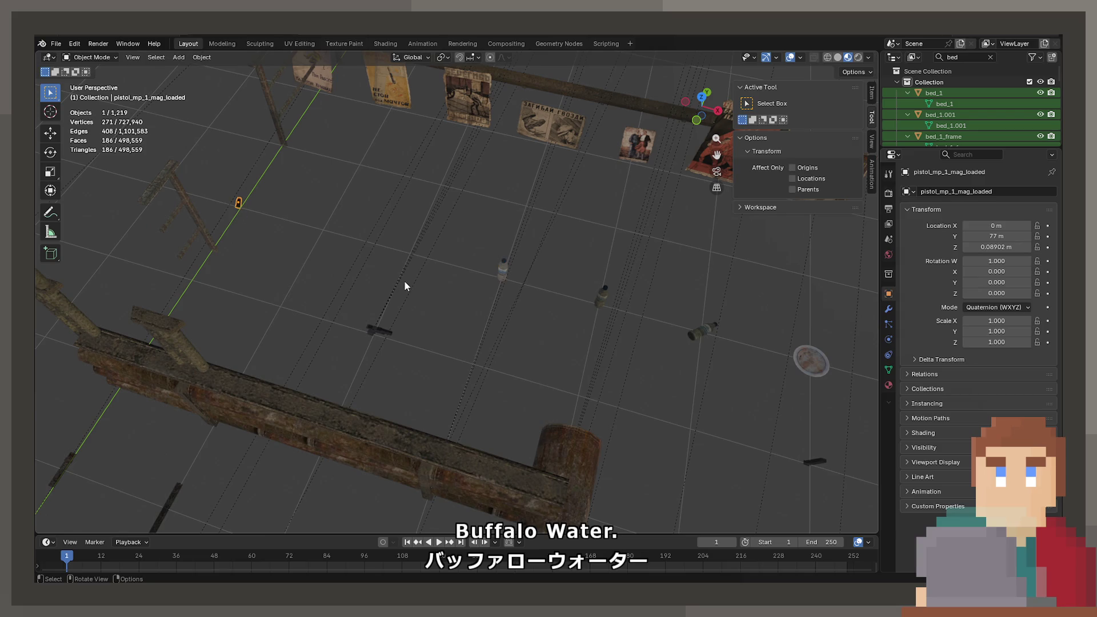
mouse_move(403, 280)
middle_mouse_down()
mouse_move(512, 245)
mouse_move(617, 260)
mouse_move(587, 247)
mouse_move(594, 206)
mouse_move(490, 239)
mouse_move(644, 272)
mouse_move(671, 362)
mouse_move(595, 284)
mouse_move(403, 327)
mouse_move(513, 374)
mouse_move(644, 242)
mouse_move(592, 286)
mouse_move(526, 302)
mouse_move(406, 210)
middle_mouse_up()
mouse_move(580, 300)
middle_mouse_down("shift")
mouse_move(632, 311)
mouse_move(441, 363)
mouse_move(445, 313)
mouse_move(575, 431)
mouse_move(414, 319)
mouse_move(354, 340)
mouse_move(354, 362)
mouse_move(437, 294)
mouse_move(579, 218)
mouse_move(392, 252)
mouse_move(409, 238)
mouse_move(497, 276)
mouse_move(428, 331)
mouse_move(558, 326)
mouse_move(493, 332)
mouse_move(519, 341)
middle_mouse_up("shift")
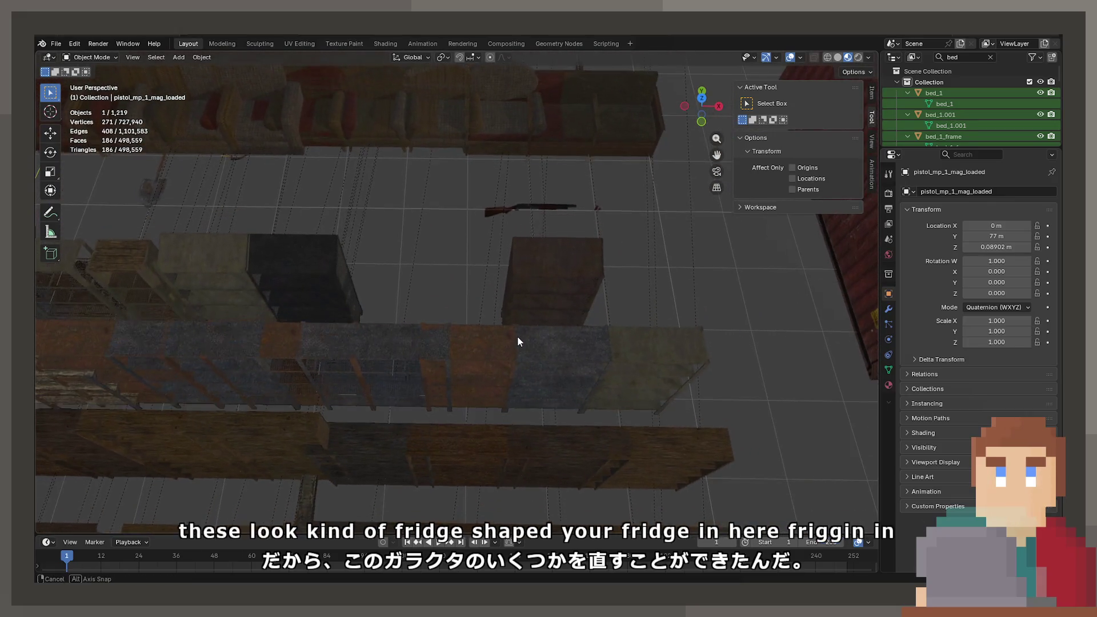
mouse_move(511, 286)
middle_mouse_down()
mouse_move(496, 344)
mouse_move(383, 342)
mouse_move(467, 335)
mouse_move(495, 281)
mouse_move(510, 289)
mouse_move(455, 344)
mouse_move(274, 456)
middle_mouse_up()
left_click(524, 295)
left_click(257, 501)
mouse_move(258, 502)
middle_mouse_down()
mouse_move(610, 262)
mouse_move(485, 312)
mouse_move(434, 286)
mouse_move(431, 316)
mouse_move(343, 262)
mouse_move(455, 372)
mouse_move(479, 416)
mouse_move(601, 433)
mouse_move(533, 358)
mouse_move(591, 332)
mouse_move(554, 331)
mouse_move(376, 144)
middle_mouse_up()
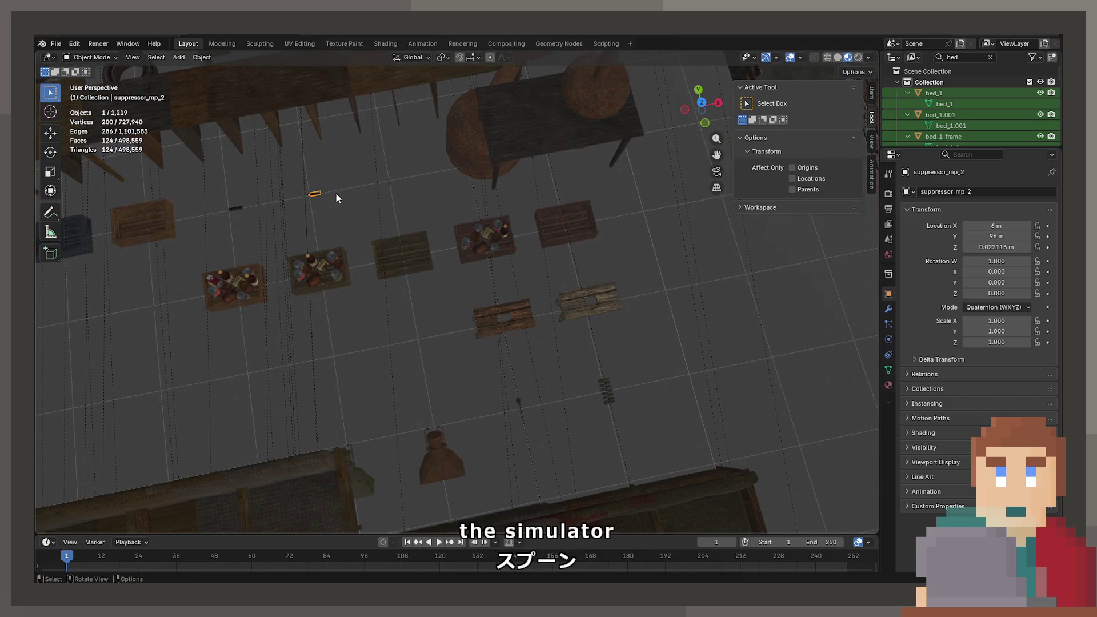
mouse_move(335, 193)
middle_mouse_down()
mouse_move(404, 224)
mouse_move(387, 166)
mouse_move(368, 274)
mouse_move(330, 279)
mouse_move(284, 355)
mouse_move(288, 307)
mouse_move(536, 295)
mouse_move(441, 311)
mouse_move(436, 240)
mouse_move(351, 249)
middle_mouse_up()
left_click(250, 273)
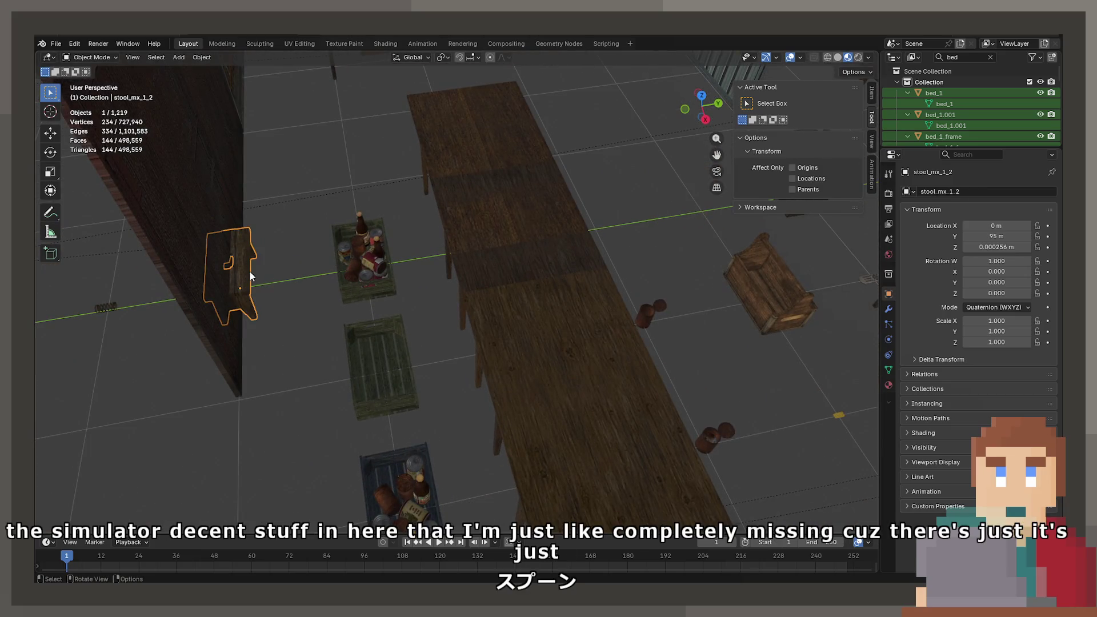
mouse_move(250, 273)
middle_mouse_down()
mouse_move(372, 247)
mouse_move(514, 302)
mouse_move(401, 347)
mouse_move(473, 355)
mouse_move(424, 282)
mouse_move(572, 206)
mouse_move(530, 288)
mouse_move(507, 292)
middle_mouse_up()
left_click(617, 324)
mouse_move(617, 325)
middle_mouse_down()
mouse_move(638, 318)
mouse_move(451, 300)
mouse_move(291, 307)
mouse_move(310, 331)
middle_mouse_up()
left_click(161, 376)
key("KP_Decimal")
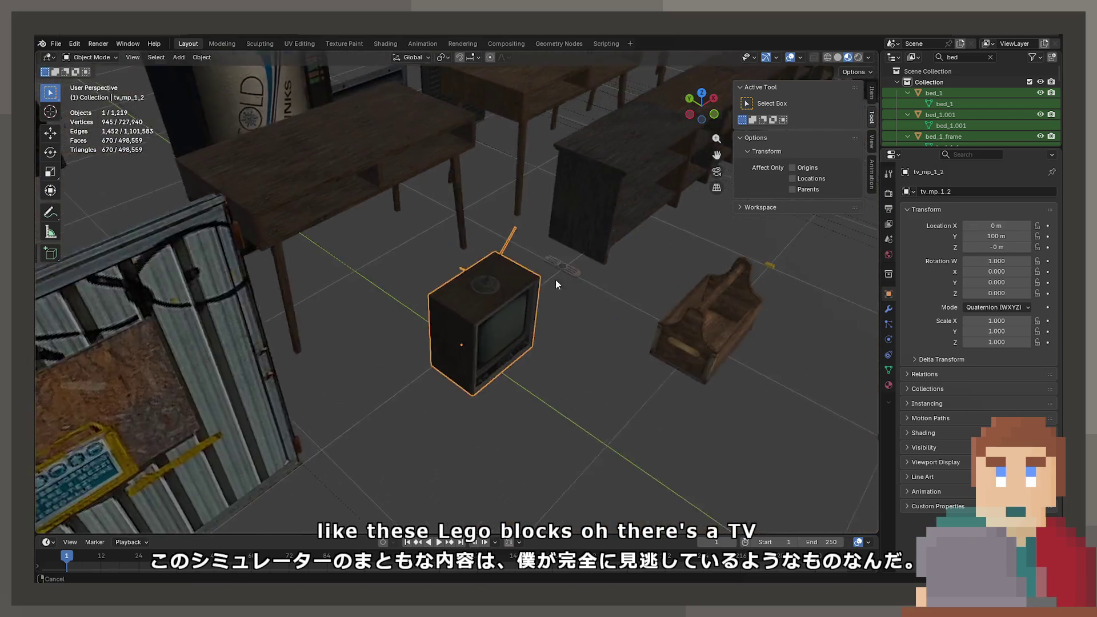
Move the TV and its remote together to a clear grid spot (remote at X 20.869 m, Y -1.0701 m)
mouse_move(556, 280)
middle_mouse_down()
mouse_move(506, 268)
mouse_move(506, 296)
middle_mouse_up()
scroll(506, 296, "down", 5)
scroll(520, 303, "up", 3)
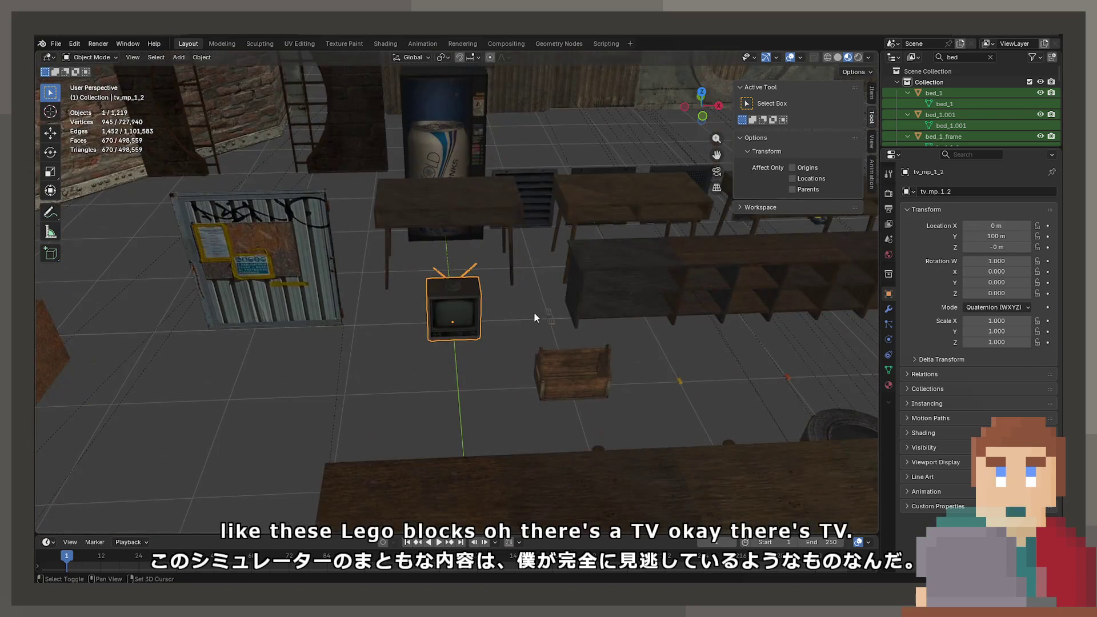
left_click(546, 313, "shift")
scroll(541, 309, "down", 6)
scroll(534, 299, "down", 3)
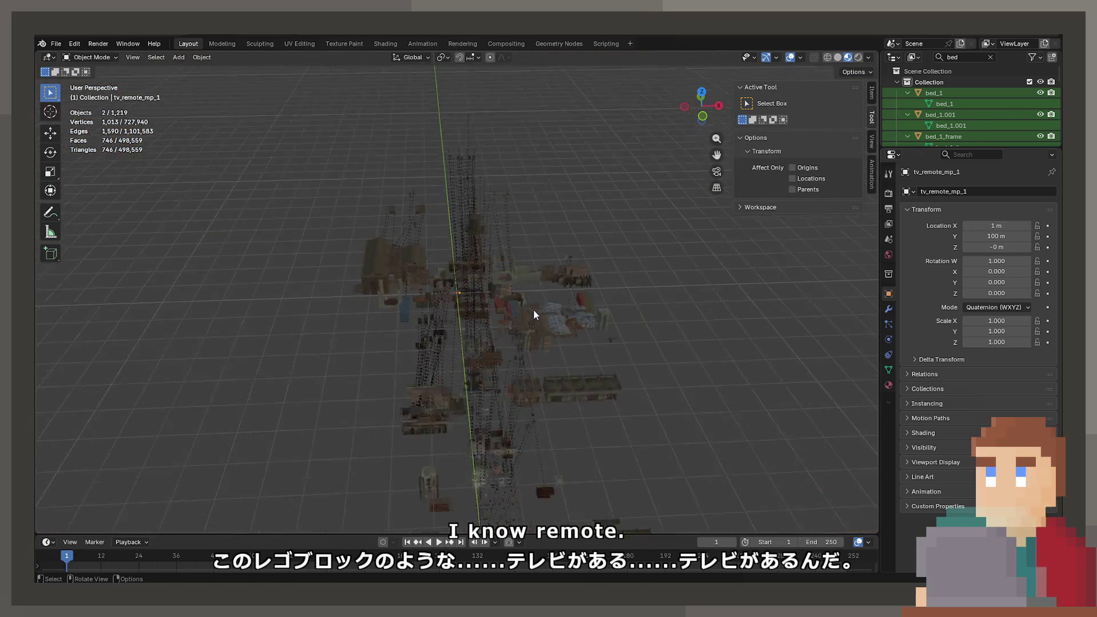
middle_click_drag(533, 313, 496, 227, "shift")
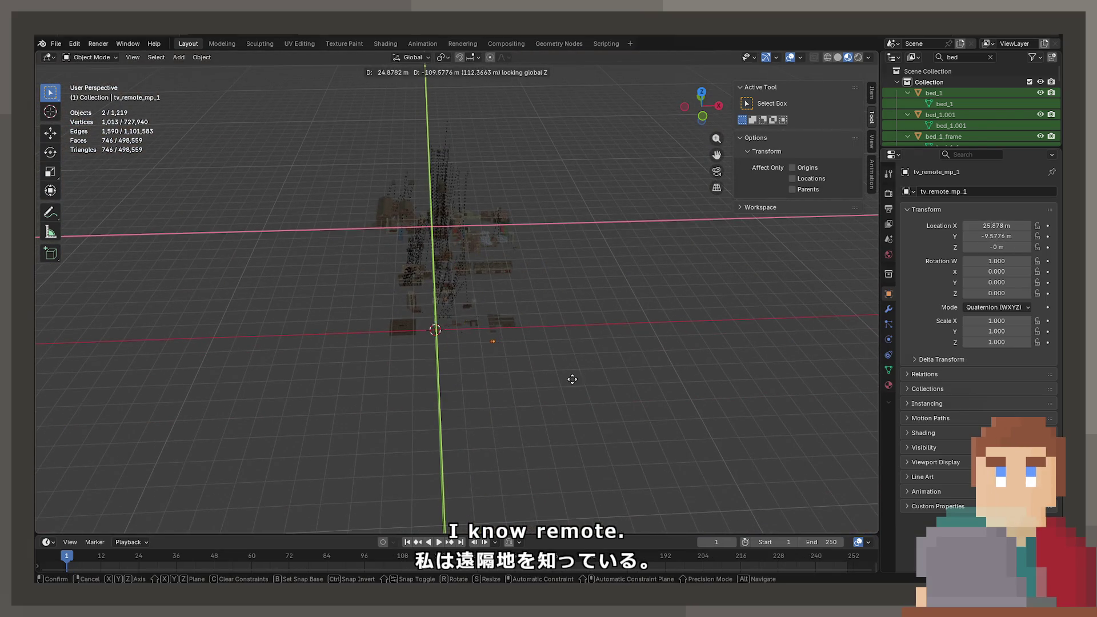
Select the screwdriver, then orbit over the sofas and beds and select the shovel
scroll(485, 314, "up", 10)
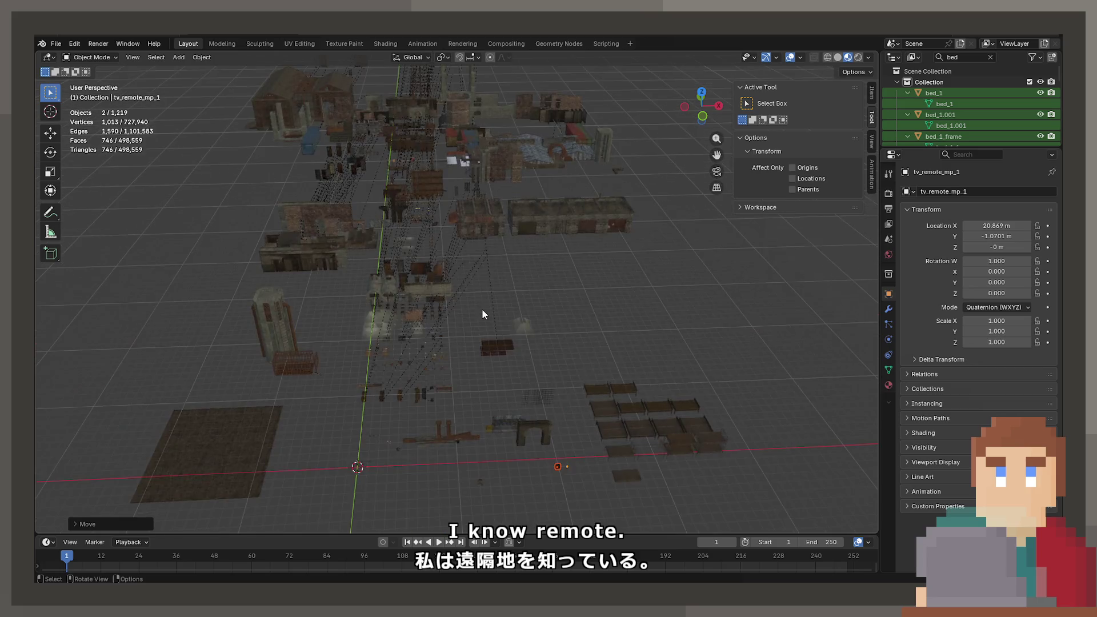
scroll(473, 207, "up", 10)
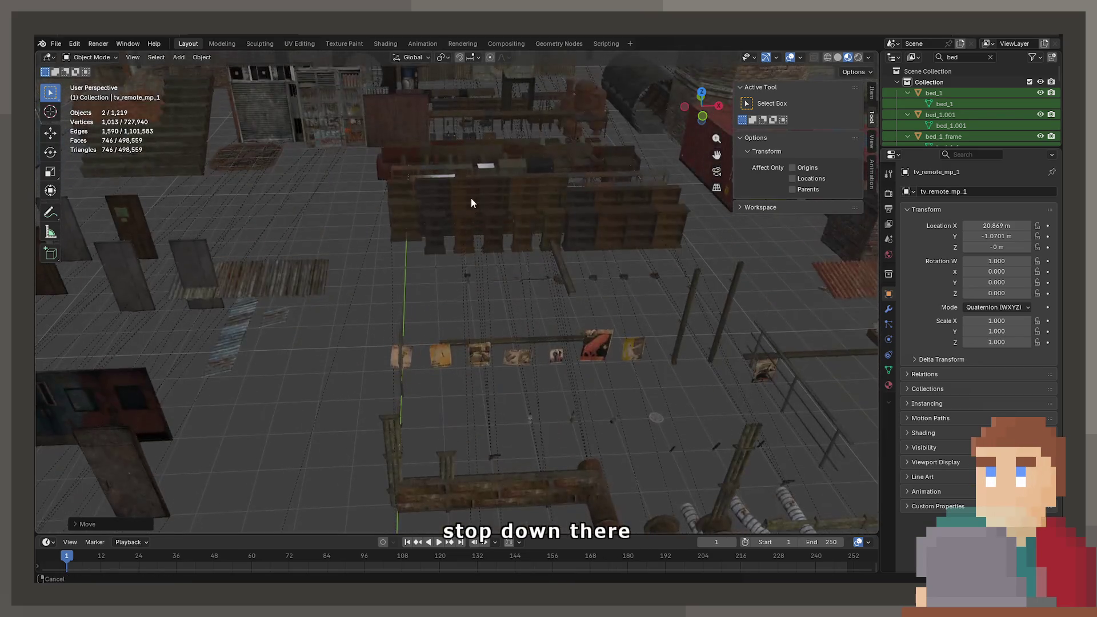
scroll(471, 238, "up", 5, "shift")
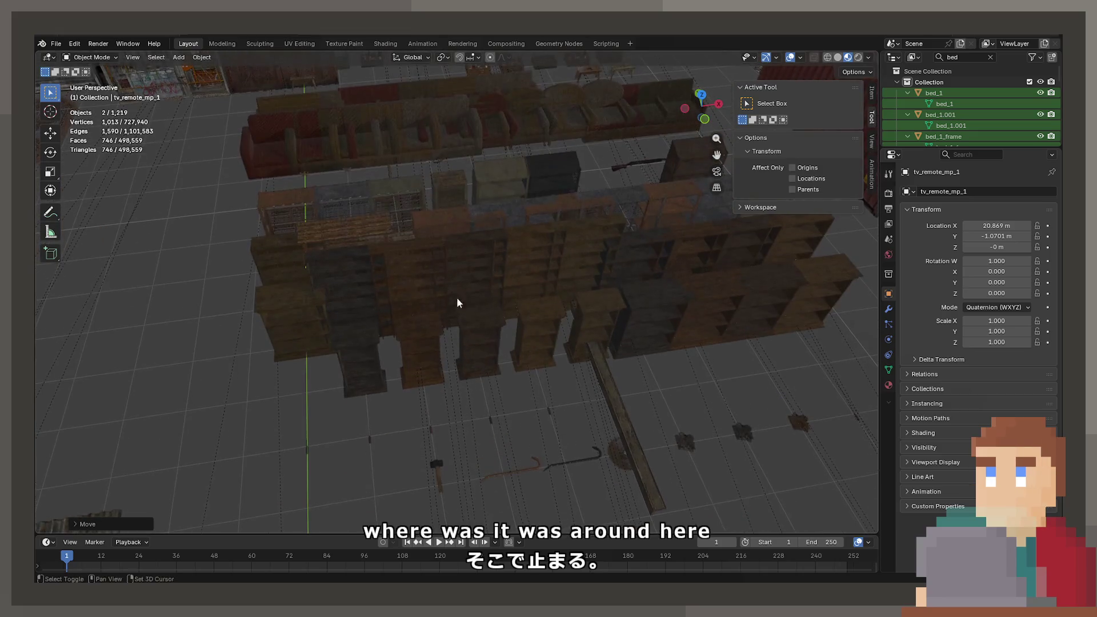
left_click(433, 429)
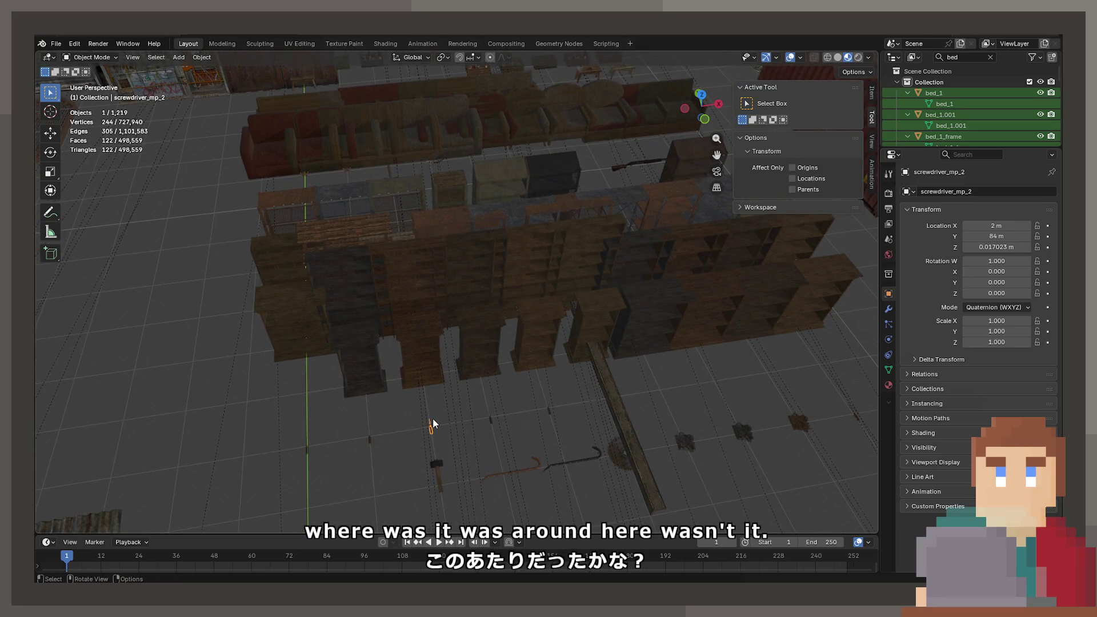
scroll(481, 420, "down", 3, "shift")
scroll(417, 341, "up", 5)
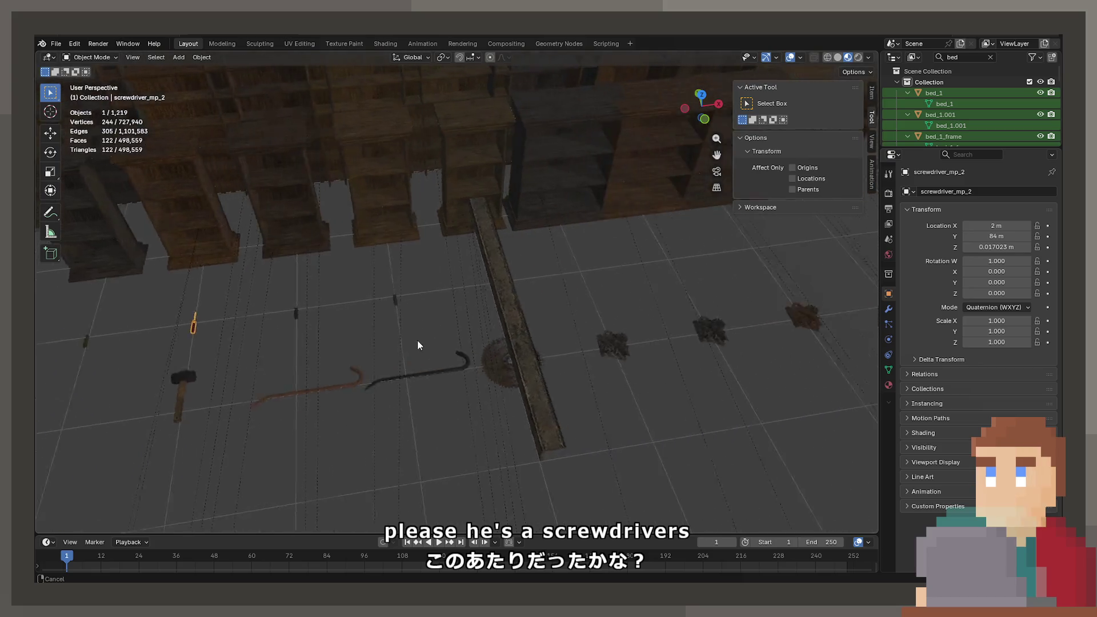
mouse_move(345, 348)
middle_mouse_down()
mouse_move(364, 298)
mouse_move(479, 349)
mouse_move(540, 351)
mouse_move(515, 384)
middle_mouse_up()
left_click(413, 376)
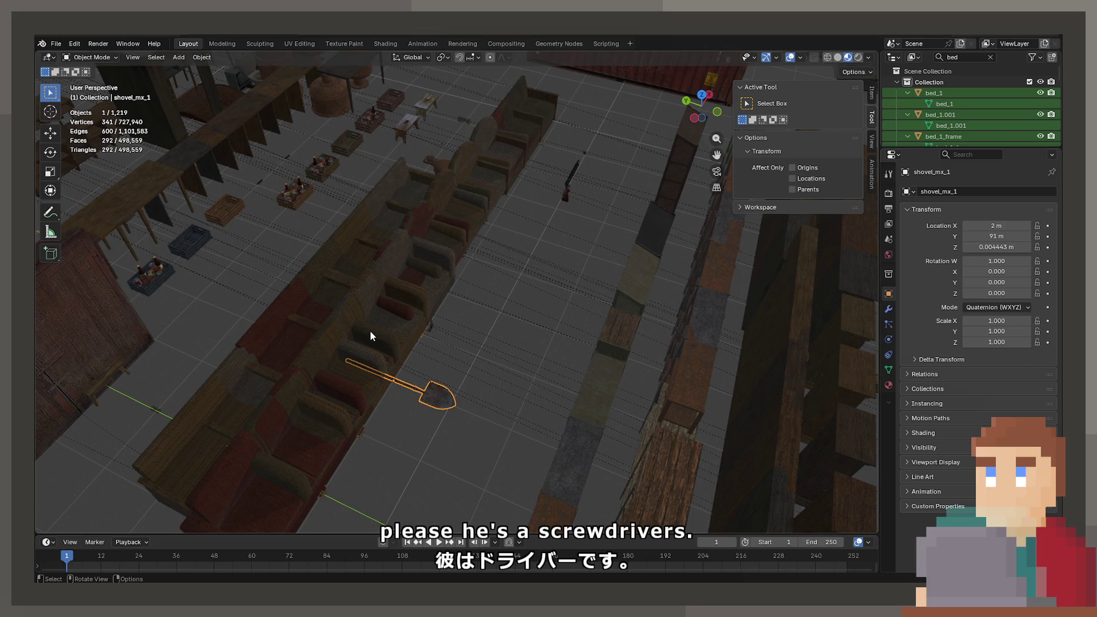
scroll(371, 335, "up", 2)
mouse_move(370, 336)
middle_mouse_down()
mouse_move(504, 372)
mouse_move(502, 252)
mouse_move(466, 281)
mouse_move(461, 314)
mouse_move(617, 252)
mouse_move(495, 308)
mouse_move(681, 296)
mouse_move(728, 345)
mouse_move(772, 307)
mouse_move(592, 317)
mouse_move(629, 299)
middle_mouse_up()
left_click(737, 277)
mouse_move(737, 277)
middle_mouse_down()
mouse_move(705, 326)
mouse_move(751, 330)
mouse_move(771, 350)
mouse_move(573, 282)
mouse_move(578, 273)
middle_mouse_up()
left_click(461, 353)
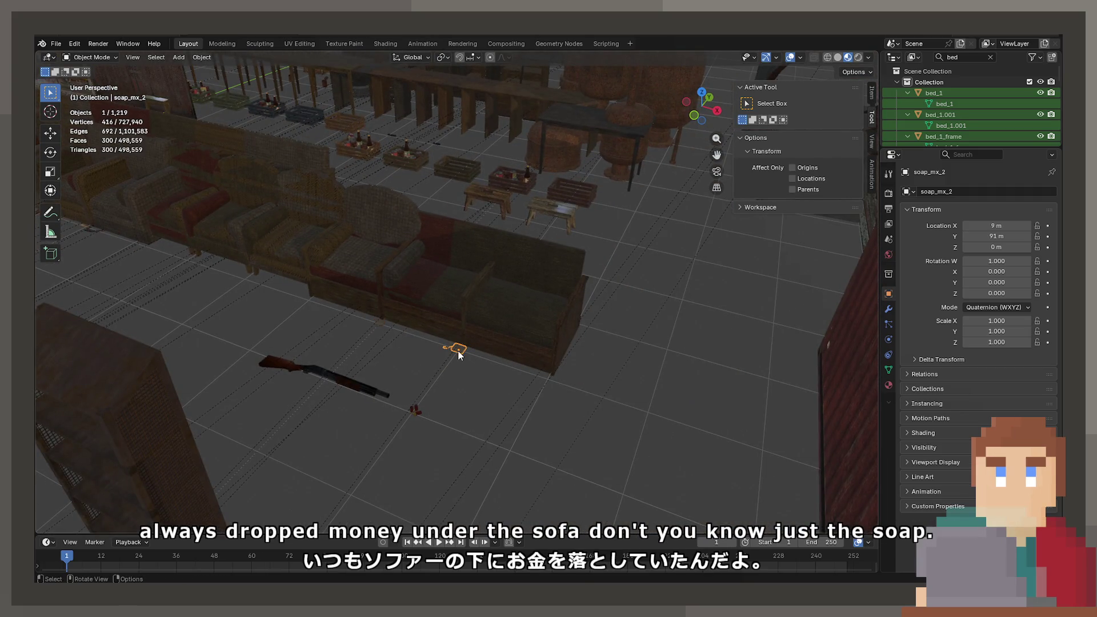
scroll(466, 360, "up", 5)
mouse_move(466, 360)
middle_mouse_down()
mouse_move(480, 374)
mouse_move(484, 361)
mouse_move(413, 324)
mouse_move(407, 355)
mouse_move(431, 390)
mouse_move(460, 321)
mouse_move(514, 358)
mouse_move(544, 328)
mouse_move(379, 260)
mouse_move(516, 238)
mouse_move(432, 231)
mouse_move(389, 321)
mouse_move(346, 304)
mouse_move(429, 358)
mouse_move(673, 308)
mouse_move(601, 270)
mouse_move(611, 330)
mouse_move(481, 298)
mouse_move(529, 283)
mouse_move(567, 348)
mouse_move(412, 338)
mouse_move(649, 318)
mouse_move(512, 311)
mouse_move(507, 342)
middle_mouse_up()
left_click(379, 259)
Place the second TV beside the gathered TV and remote at X 19.83 m, Y -0.35038 m
left_click(560, 410, "shift")
scroll(555, 404, "down", 6)
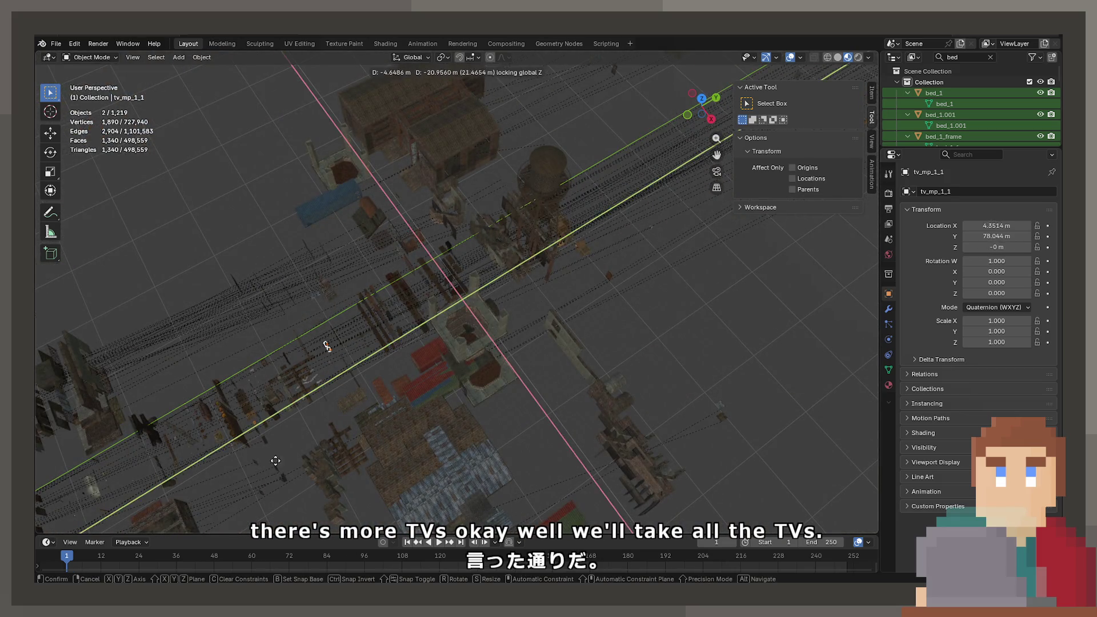
left_click(399, 354)
middle_click_drag(399, 354, 735, 139, "shift")
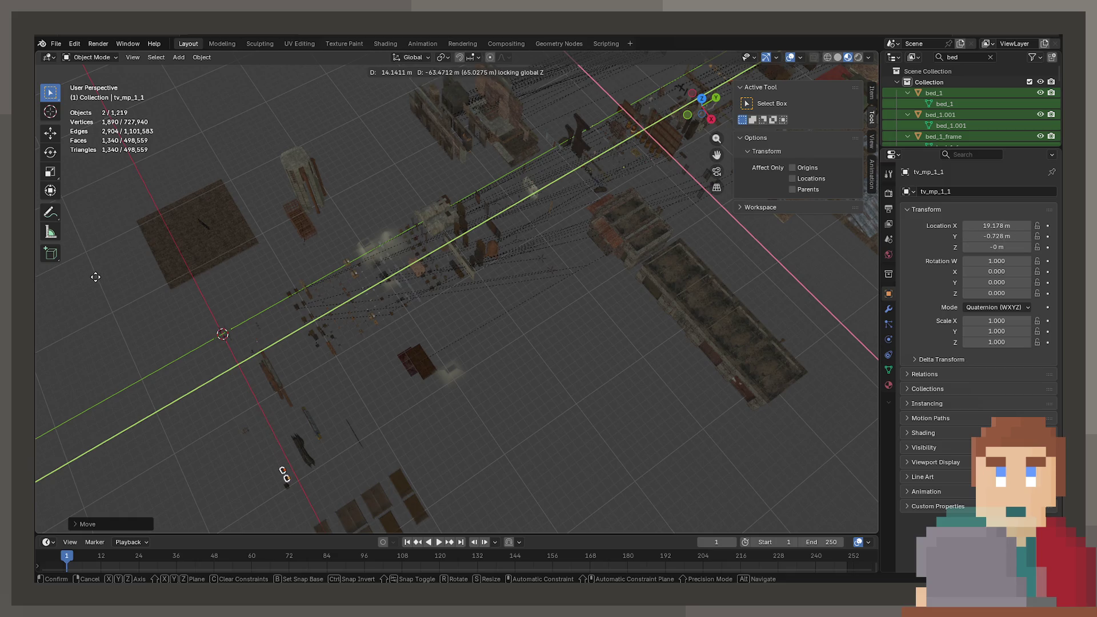
mouse_move(441, 166)
middle_mouse_down()
mouse_move(269, 368)
mouse_move(385, 318)
mouse_move(399, 286)
mouse_move(488, 286)
mouse_move(324, 343)
mouse_move(453, 272)
mouse_move(388, 270)
middle_mouse_up()
scroll(453, 272, "down", 3)
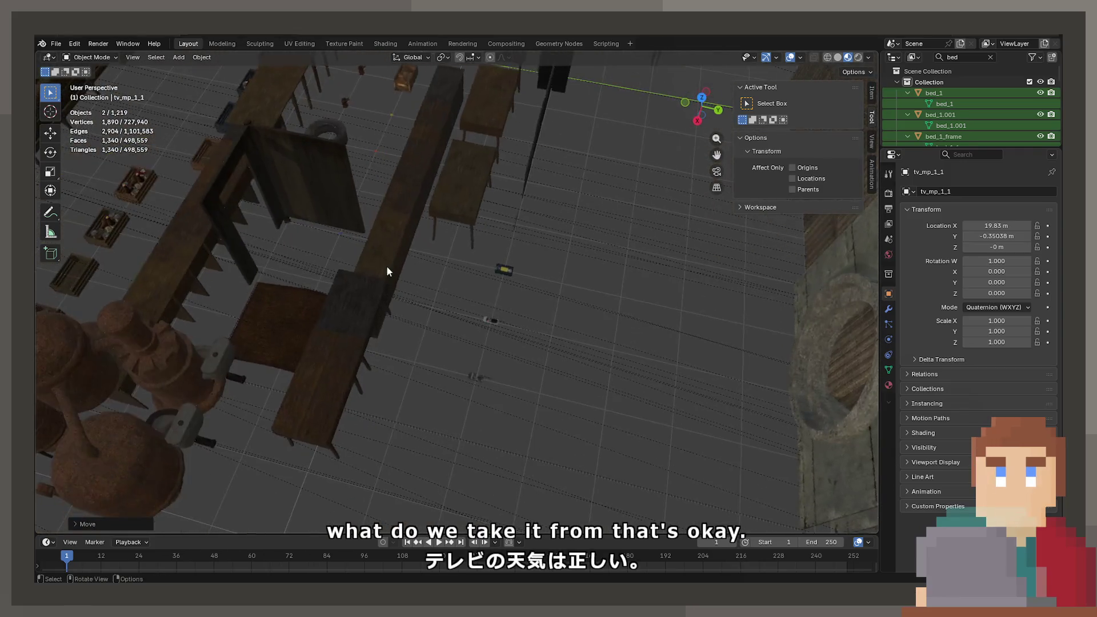
left_click(468, 376)
mouse_move(470, 375)
middle_mouse_down()
mouse_move(590, 370)
mouse_move(571, 302)
mouse_move(541, 310)
middle_mouse_up()
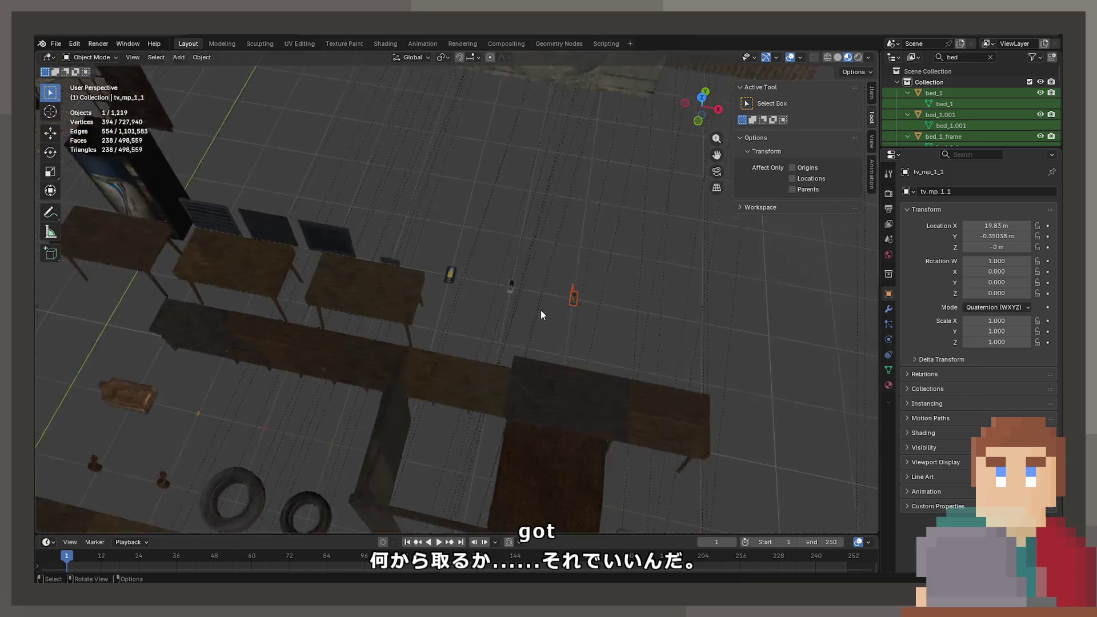
Inspect the walkie-talkie, VHS tape and vent panel up close, then view the wider room
scroll(496, 276, "up", 3)
key("KP_Decimal")
mouse_move(498, 281)
middle_mouse_down()
mouse_move(338, 238)
mouse_move(461, 227)
middle_mouse_up()
scroll(338, 292, "down", 5)
mouse_move(339, 292)
middle_mouse_down()
mouse_move(374, 344)
mouse_move(451, 358)
mouse_move(394, 286)
middle_mouse_up()
scroll(429, 357, "up", 2)
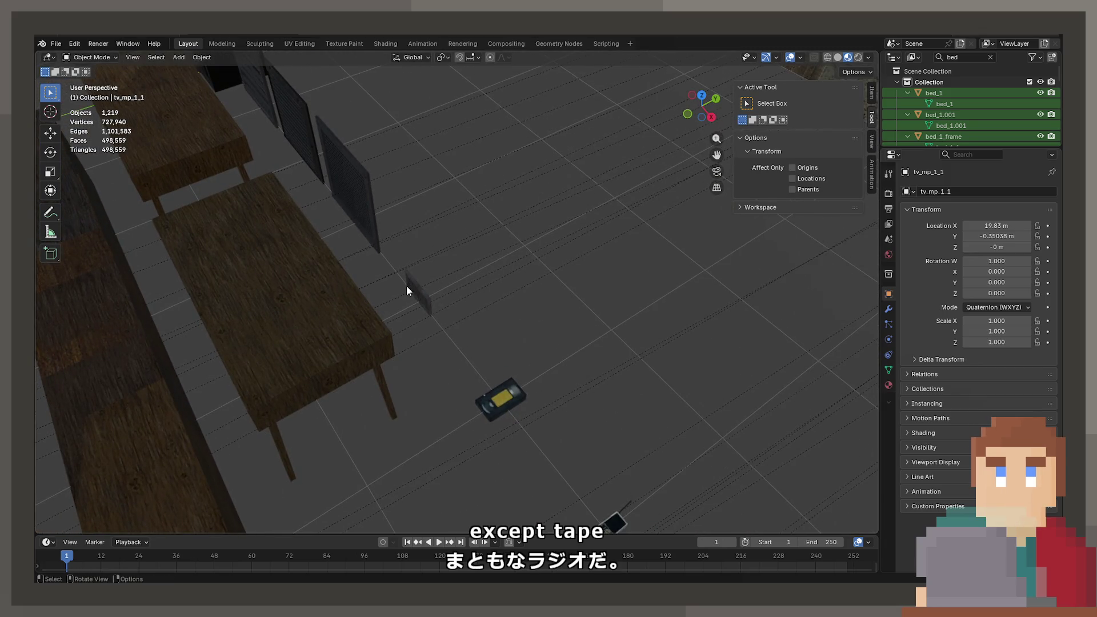
left_click(406, 286)
mouse_move(351, 258)
middle_mouse_down()
mouse_move(515, 320)
mouse_move(488, 289)
mouse_move(415, 316)
middle_mouse_up()
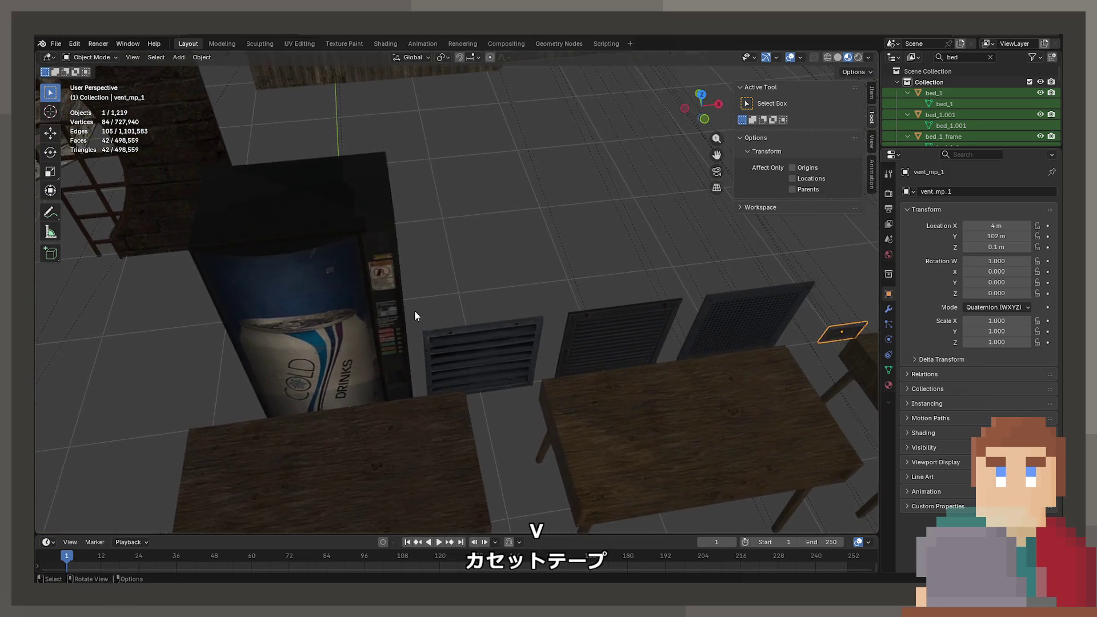
scroll(415, 316, "down", 3)
mouse_move(385, 265)
middle_mouse_down()
mouse_move(626, 278)
mouse_move(468, 290)
mouse_move(490, 266)
mouse_move(582, 282)
mouse_move(394, 273)
mouse_move(639, 288)
mouse_move(527, 293)
mouse_move(518, 317)
mouse_move(541, 366)
mouse_move(636, 357)
mouse_move(535, 367)
mouse_move(648, 328)
middle_mouse_up()
In X-ray, box-select the row of wooden crates and slide it along the X axis
left_click(592, 369)
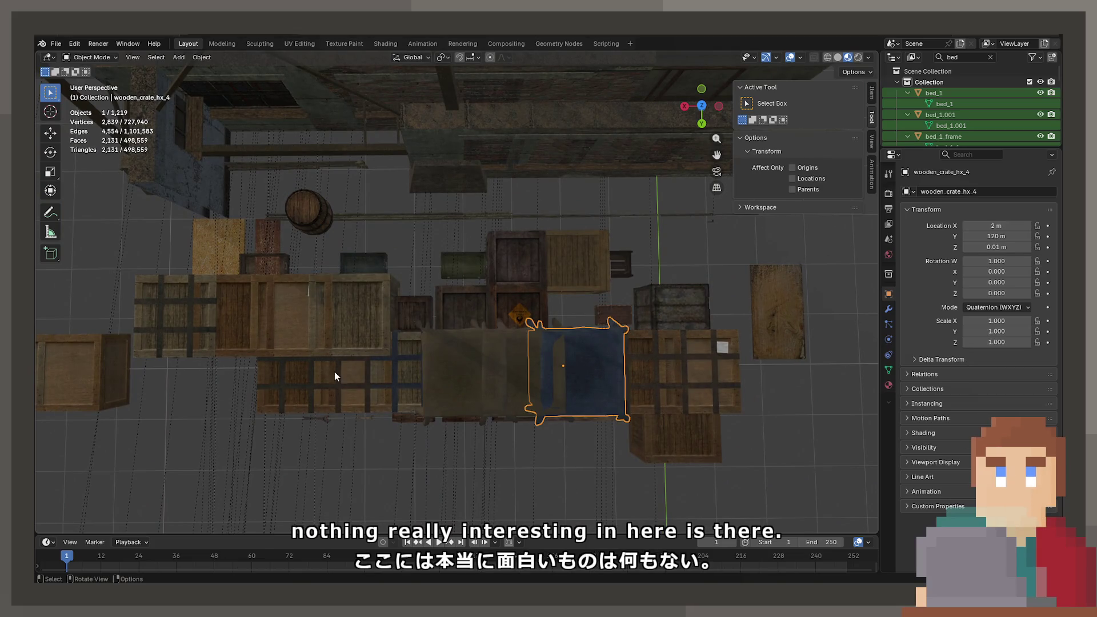
key("z")
left_click(221, 382)
left_click_drag(238, 366, 766, 370)
key("shift+z")
middle_click_drag(605, 400, 557, 355)
key("g")
key("z")
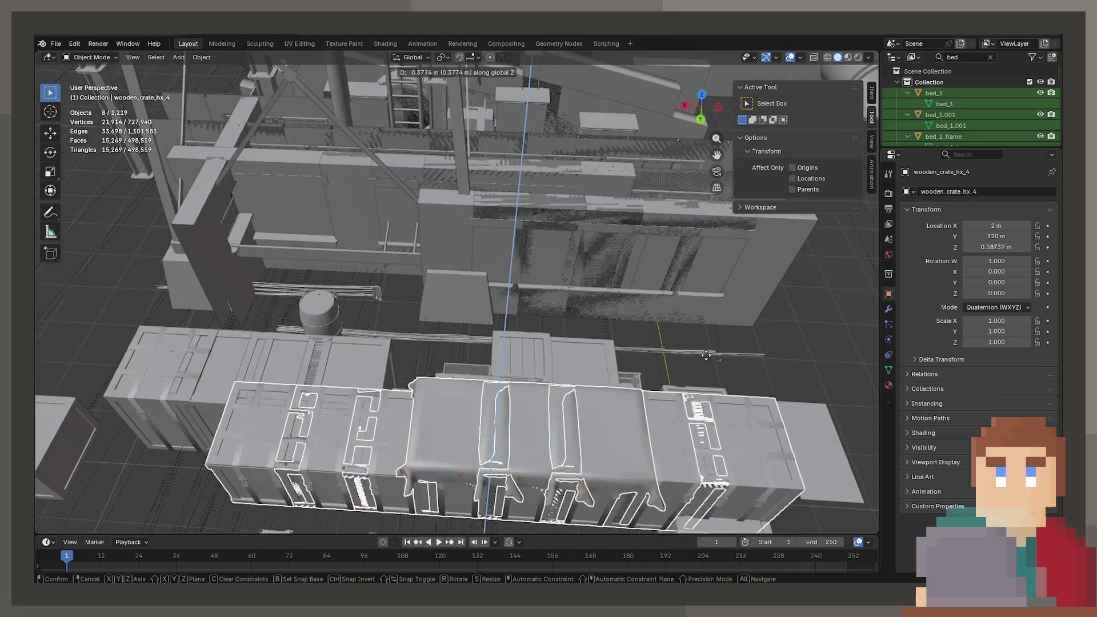
key("x")
mouse_move(529, 286)
middle_mouse_down()
mouse_move(502, 299)
mouse_move(435, 294)
mouse_move(522, 236)
mouse_move(440, 229)
middle_mouse_up()
key("g")
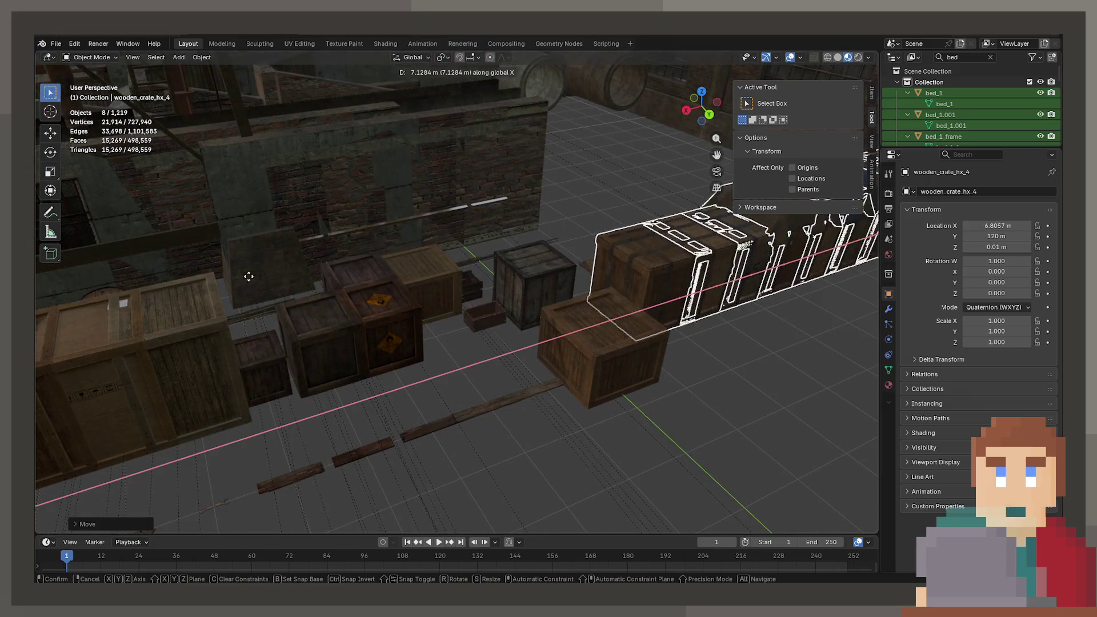
left_click(290, 361)
Zoom out over the library and frame the wooden crate lid
mouse_move(290, 361)
middle_mouse_down()
mouse_move(270, 362)
mouse_move(480, 361)
mouse_move(598, 383)
mouse_move(372, 352)
mouse_move(382, 330)
mouse_move(372, 294)
middle_mouse_up()
mouse_move(472, 246)
middle_mouse_down("ctrl")
mouse_move(446, 358)
mouse_move(539, 289)
mouse_move(478, 331)
mouse_move(489, 328)
mouse_move(492, 311)
mouse_move(458, 328)
mouse_move(274, 463)
mouse_move(553, 255)
mouse_move(465, 250)
mouse_move(473, 269)
mouse_move(521, 274)
mouse_move(471, 198)
mouse_move(497, 240)
mouse_move(649, 337)
mouse_move(544, 310)
mouse_move(483, 345)
mouse_move(507, 331)
mouse_move(352, 335)
mouse_move(348, 319)
mouse_move(306, 311)
mouse_move(465, 316)
mouse_move(320, 317)
mouse_move(496, 328)
mouse_move(420, 383)
mouse_move(444, 298)
mouse_move(379, 308)
middle_mouse_up("ctrl")
left_click(516, 244)
key("KP_Decimal")
Frame the view on the small TV set
left_click(526, 230)
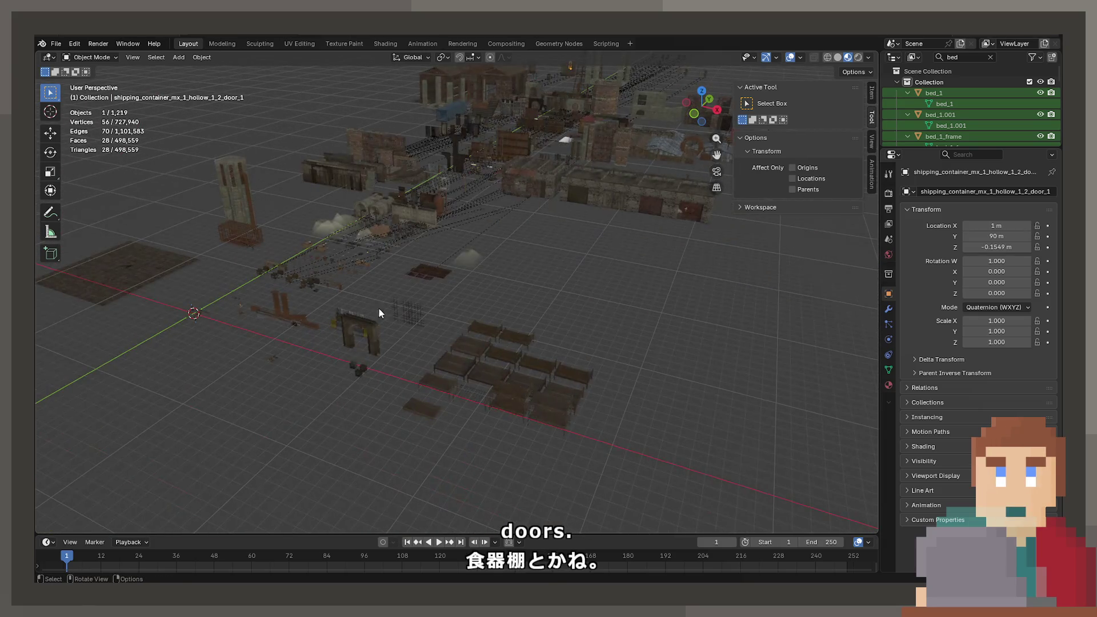
left_click(359, 368)
key("KP_Decimal")
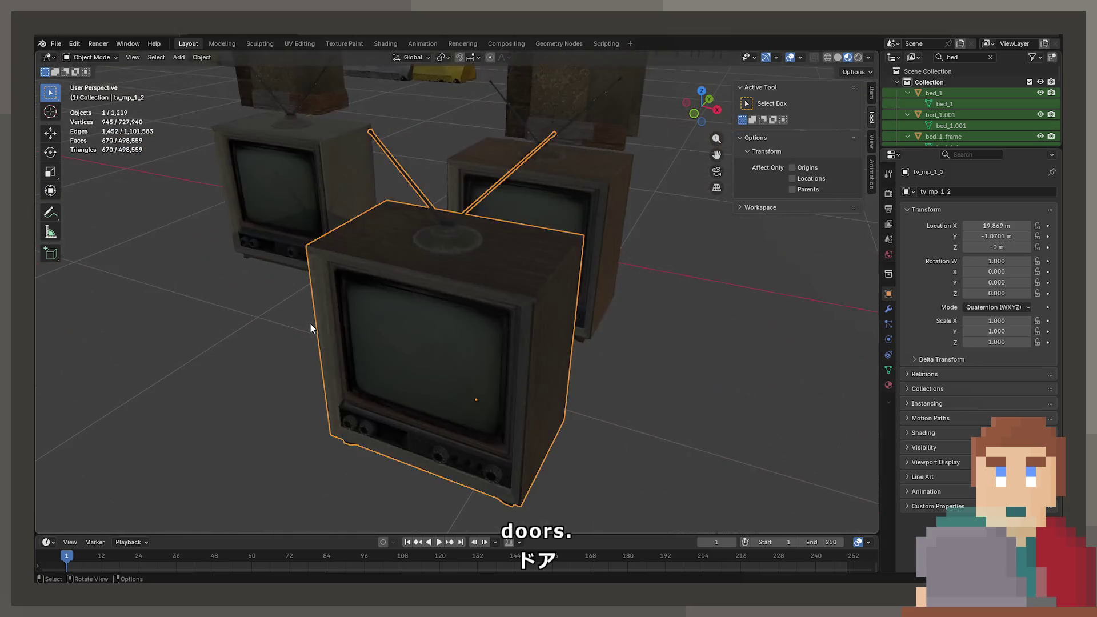
Move the TV remote beside the old TVs and open its mesh in Edit Mode
left_click(731, 389)
right_click(733, 392)
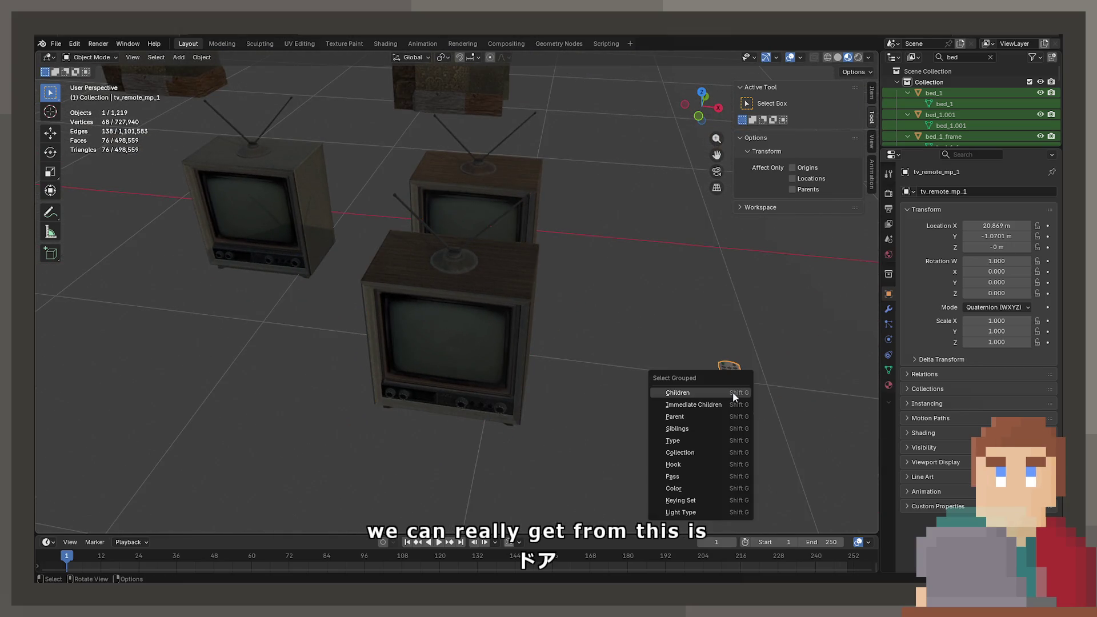
key("g")
left_click(235, 285)
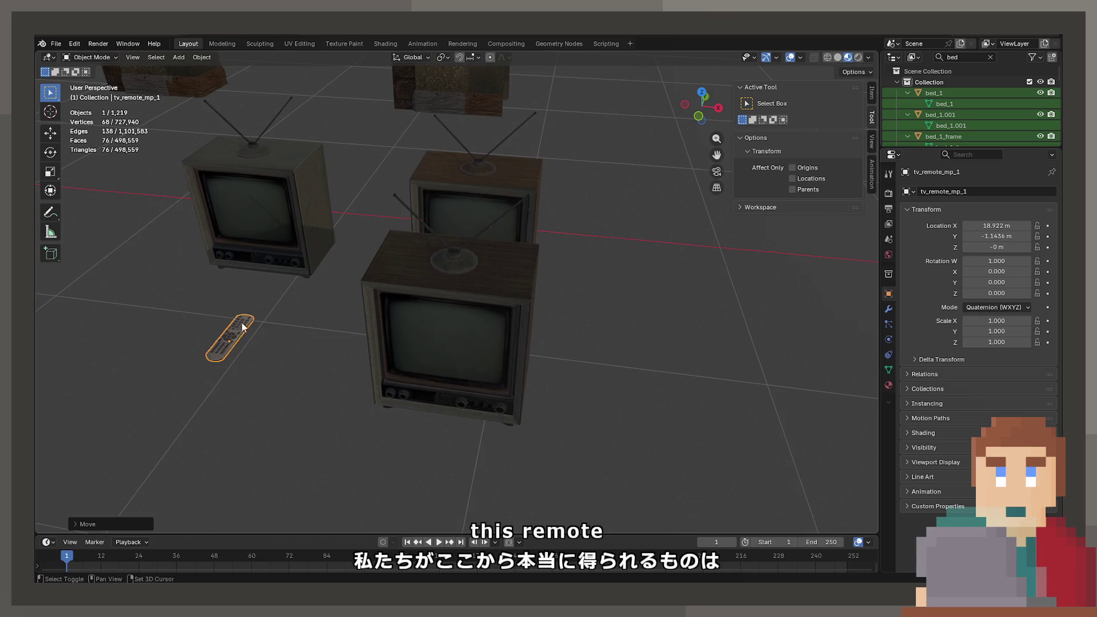
mouse_move(234, 286)
middle_mouse_down()
mouse_move(398, 370)
mouse_move(461, 348)
mouse_move(447, 305)
mouse_move(432, 298)
middle_mouse_up()
scroll(395, 294, "up", 1)
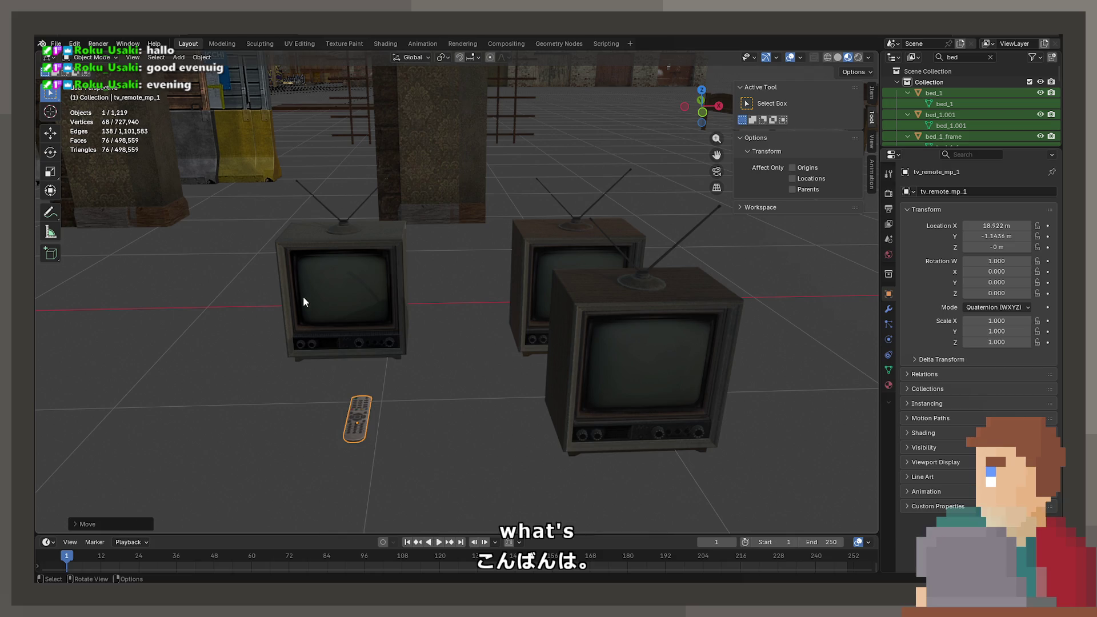
key("Tab")
key("KP_Decimal")
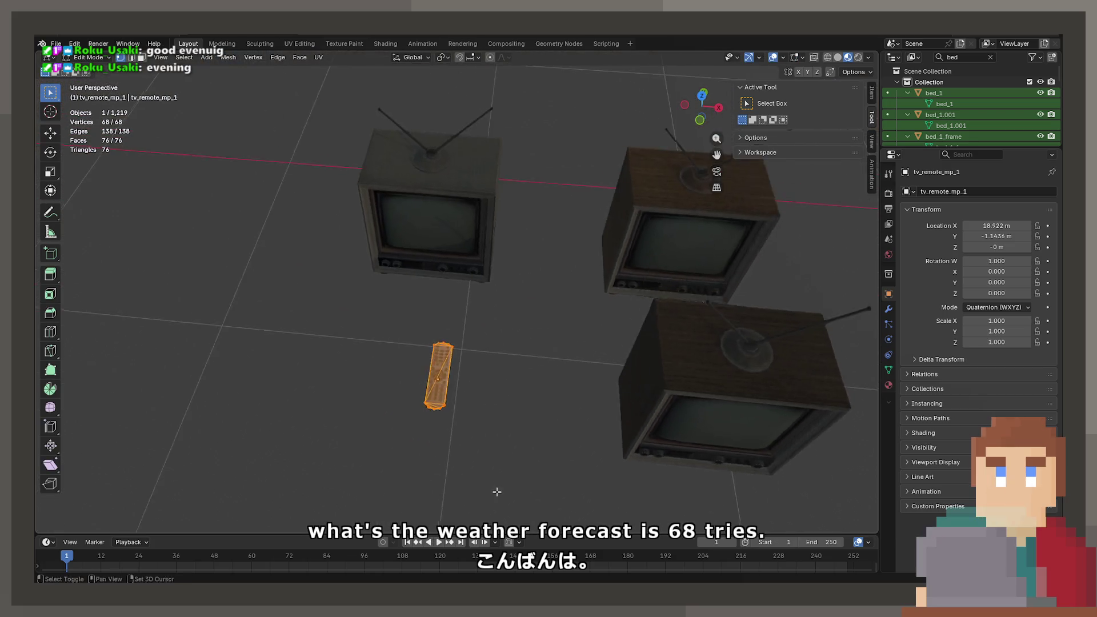
mouse_move(517, 333)
middle_mouse_down()
mouse_move(517, 179)
mouse_move(479, 209)
mouse_move(514, 290)
mouse_move(699, 415)
mouse_move(628, 304)
mouse_move(633, 405)
middle_mouse_up()
key("Tab")
scroll(503, 306, "down", 5)
mouse_move(504, 307)
middle_mouse_down()
mouse_move(532, 362)
mouse_move(333, 343)
mouse_move(546, 371)
mouse_move(589, 342)
mouse_move(654, 225)
mouse_move(489, 335)
mouse_move(577, 286)
mouse_move(233, 429)
mouse_move(580, 392)
mouse_move(191, 326)
mouse_move(631, 337)
mouse_move(546, 321)
mouse_move(426, 267)
mouse_move(512, 434)
mouse_move(553, 379)
mouse_move(524, 362)
mouse_move(560, 413)
mouse_move(493, 332)
mouse_move(502, 383)
mouse_move(364, 316)
mouse_move(638, 276)
mouse_move(586, 249)
mouse_move(606, 282)
mouse_move(599, 275)
mouse_move(524, 320)
mouse_move(456, 334)
mouse_move(608, 324)
mouse_move(567, 295)
middle_mouse_up()
Pan past the ceiling lamps to the pallet, stools and cell phones
mouse_move(382, 410)
middle_mouse_down()
mouse_move(456, 364)
mouse_move(507, 362)
mouse_move(394, 329)
mouse_move(595, 340)
mouse_move(472, 338)
mouse_move(404, 272)
mouse_move(586, 268)
mouse_move(614, 297)
middle_mouse_up()
left_click(512, 380)
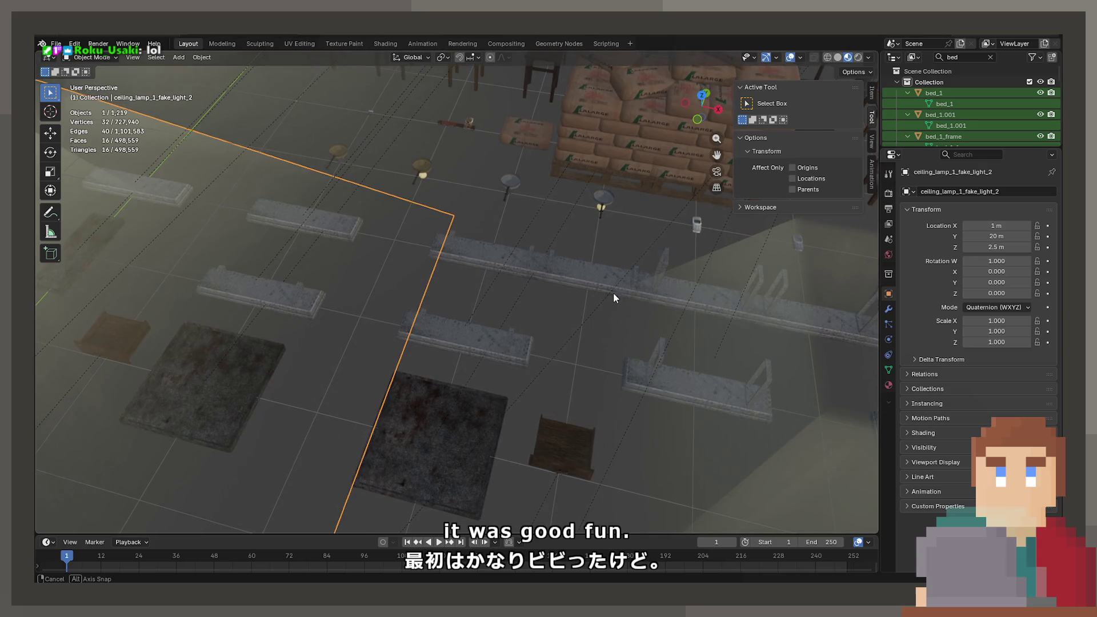
left_click(602, 269)
middle_click_drag(656, 255, 407, 305, "shift")
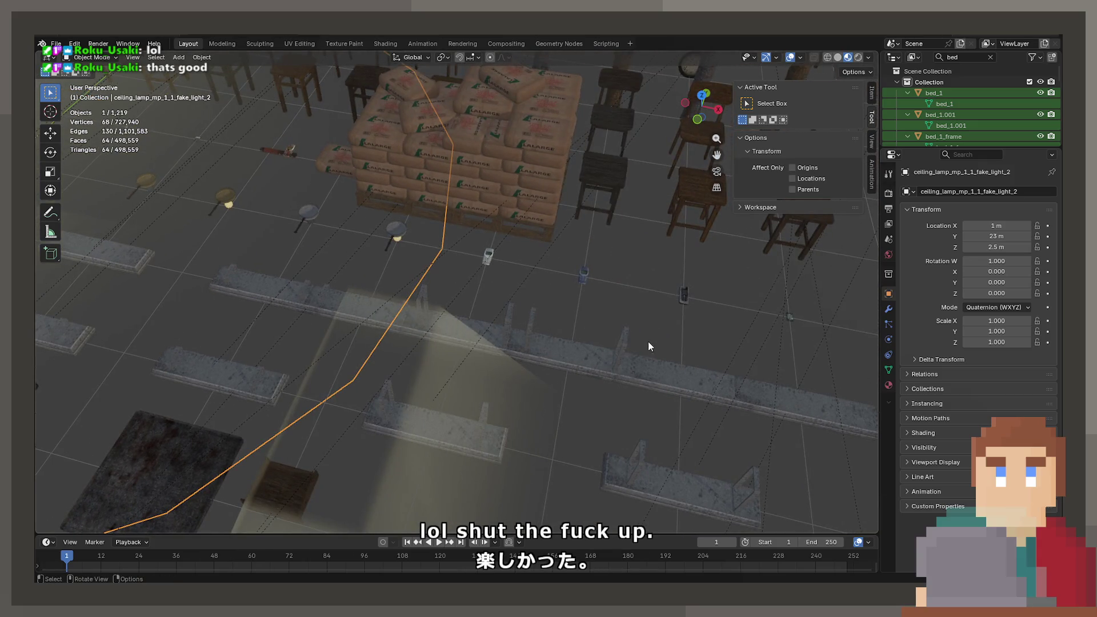
middle_click_drag(648, 341, 549, 314, "shift")
scroll(531, 317, "up", 4)
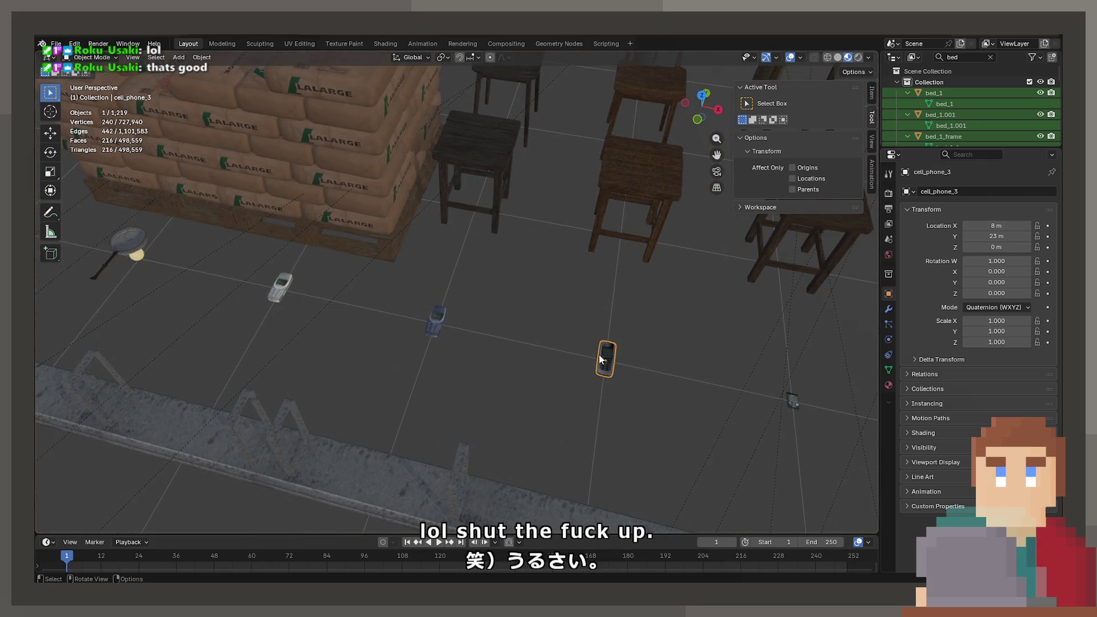
mouse_move(365, 306)
middle_mouse_down("shift")
mouse_move(392, 387)
mouse_move(307, 389)
mouse_move(375, 333)
mouse_move(584, 290)
mouse_move(384, 286)
mouse_move(480, 338)
mouse_move(479, 285)
mouse_move(472, 355)
mouse_move(505, 411)
mouse_move(533, 349)
middle_mouse_up("shift")
scroll(478, 353, "up", 2)
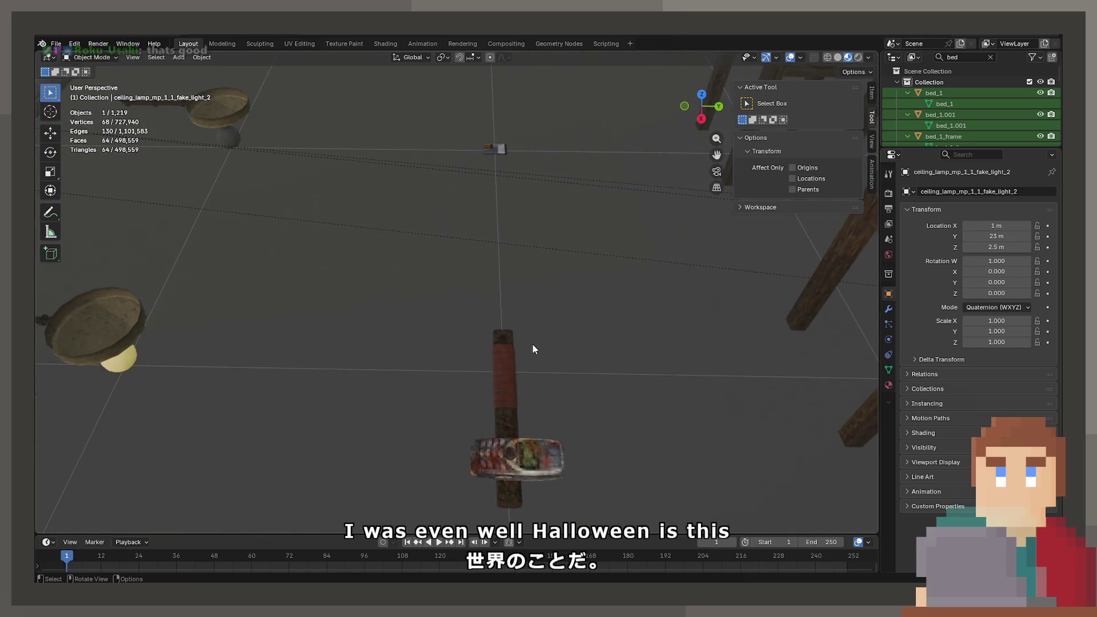
Select the cell phone hammer and switch the viewport to Material Preview shading
key("z")
left_click(462, 355)
left_click(498, 368)
key("z")
left_click(590, 368)
key("z")
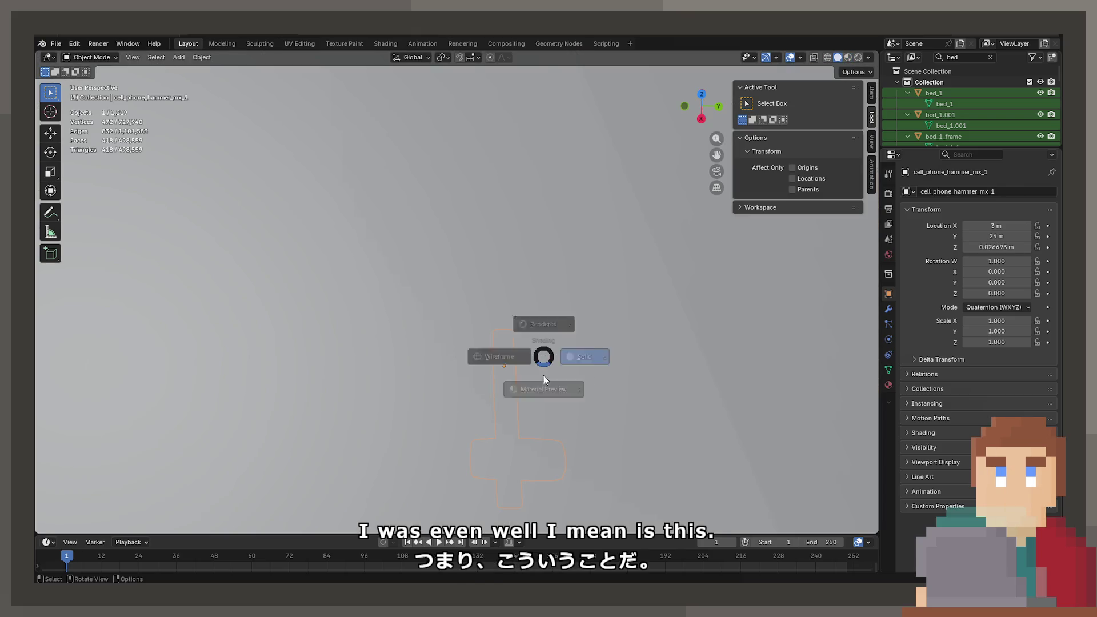
left_click(544, 379)
mouse_move(512, 371)
middle_mouse_down()
mouse_move(583, 358)
mouse_move(471, 260)
mouse_move(511, 203)
mouse_move(502, 313)
mouse_move(500, 286)
mouse_move(408, 247)
mouse_move(431, 309)
mouse_move(434, 294)
mouse_move(387, 289)
middle_mouse_up()
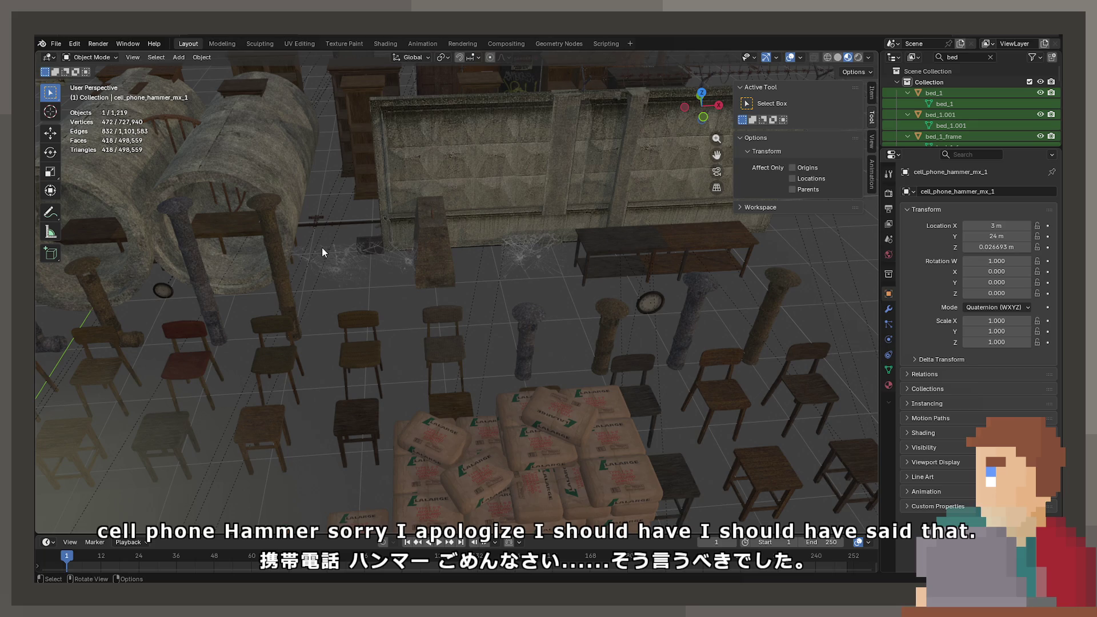
scroll(320, 244, "up", 2)
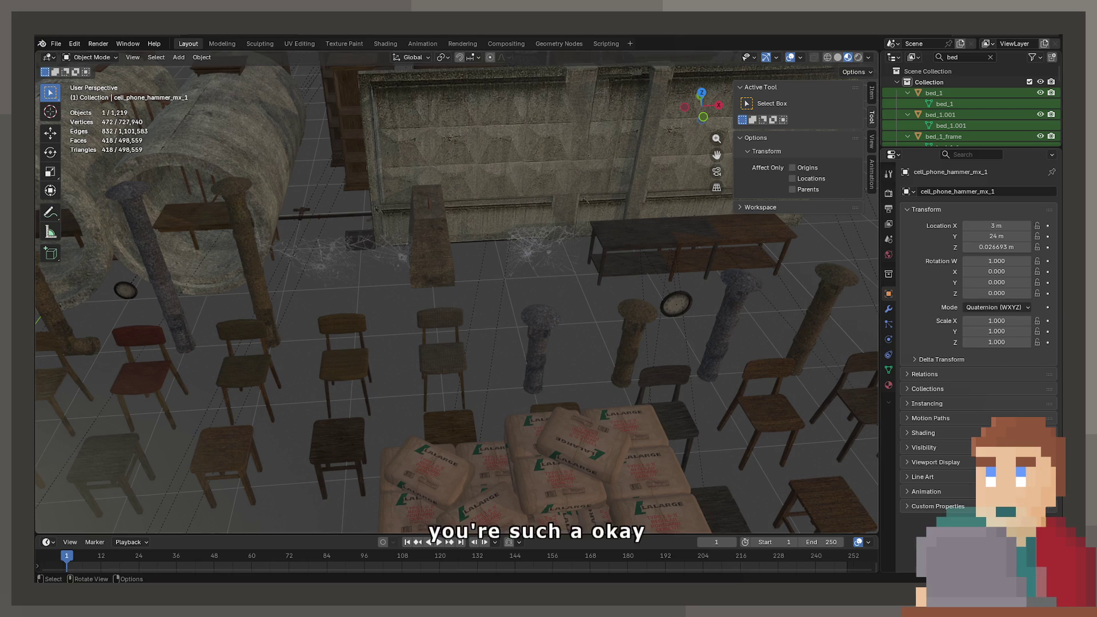
left_click(56, 44)
mouse_move(66, 60)
left_click(395, 308)
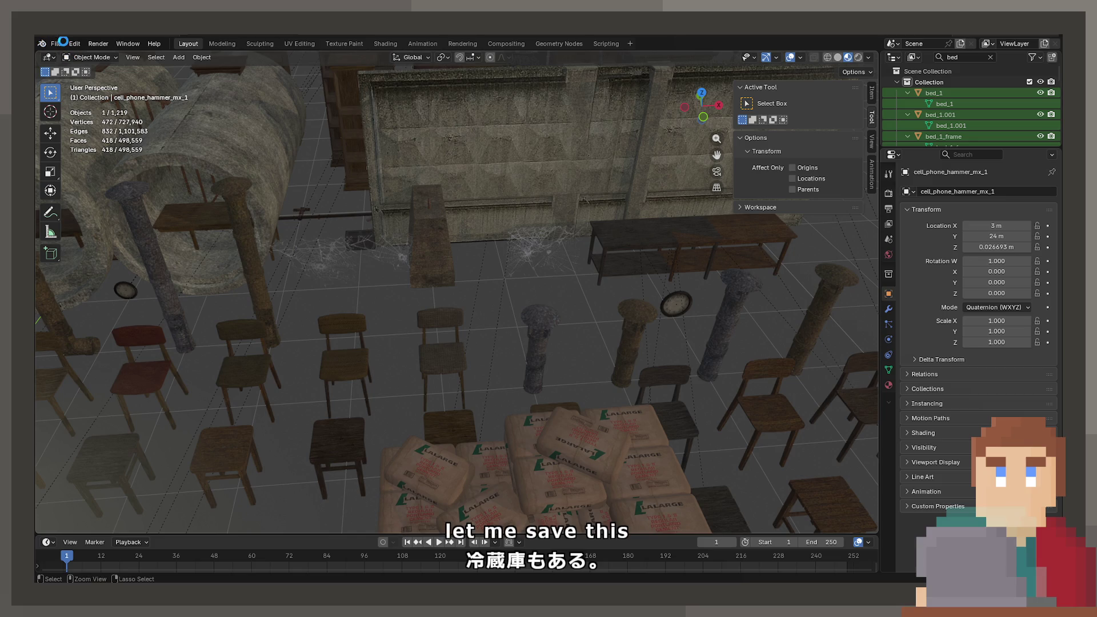
Save the library as Zoo.blend and start a new General scene
key("ctrl+s")
left_click(56, 43)
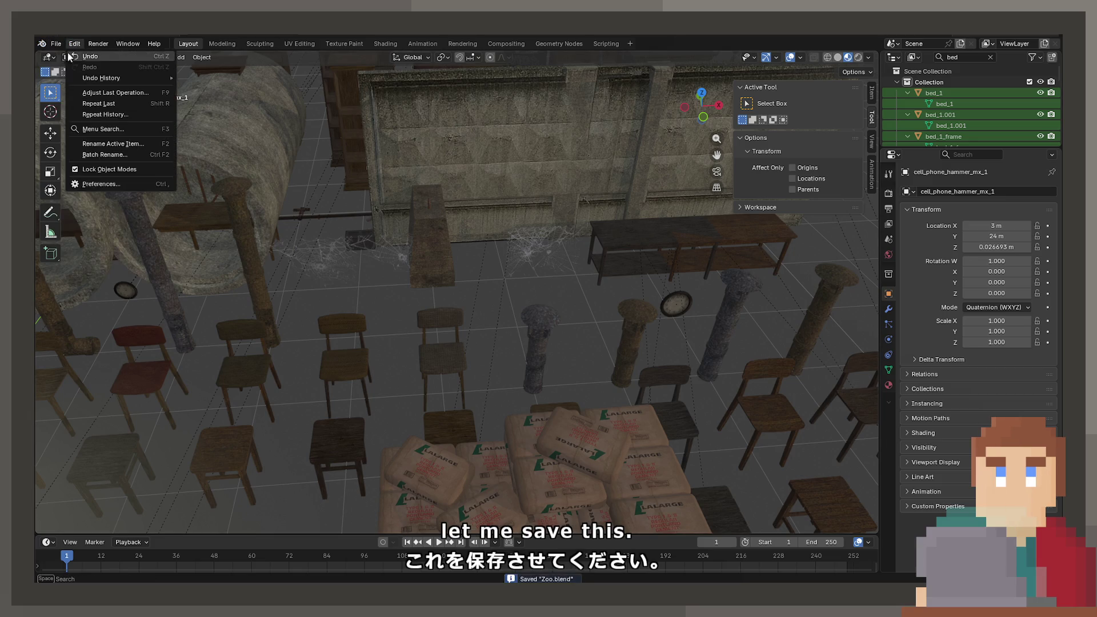
left_click(56, 43)
mouse_move(65, 61)
left_click(171, 57)
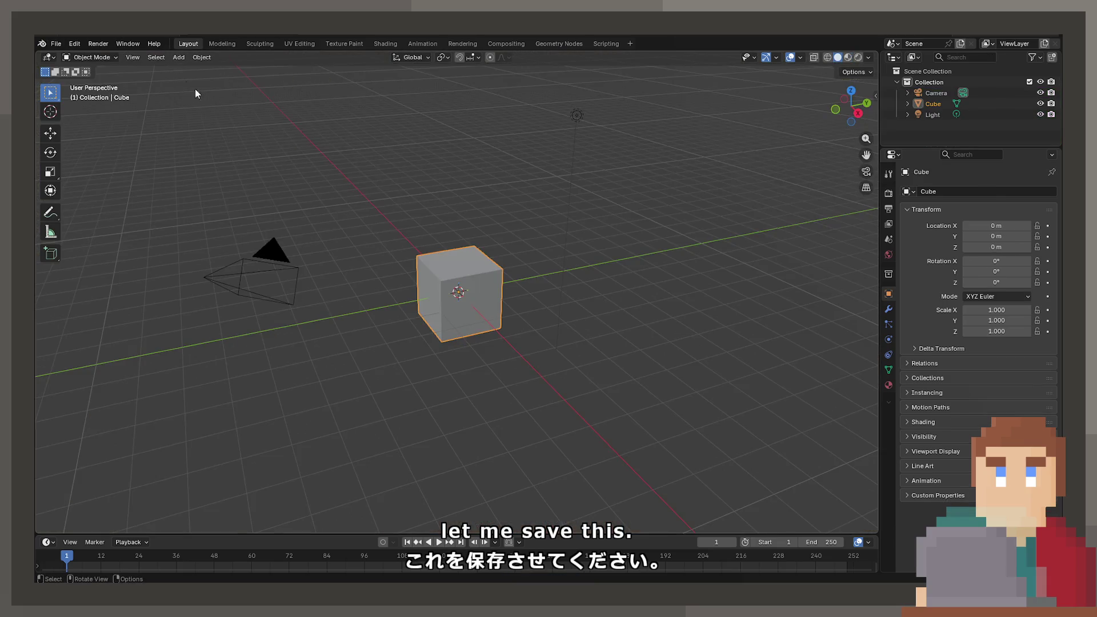
Delete the default camera, cube and light, and drop in the fridge FBX files
key("a")
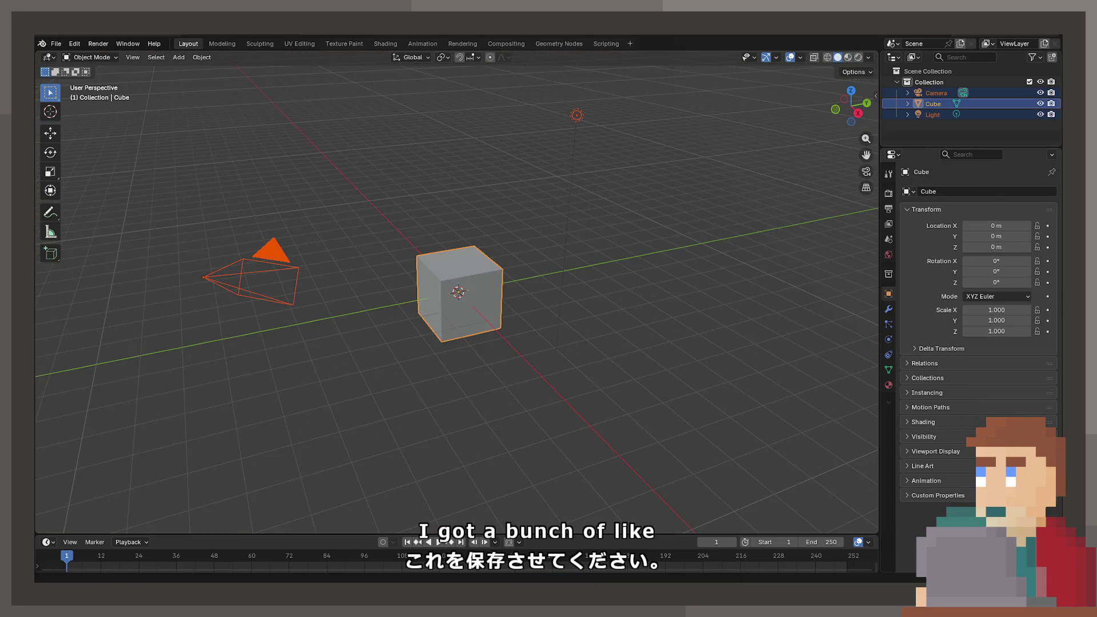
key("Delete")
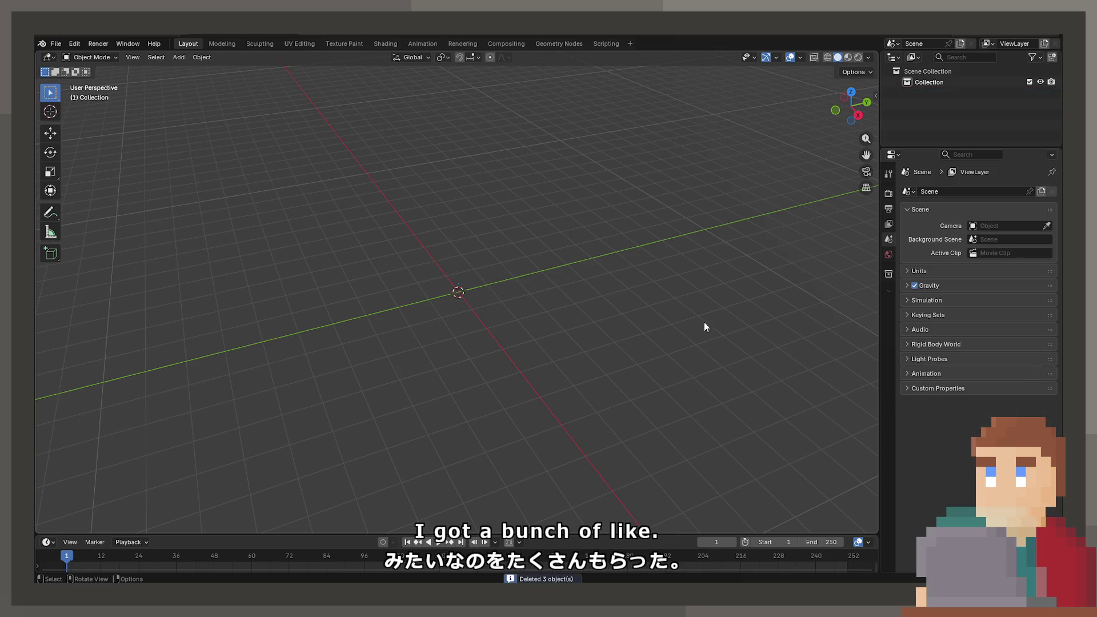
left_click_drag(523, 273, 522, 272)
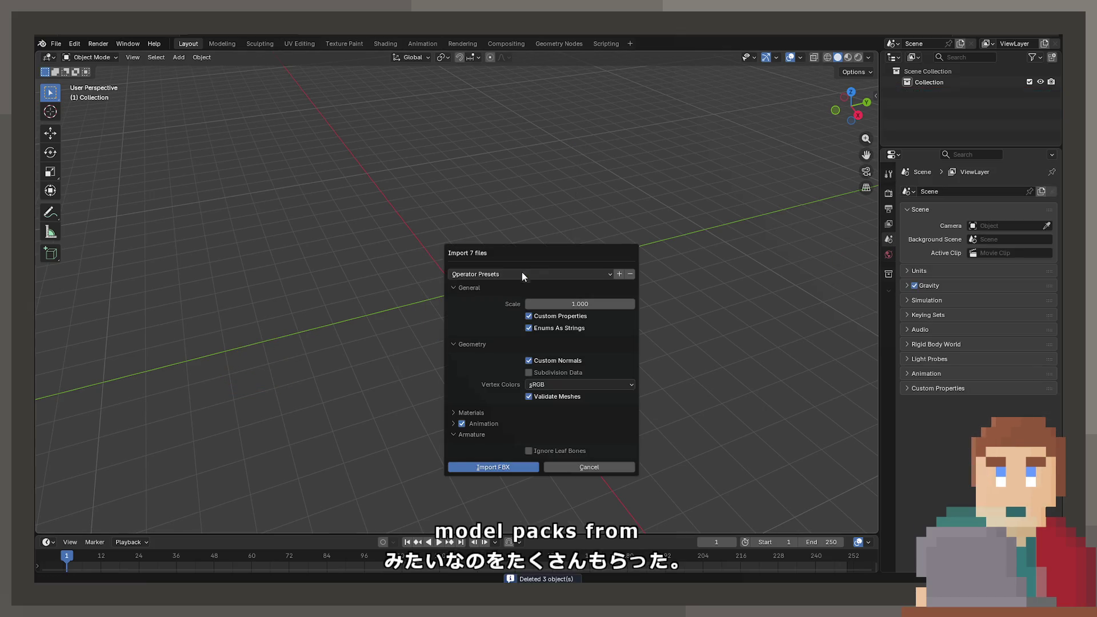
Import the seven fridge FBX models and locate them in the viewport
left_click(519, 469)
middle_click_drag(464, 358, 530, 338)
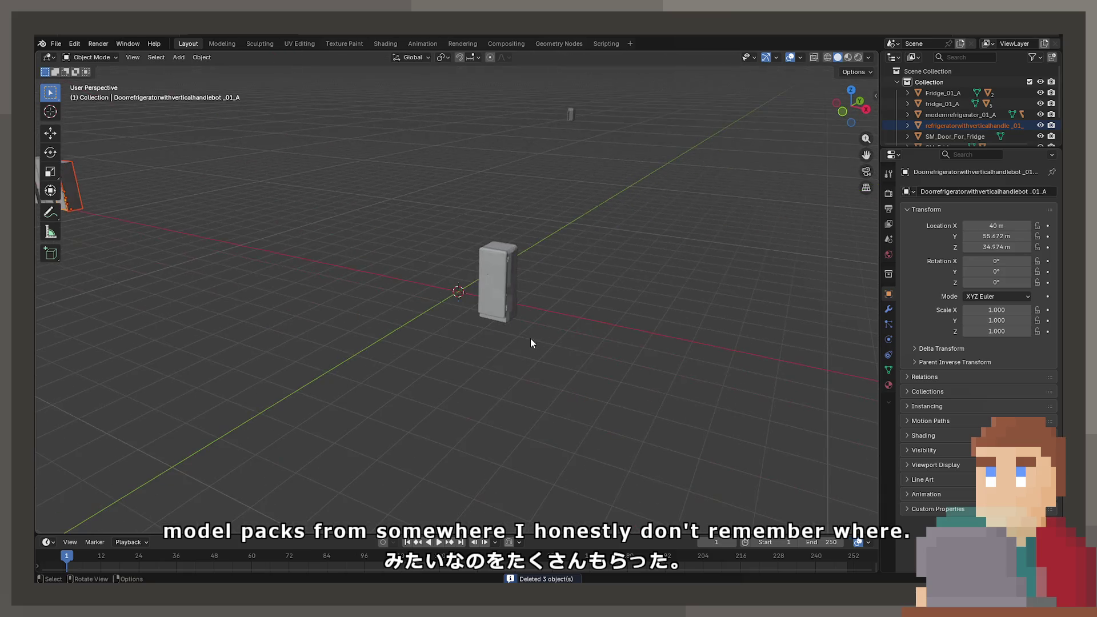
key("a")
scroll(530, 338, "down", 5)
key("n")
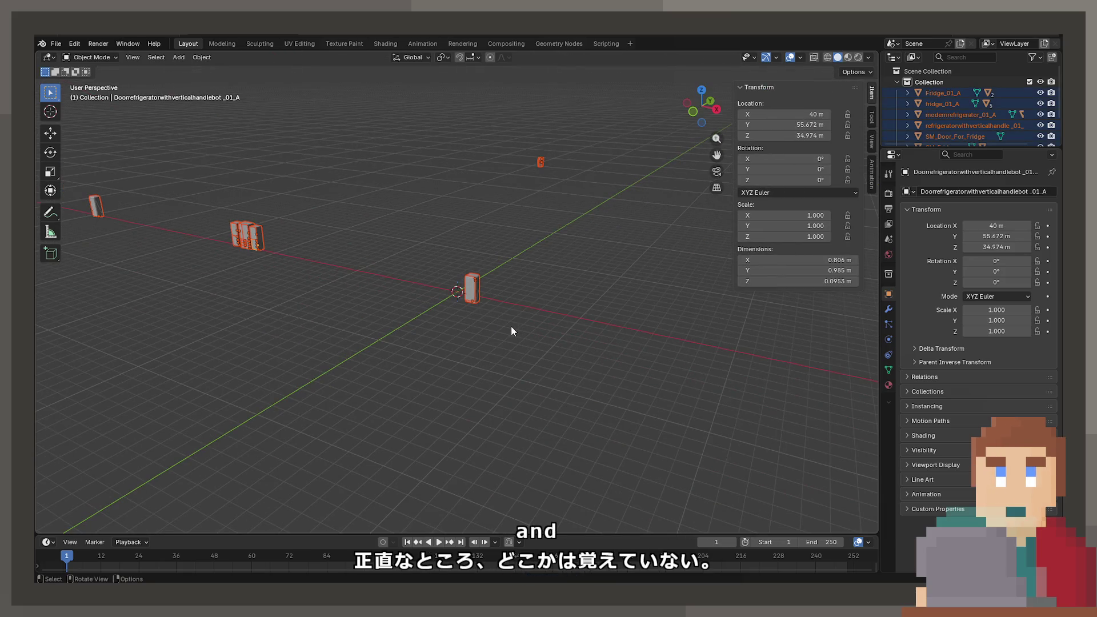
key("n")
scroll(511, 326, "down", 3)
middle_click_drag(510, 321, 557, 348)
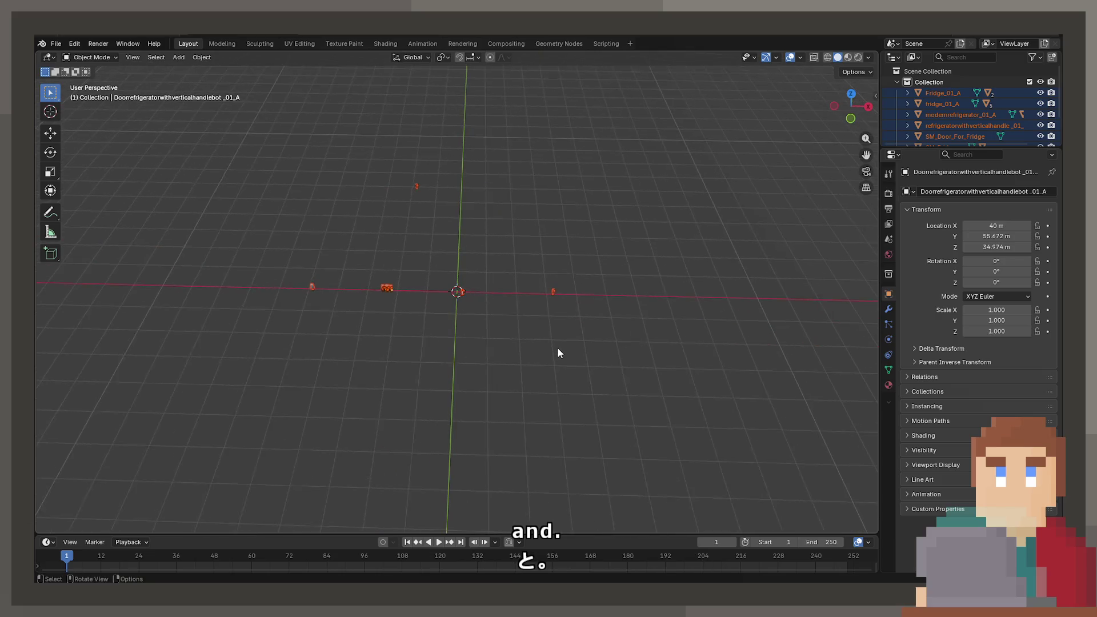
scroll(414, 323, "up", 4)
Move three fridges and the fridge door near the origin, keeping their height
left_click(203, 263)
left_click_drag(204, 265, 324, 374)
key("g")
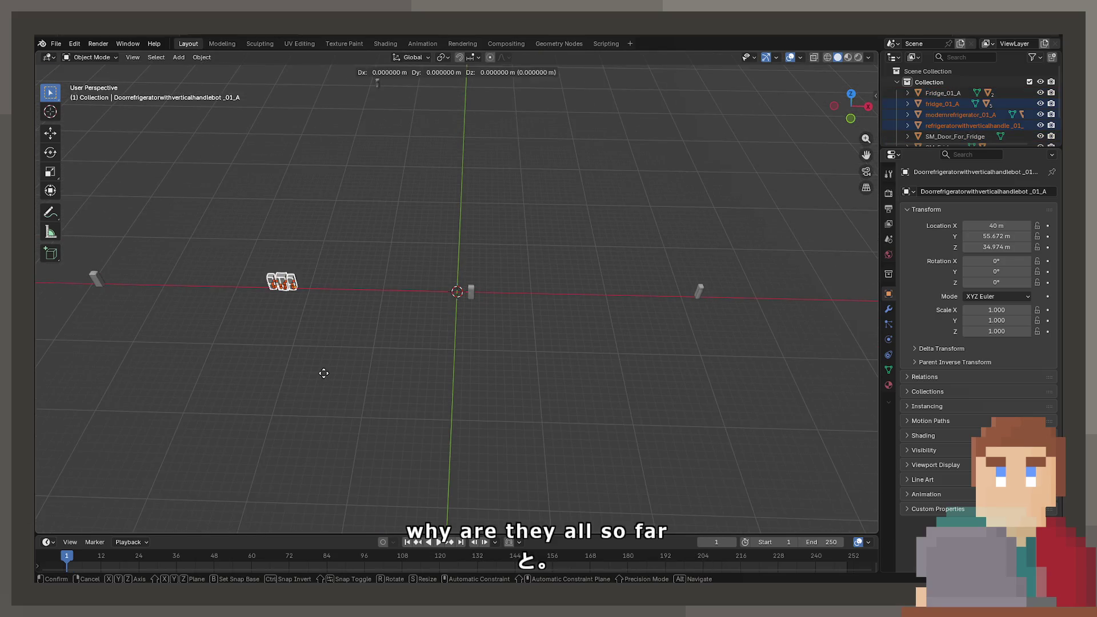
key("shift+z")
key("Escape")
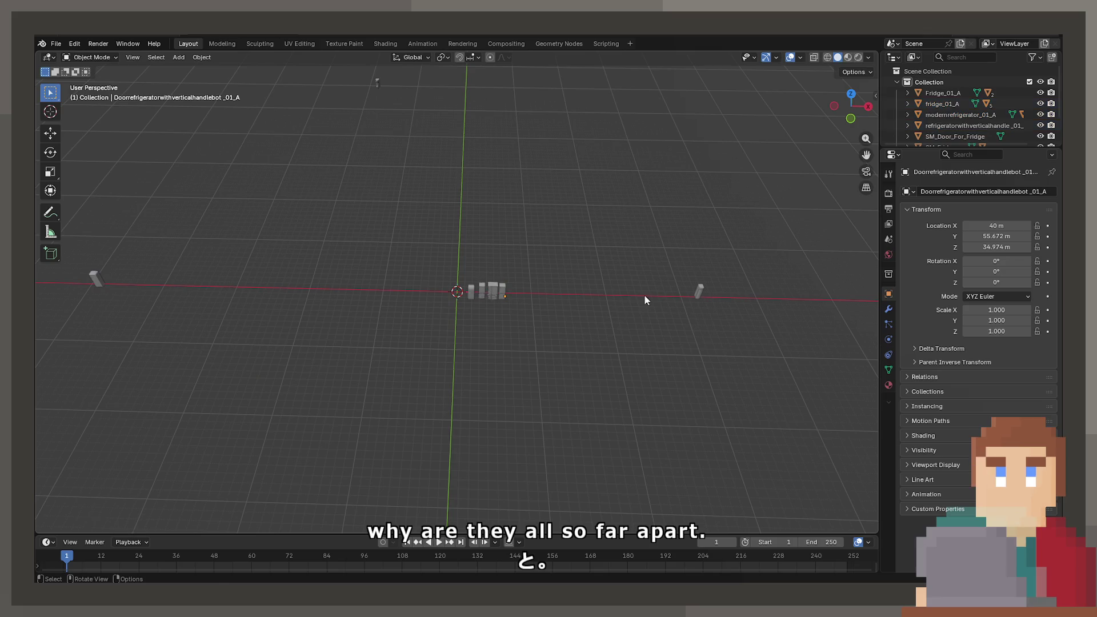
left_click(698, 291)
key("g")
key("shift+z")
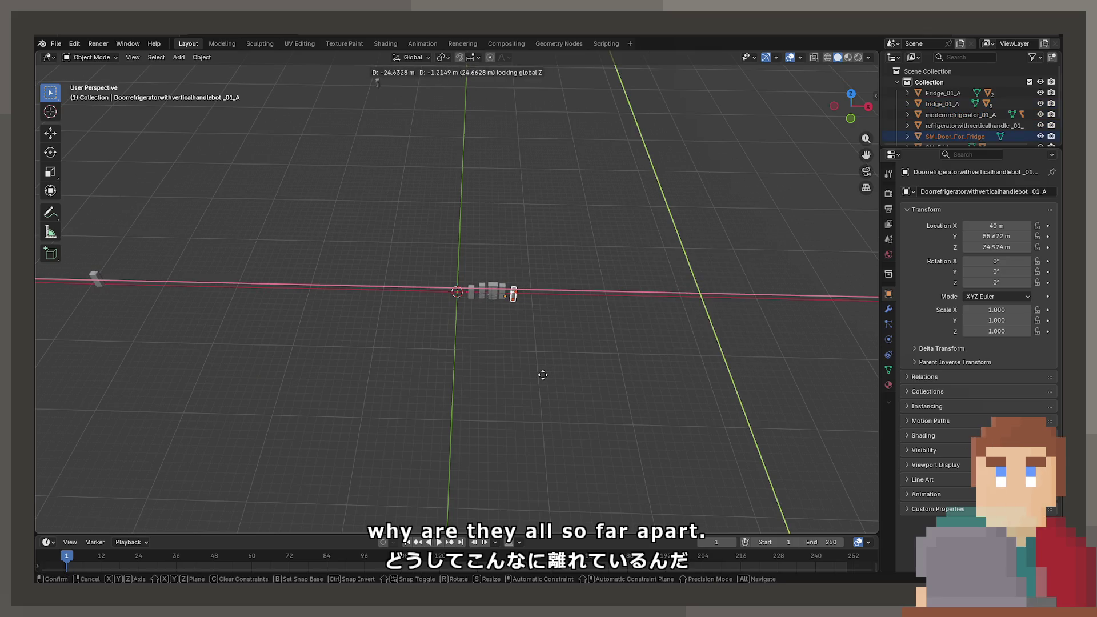
left_click(543, 375)
Bring Fridge_01_A beside the others and start moving SM_Fridge.001 the same way
left_click_drag(362, 73, 407, 119)
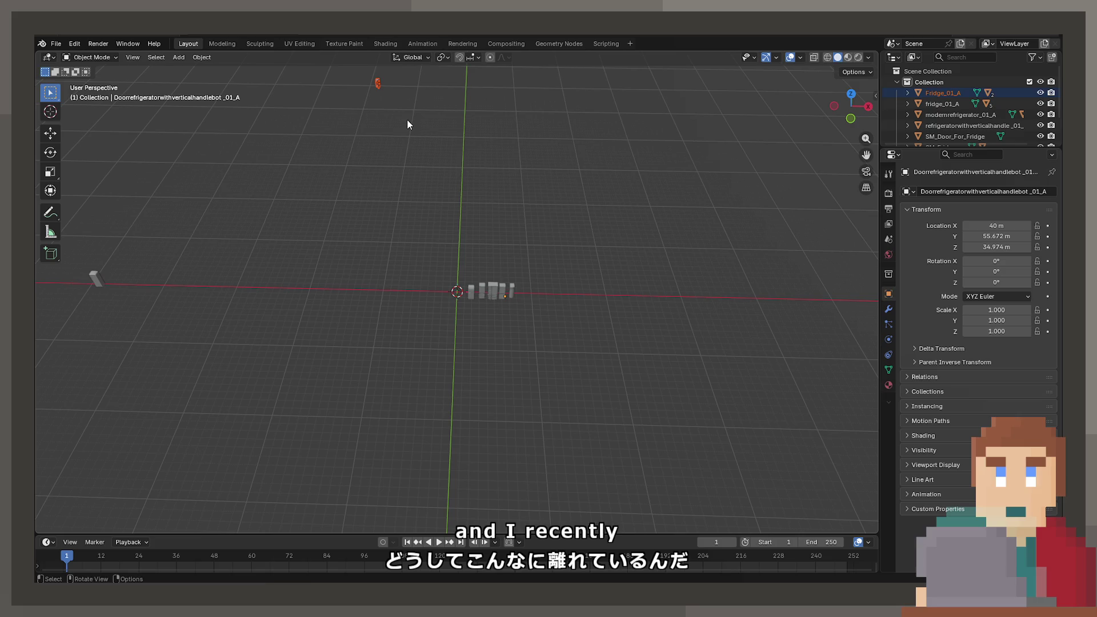
key("g")
key("shift+z")
left_click(531, 435)
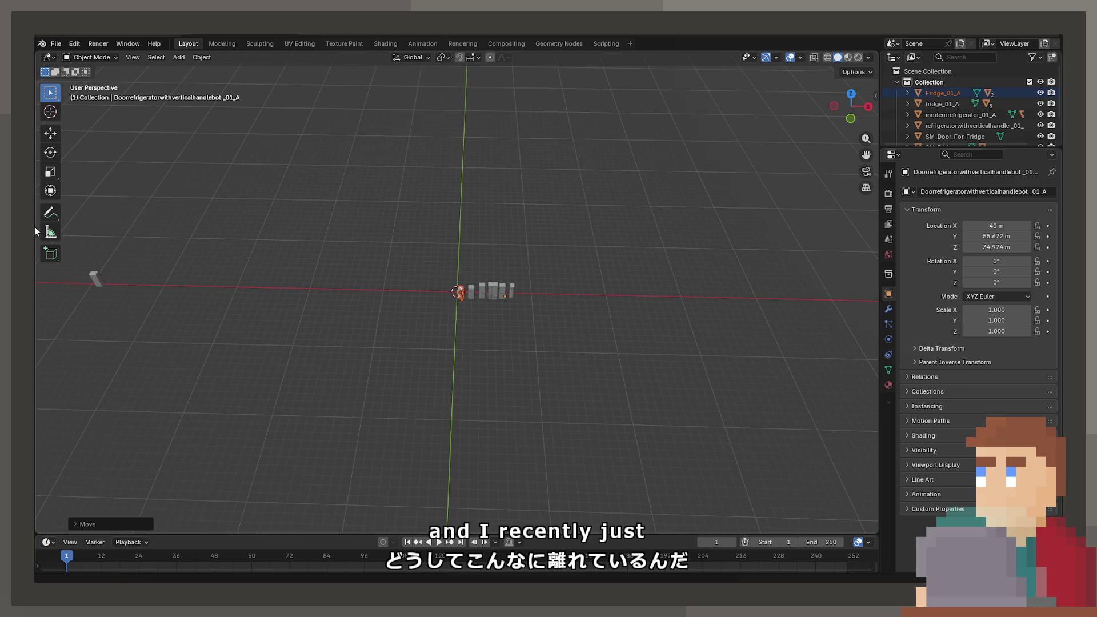
left_click(90, 277)
key("g")
key("shift+z")
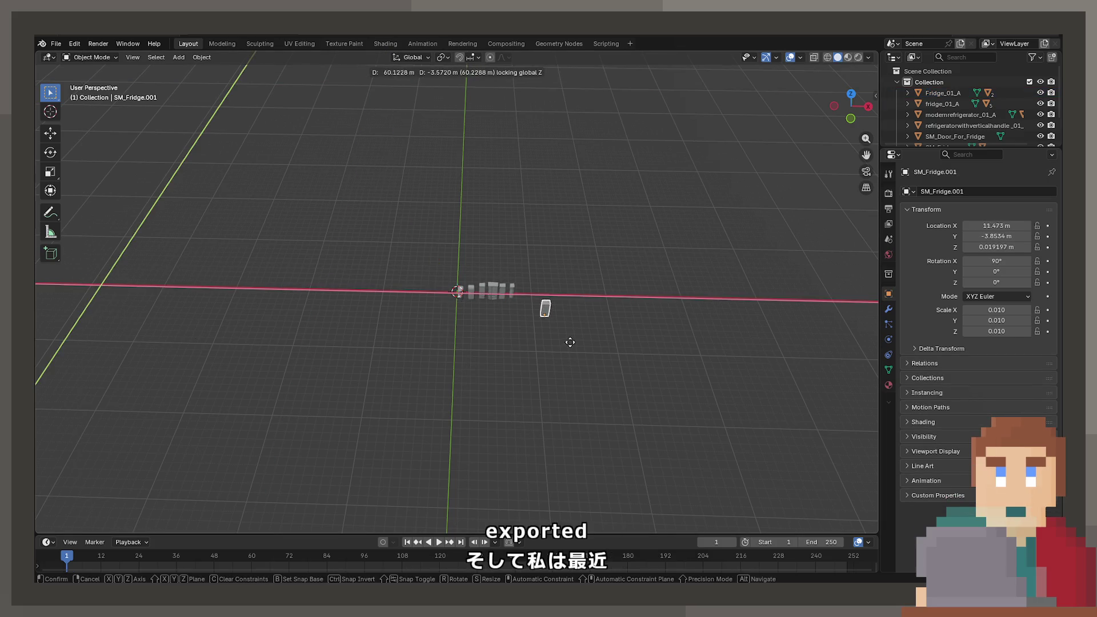
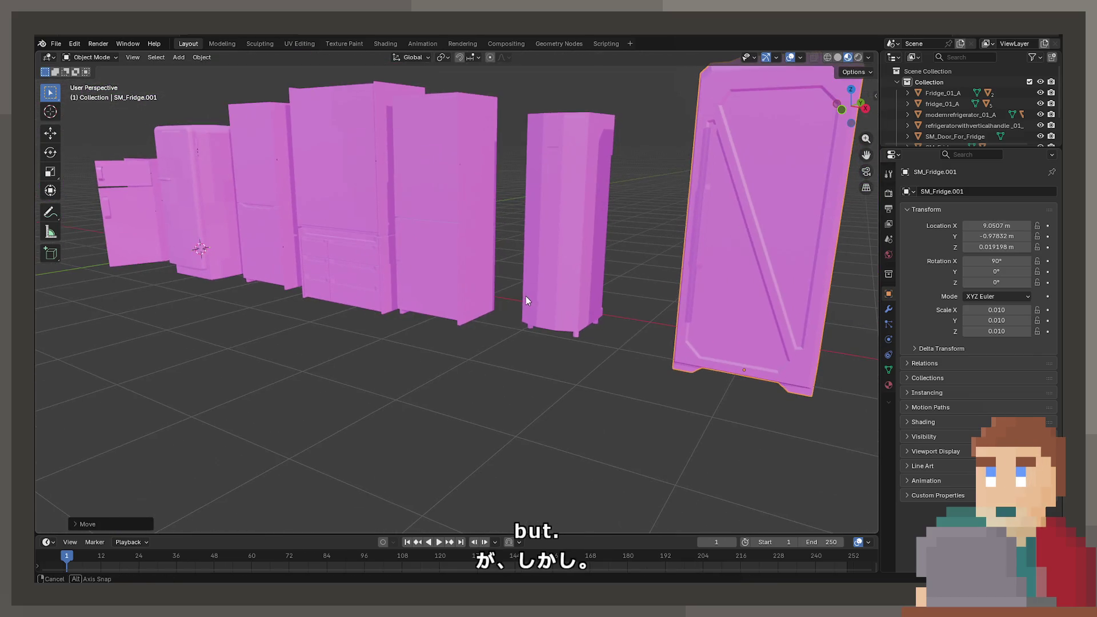
Orbit and zoom around the four imported fridges, then select SM_Fridge_Door_01
middle_click_drag(565, 372, 674, 348)
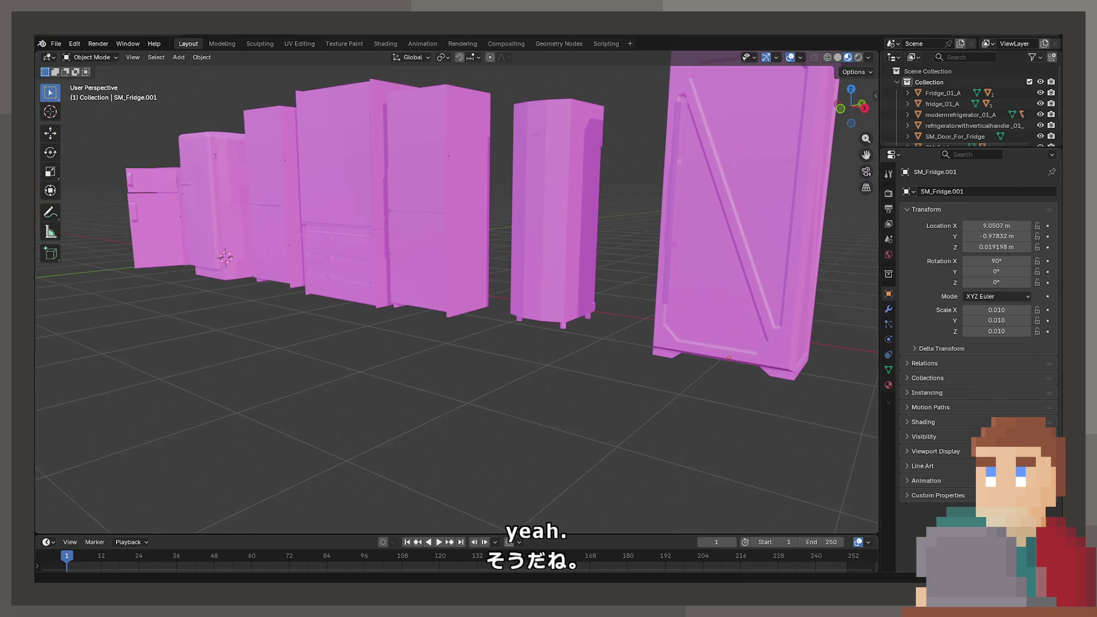
mouse_move(366, 357)
middle_mouse_down()
mouse_move(328, 358)
mouse_move(519, 362)
mouse_move(486, 353)
middle_mouse_up()
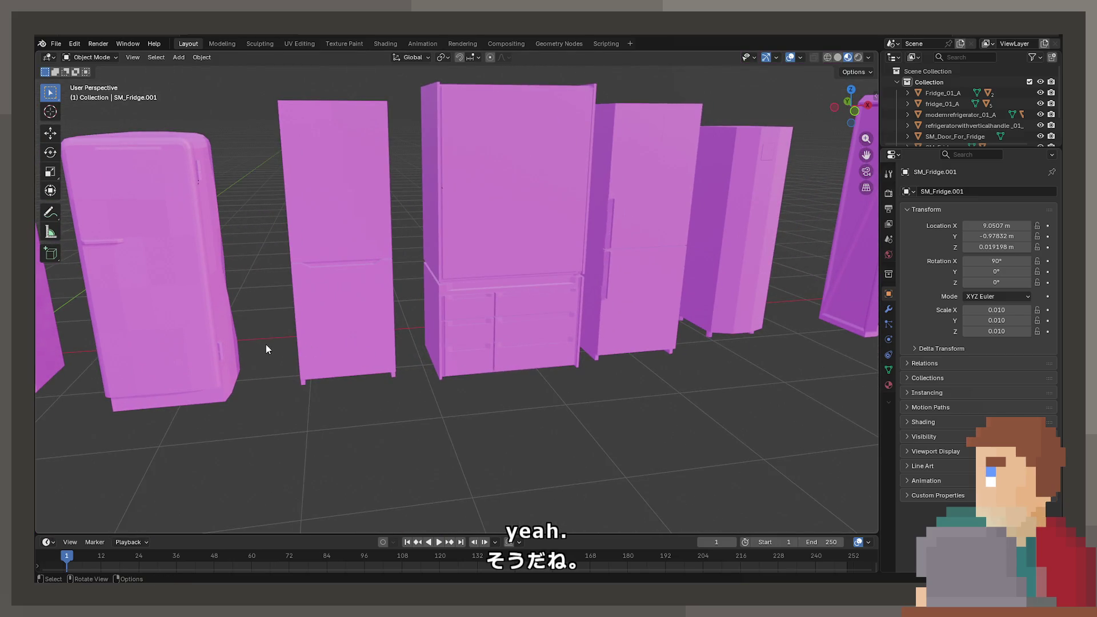
mouse_move(214, 359)
middle_mouse_down()
mouse_move(448, 362)
mouse_move(389, 362)
mouse_move(409, 370)
middle_mouse_up()
scroll(389, 362, "up", 5)
middle_click_drag(370, 370, 368, 546)
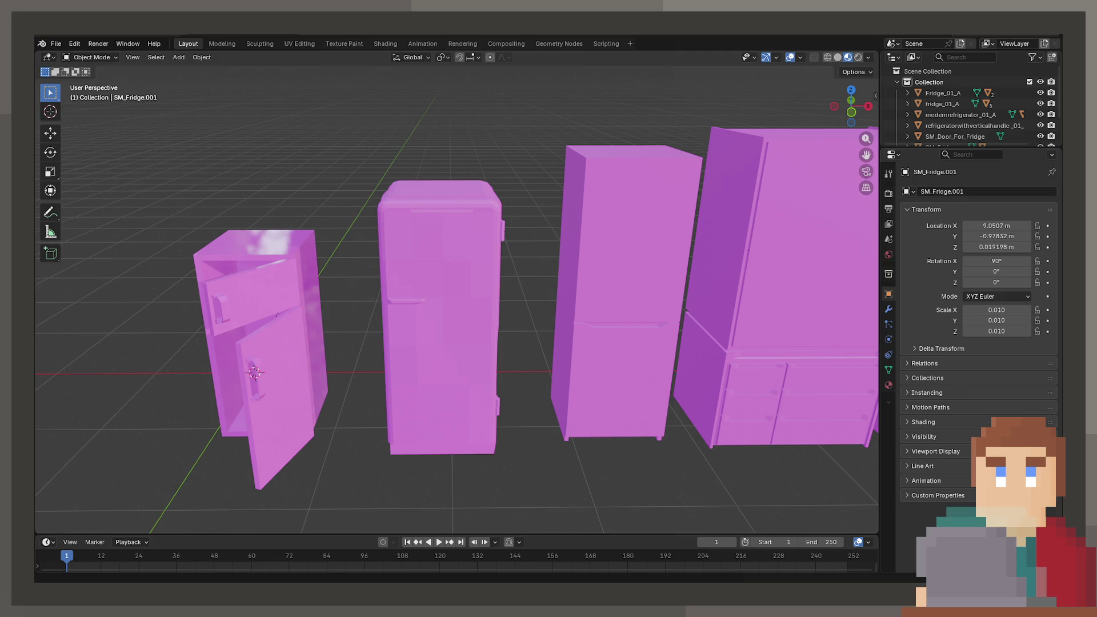
left_click(457, 303)
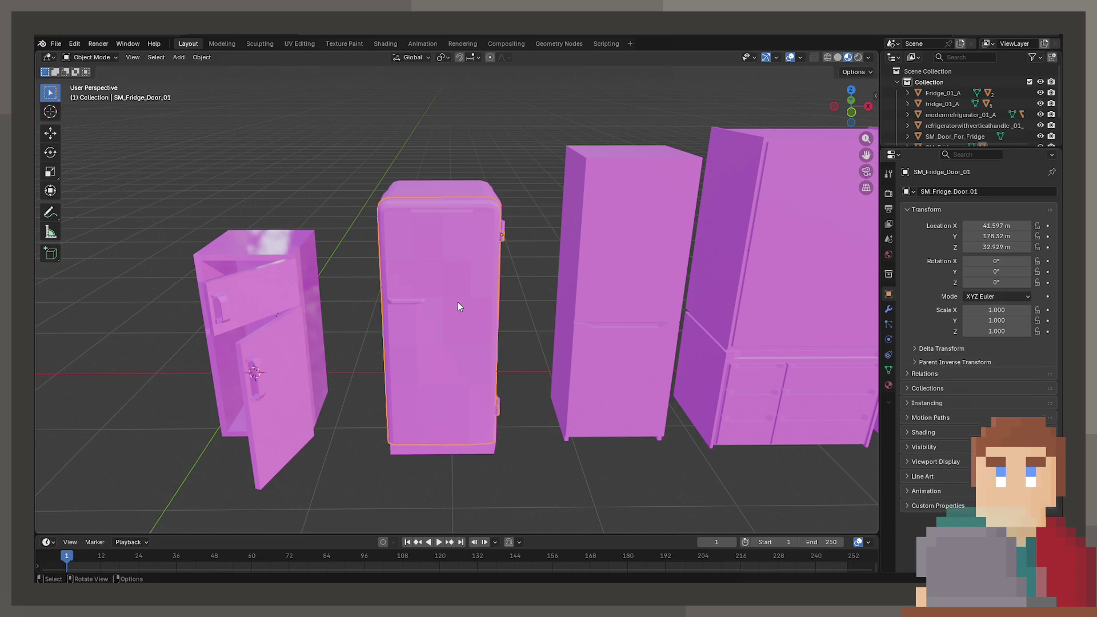
Show Material Properties and compare several fridge doors, inspecting SM_Door_For_Fridge's Base Color input
left_click(889, 385)
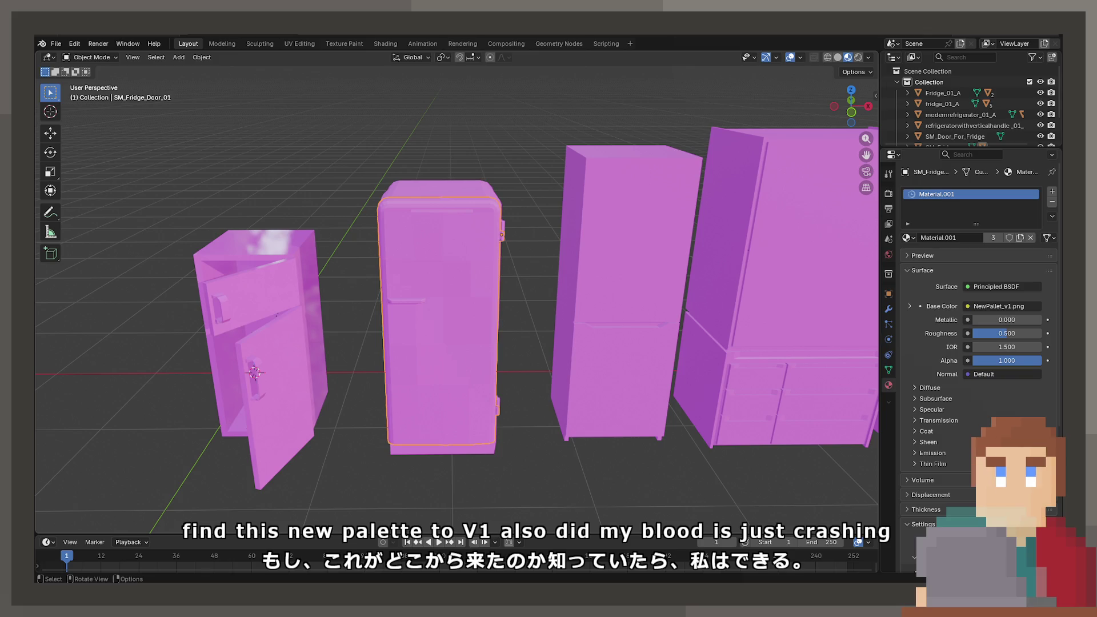
left_click(722, 325)
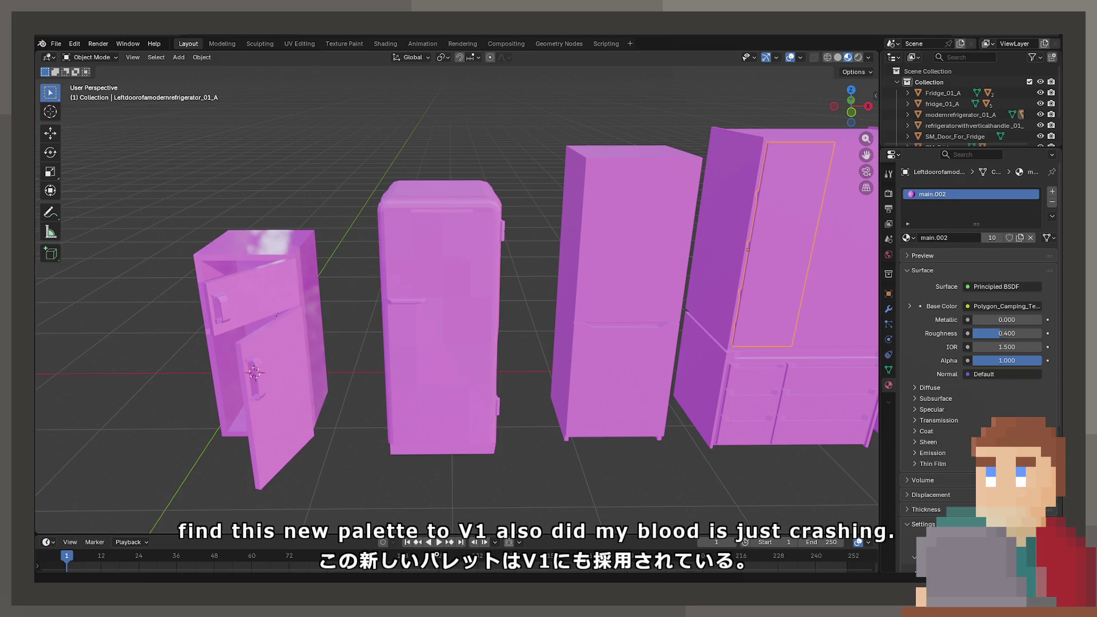
mouse_move(722, 324)
middle_mouse_down()
mouse_move(711, 381)
mouse_move(684, 375)
middle_mouse_up()
left_click(767, 376)
left_click(787, 372)
mouse_move(827, 382)
middle_mouse_down()
mouse_move(727, 441)
mouse_move(655, 323)
mouse_move(644, 368)
mouse_move(561, 311)
middle_mouse_up()
left_click(656, 322)
left_click(1037, 309)
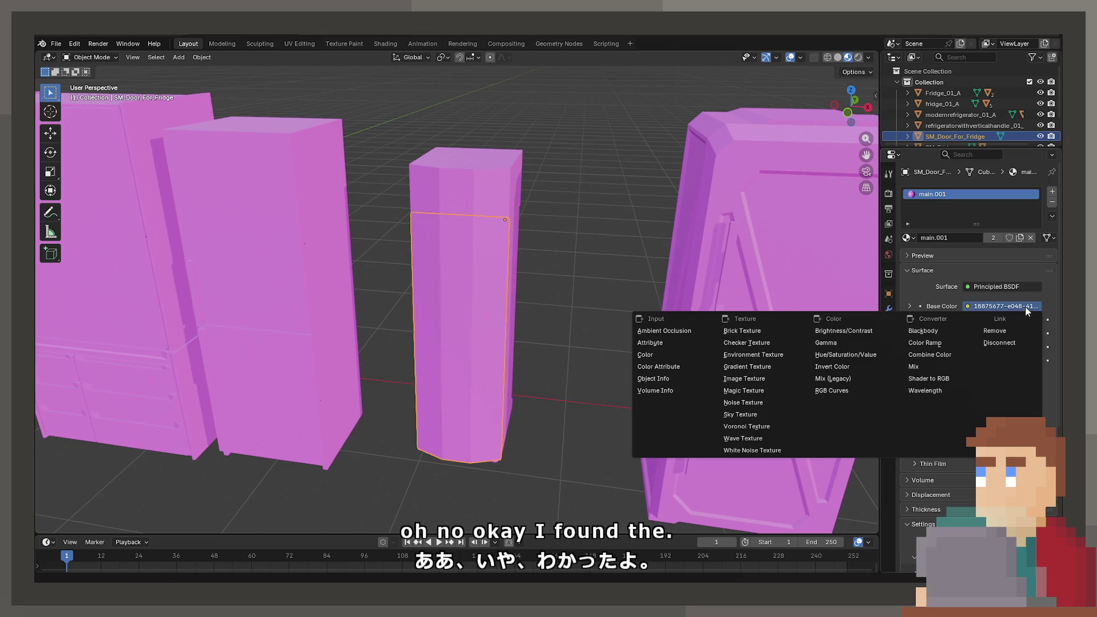
Check materials on SM_Fridge.001, the modern fridge's left door, SM_Fridge_Door_01 and Fridge_01_A
left_click(699, 265)
mouse_move(759, 301)
middle_mouse_down()
mouse_move(669, 348)
mouse_move(602, 357)
mouse_move(564, 286)
middle_mouse_up()
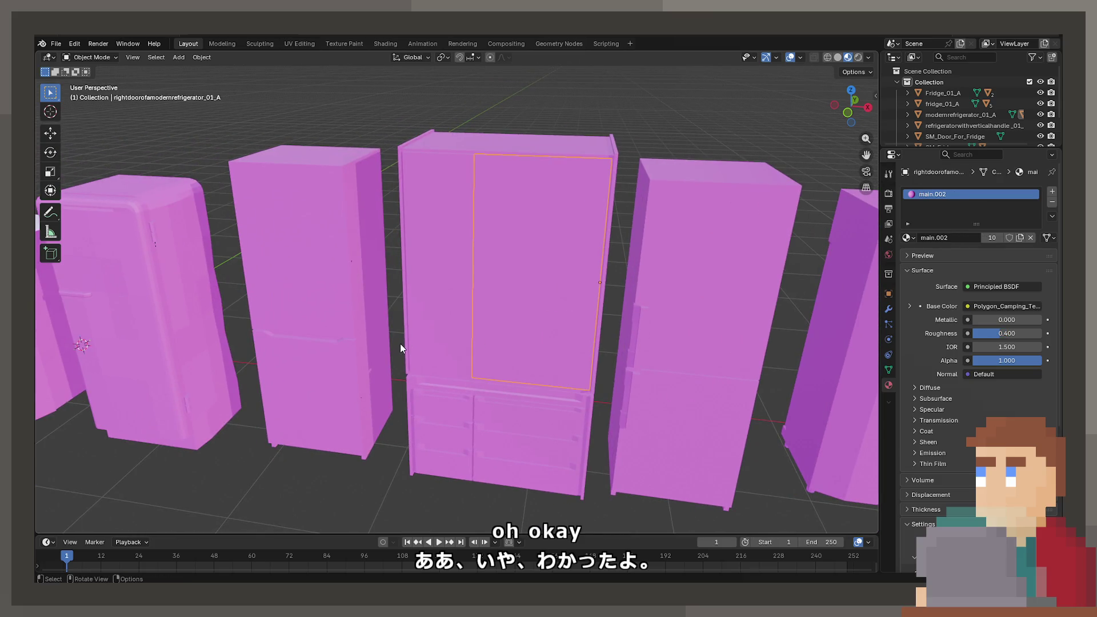
left_click(447, 334)
left_click(348, 359)
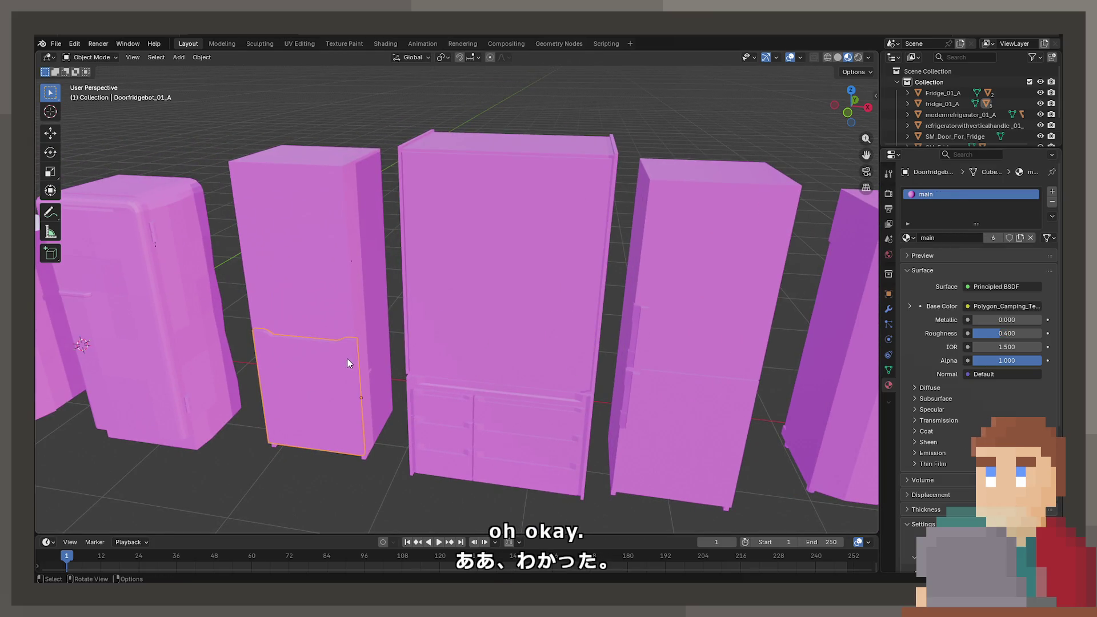
mouse_move(347, 359)
middle_mouse_down()
mouse_move(680, 381)
mouse_move(515, 342)
middle_mouse_up()
left_click(406, 345)
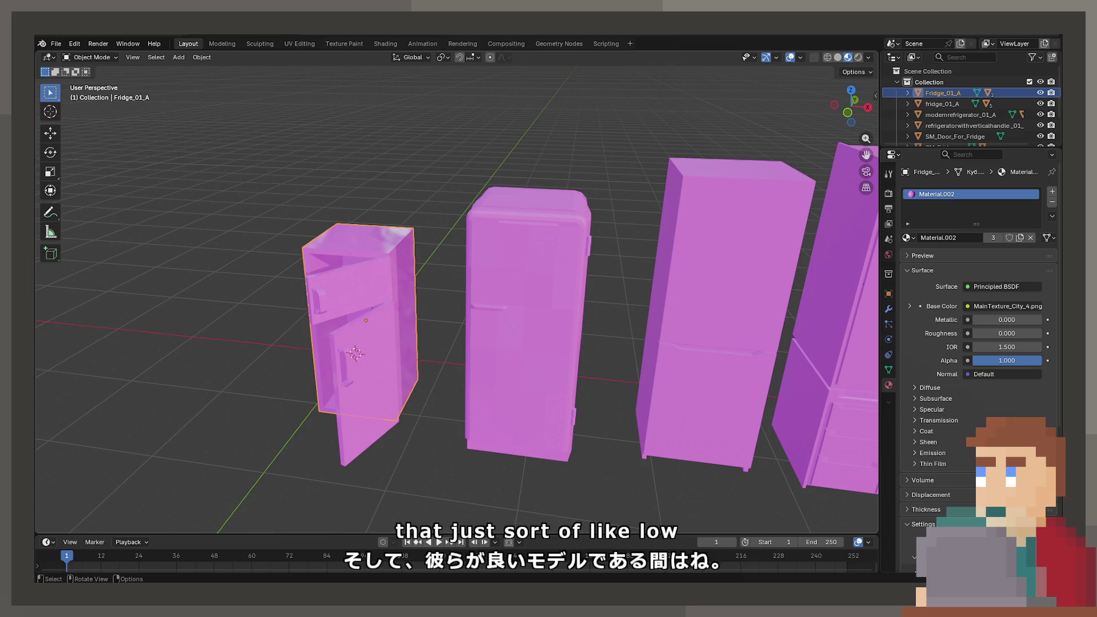
Orbit and pan the view across the magenta fridges
mouse_move(516, 334)
middle_mouse_down()
mouse_move(492, 326)
mouse_move(562, 341)
middle_mouse_up()
Select all objects and delete every fridge from the scene
key("a")
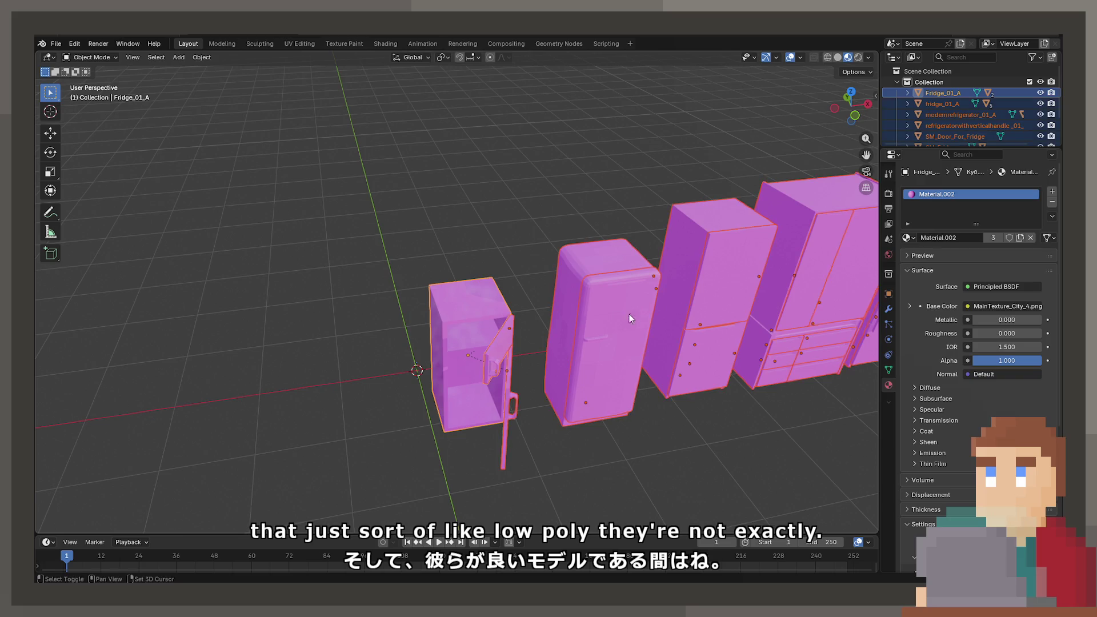
middle_click_drag(629, 318, 497, 316)
key("Delete")
Look through the File menu's Import options
left_click(54, 44)
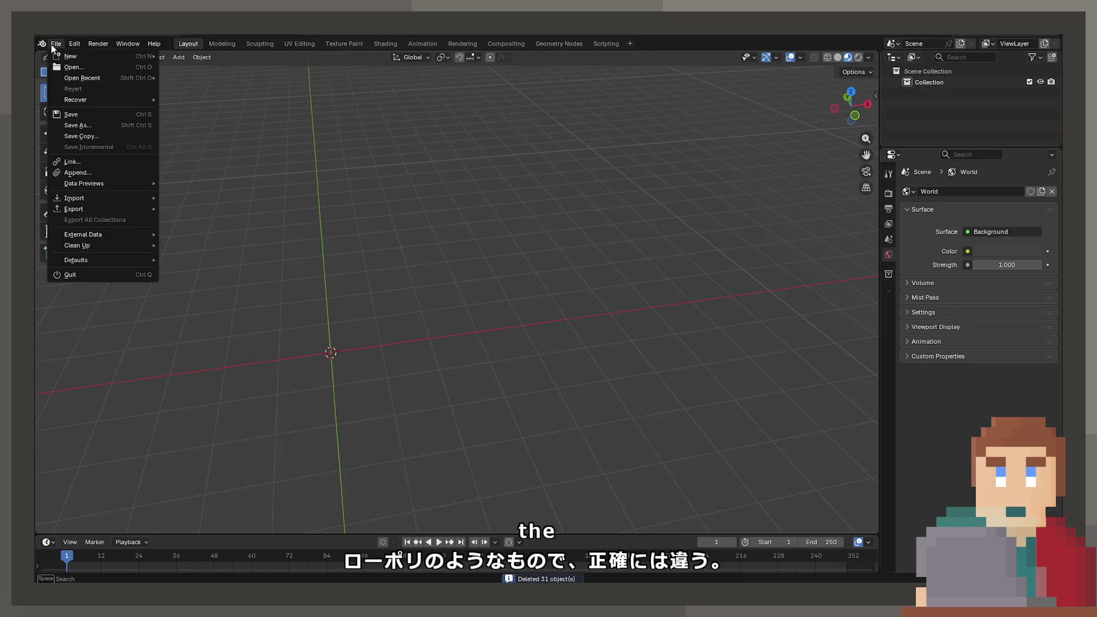
mouse_move(114, 197)
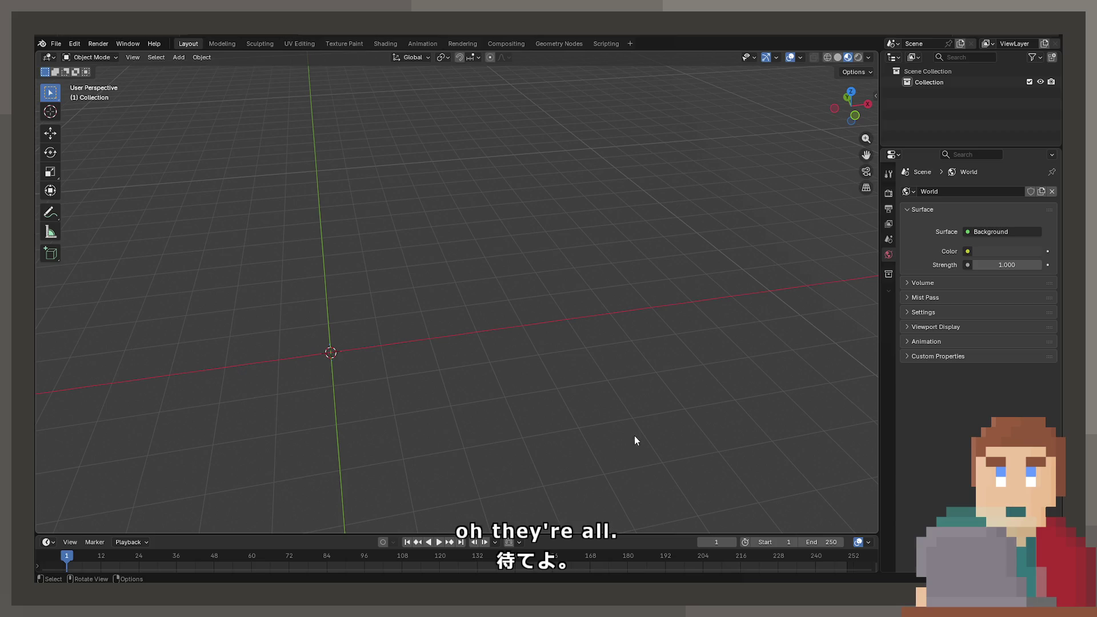
left_click(49, 57)
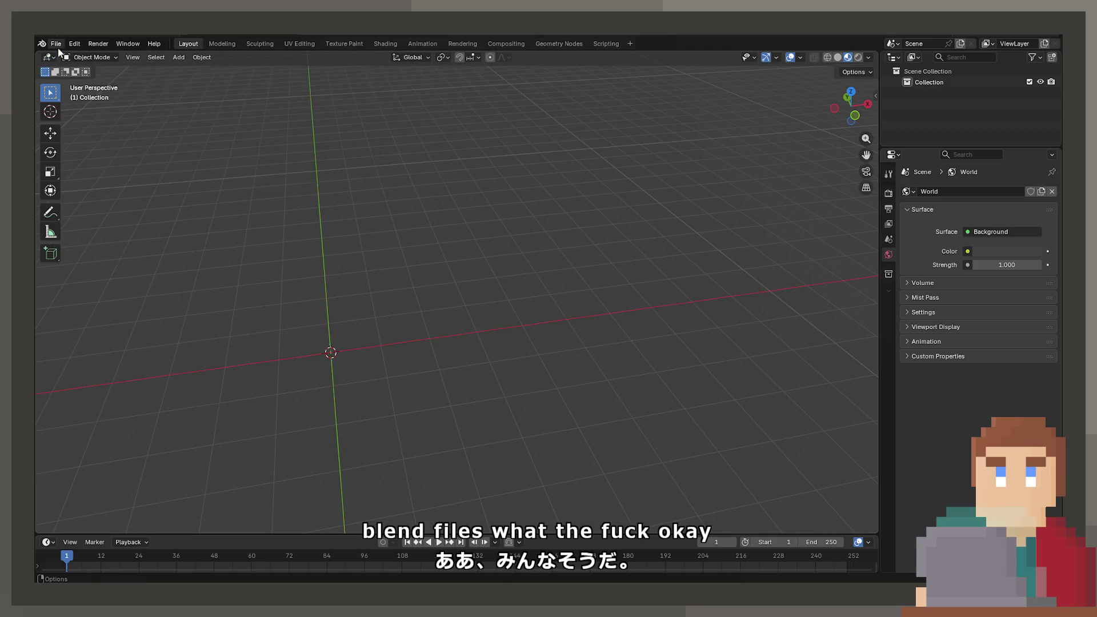
Open the garbage bag .blend file without saving the empty untitled scene
left_click(56, 44)
left_click(78, 68)
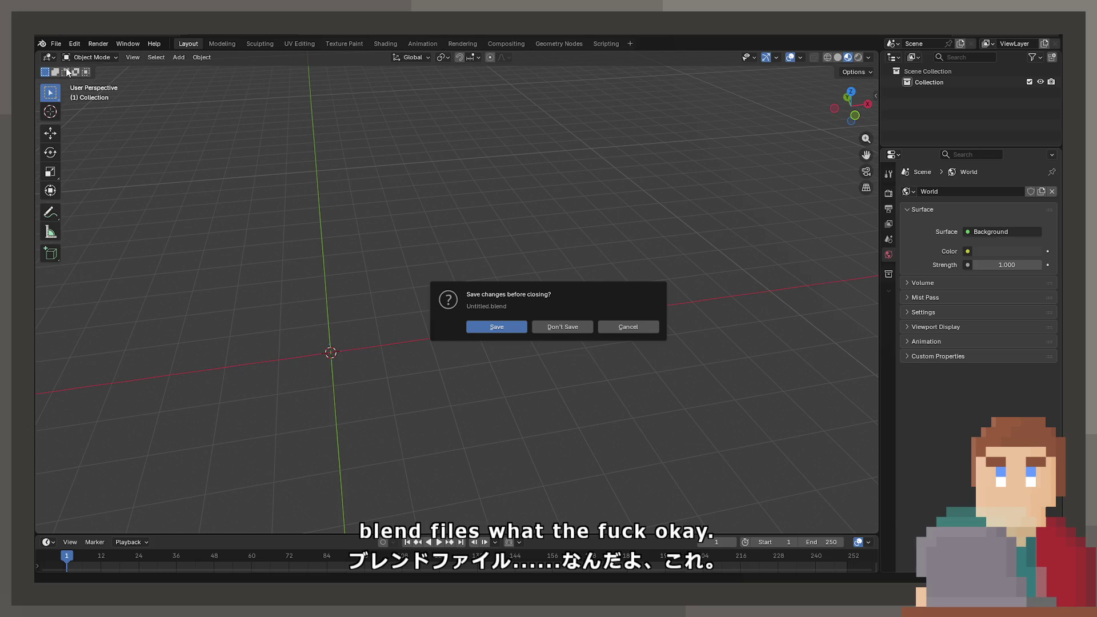
left_click(557, 327)
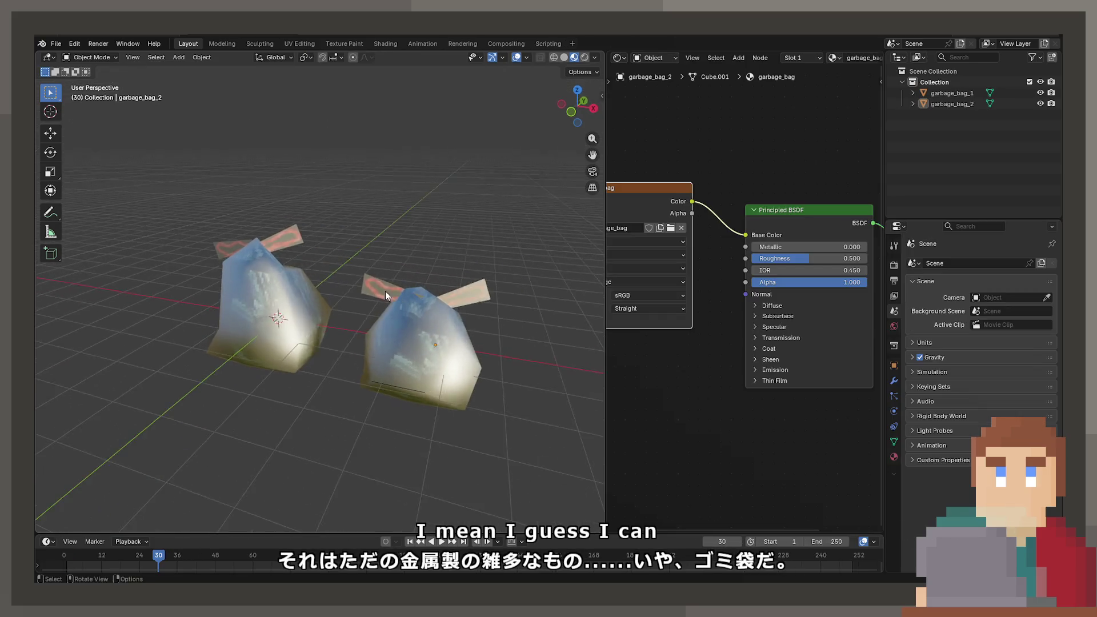
mouse_move(385, 290)
middle_mouse_down()
mouse_move(428, 278)
mouse_move(451, 292)
mouse_move(471, 265)
mouse_move(452, 297)
middle_mouse_up()
Select garbage_bag_2, then start leaving the Garbage Bag file but cancel and stay
middle_click_drag(642, 294, 750, 300)
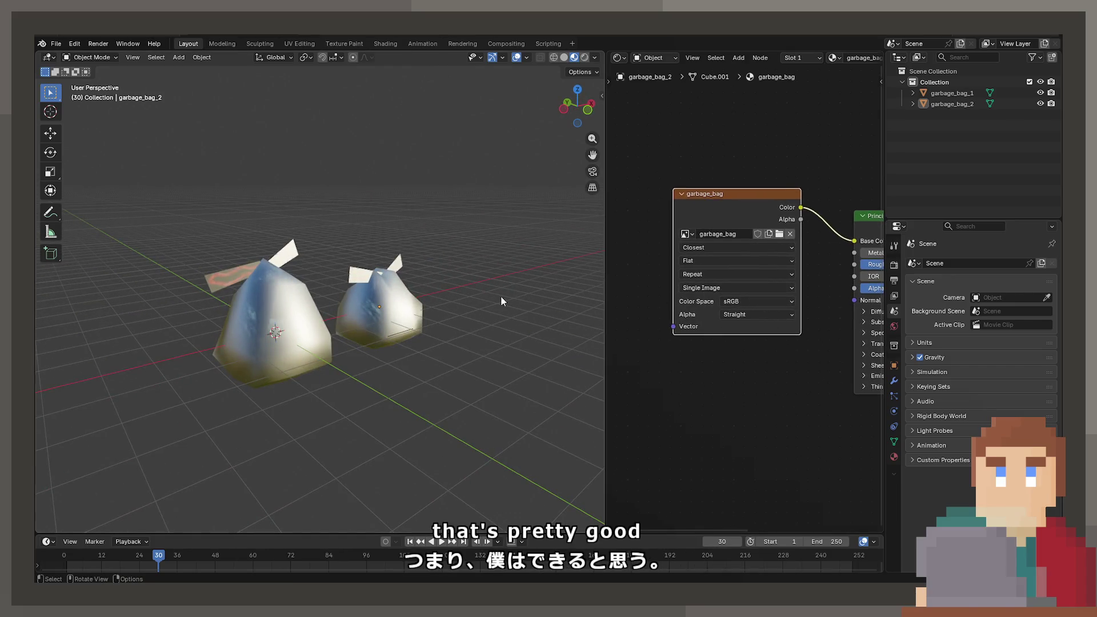
mouse_move(500, 296)
middle_mouse_down()
mouse_move(376, 335)
mouse_move(352, 321)
mouse_move(450, 288)
mouse_move(335, 295)
middle_mouse_up()
left_click(379, 330)
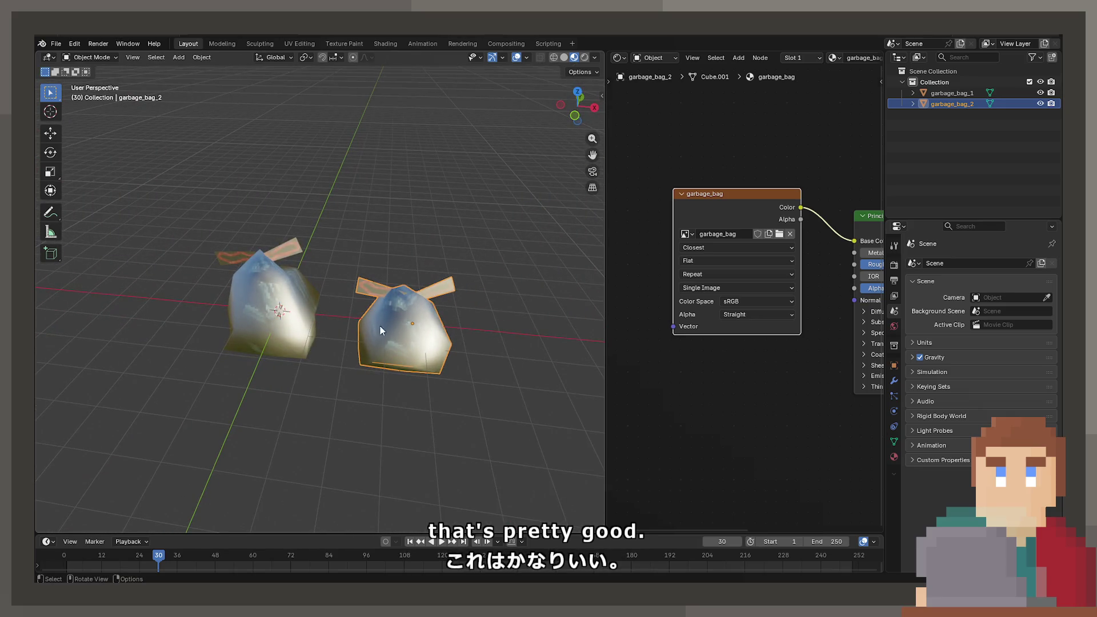
mouse_move(380, 326)
middle_mouse_down()
mouse_move(332, 343)
mouse_move(286, 297)
middle_mouse_up()
left_click(55, 43)
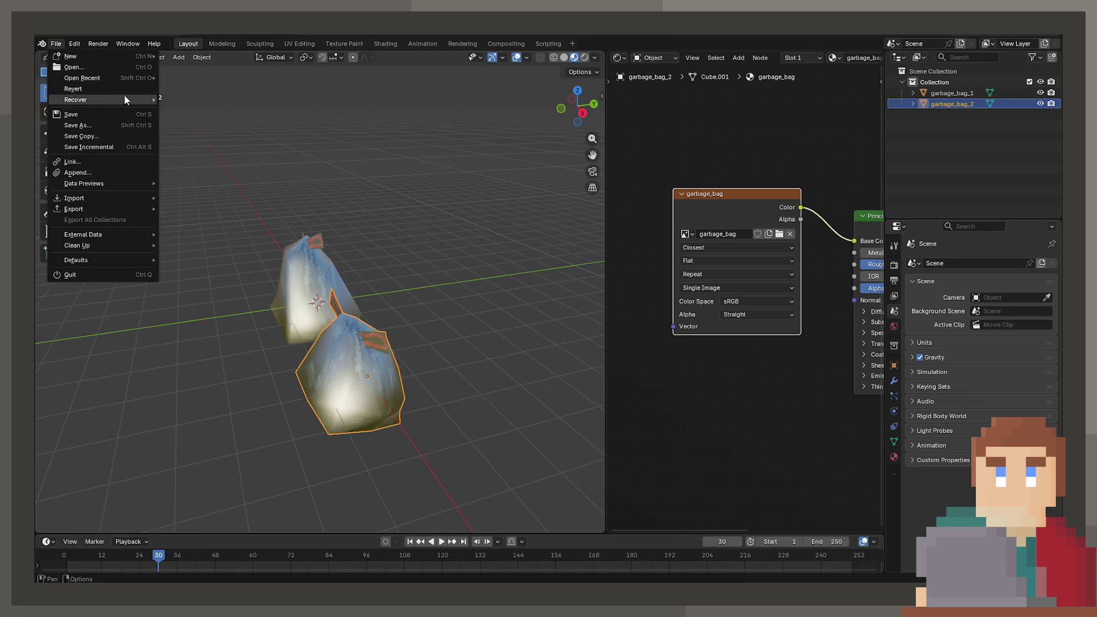
left_click(127, 62)
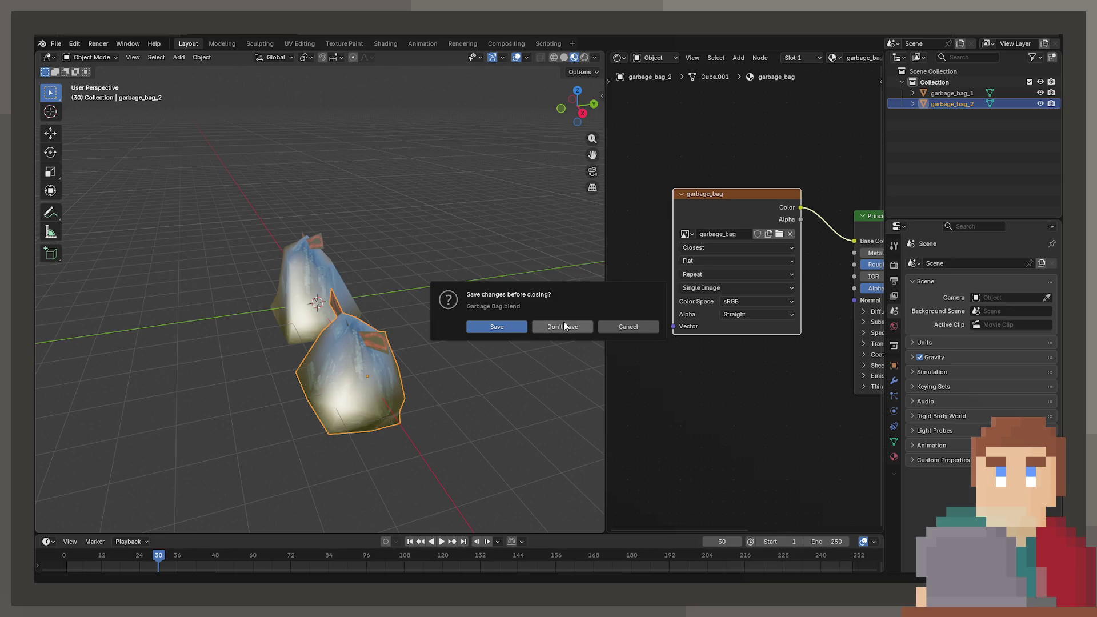
left_click(622, 327)
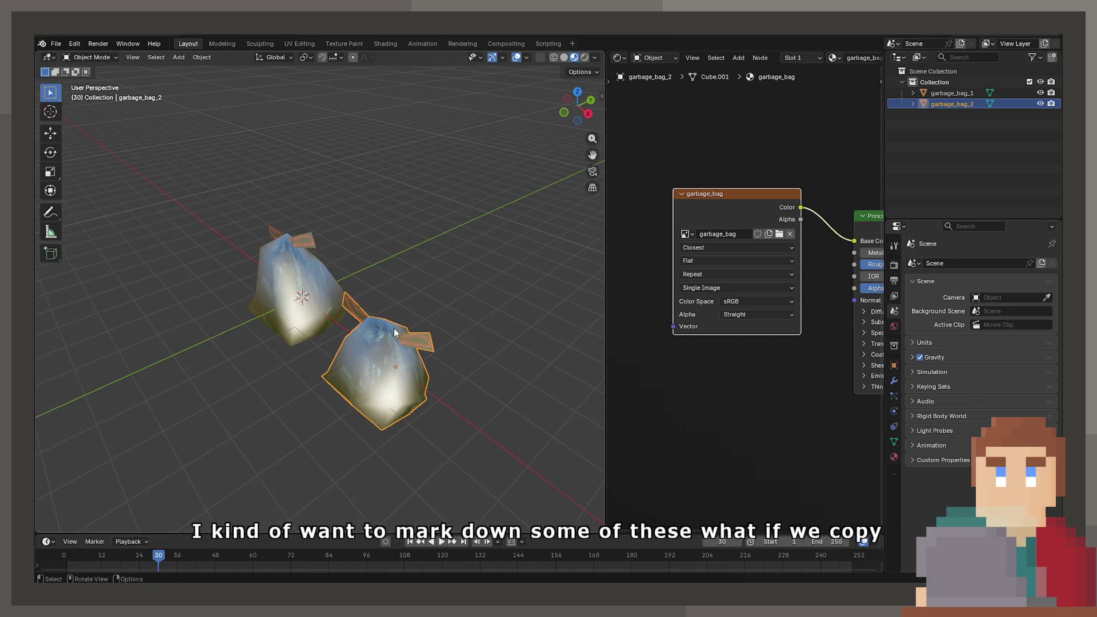
Copy both garbage bags and display the garbage_bag material settings
key("ctrl+c")
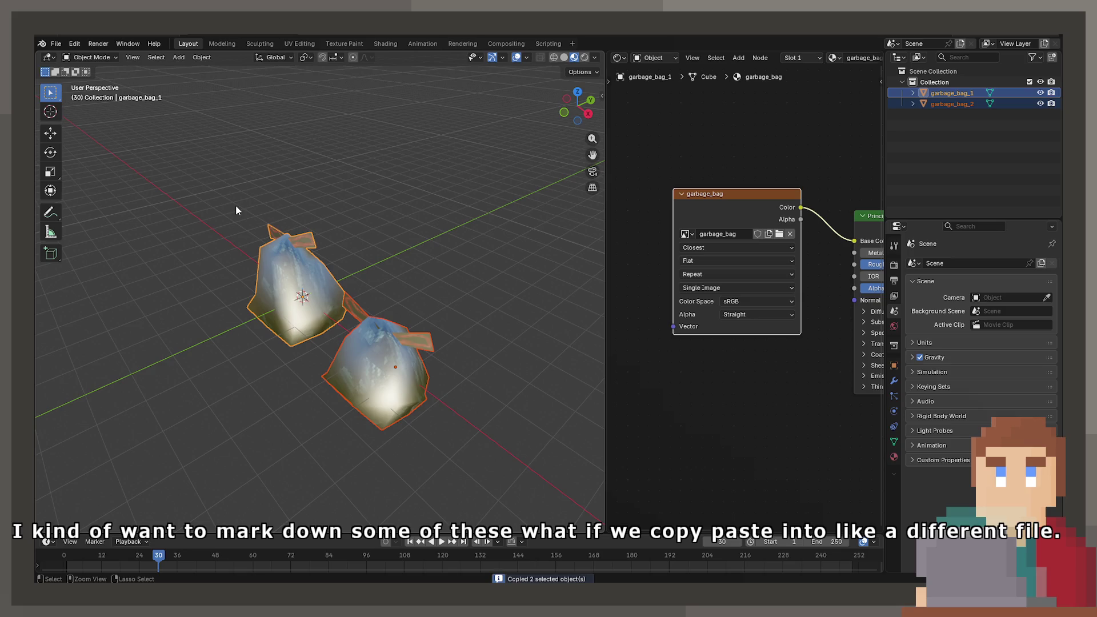
left_click(894, 457)
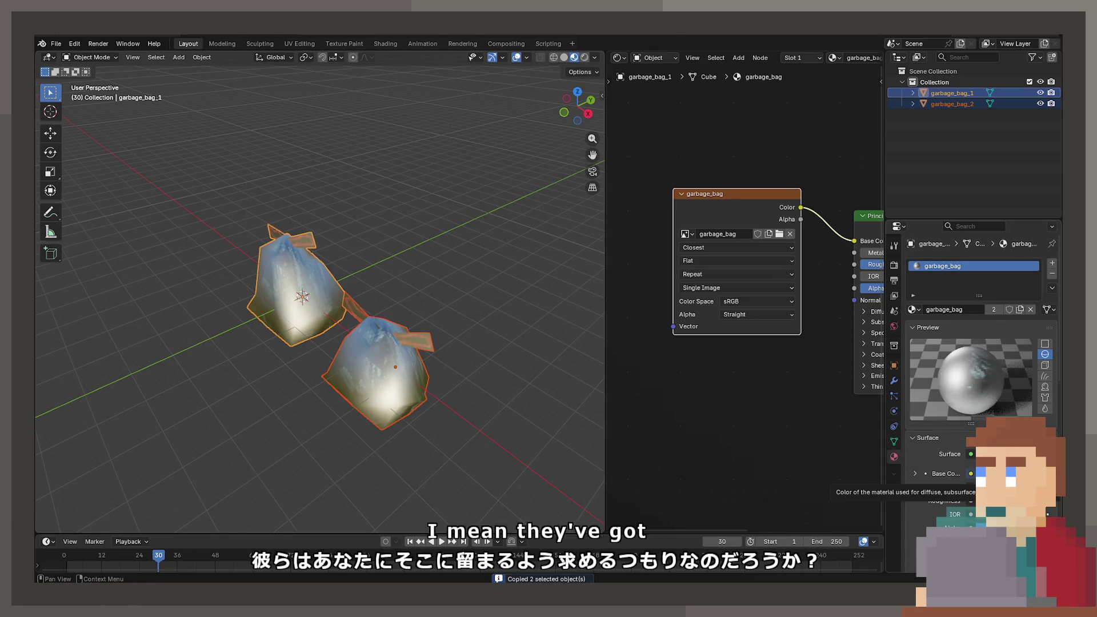
middle_click_drag(794, 480, 867, 468)
mouse_move(400, 342)
middle_mouse_down()
mouse_move(53, 348)
mouse_move(585, 337)
mouse_move(502, 300)
middle_mouse_up()
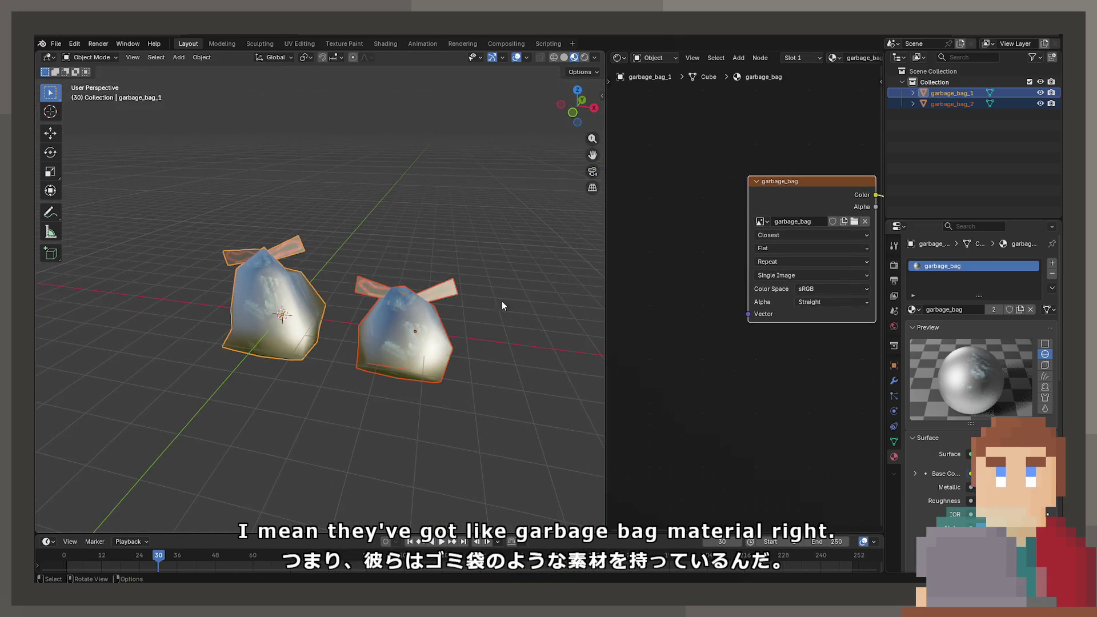
Start a new General scene, discarding the Garbage Bag file's unsaved changes
left_click(56, 43)
mouse_move(94, 60)
left_click(187, 55)
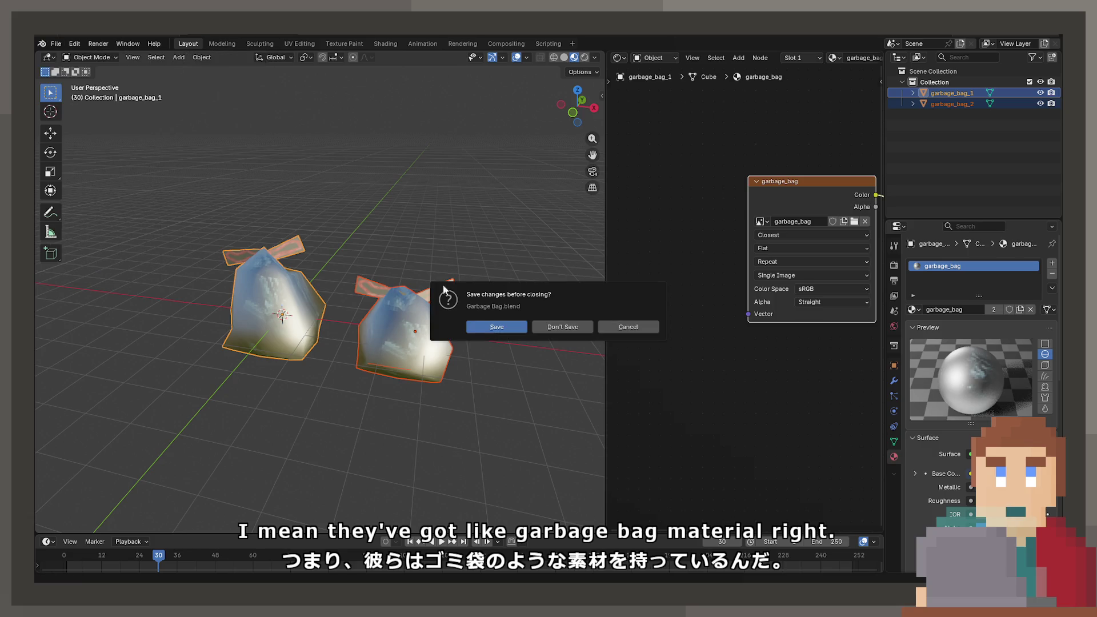
left_click(571, 324)
right_click(571, 325)
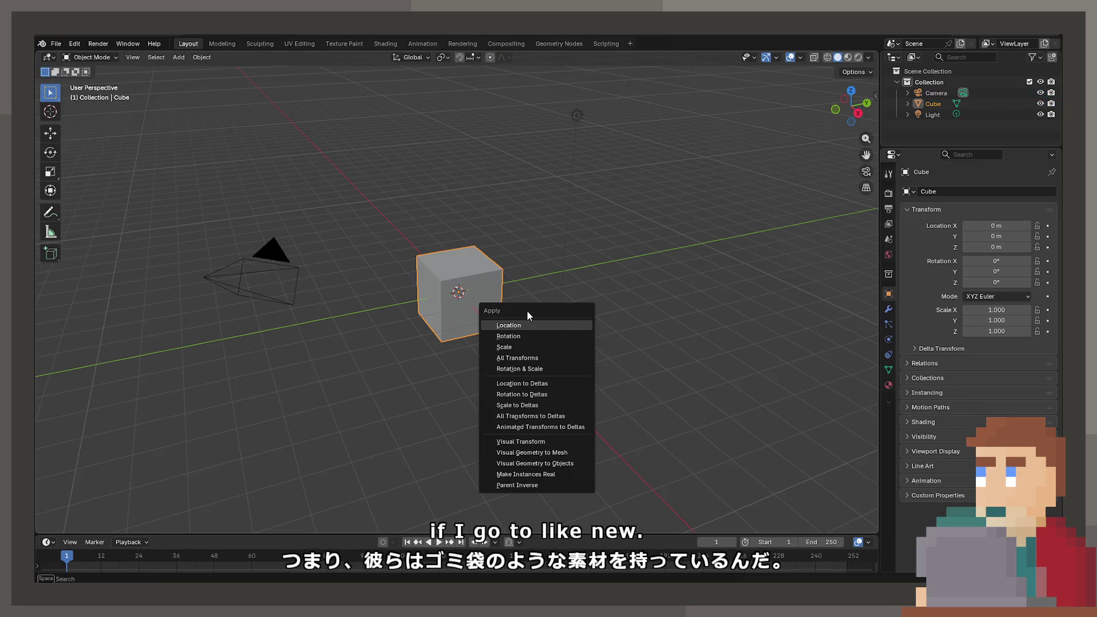
key("Escape")
Replace the default cube, camera and light with the pasted garbage bags in Material Preview
key("a")
key("Delete")
key("ctrl+v")
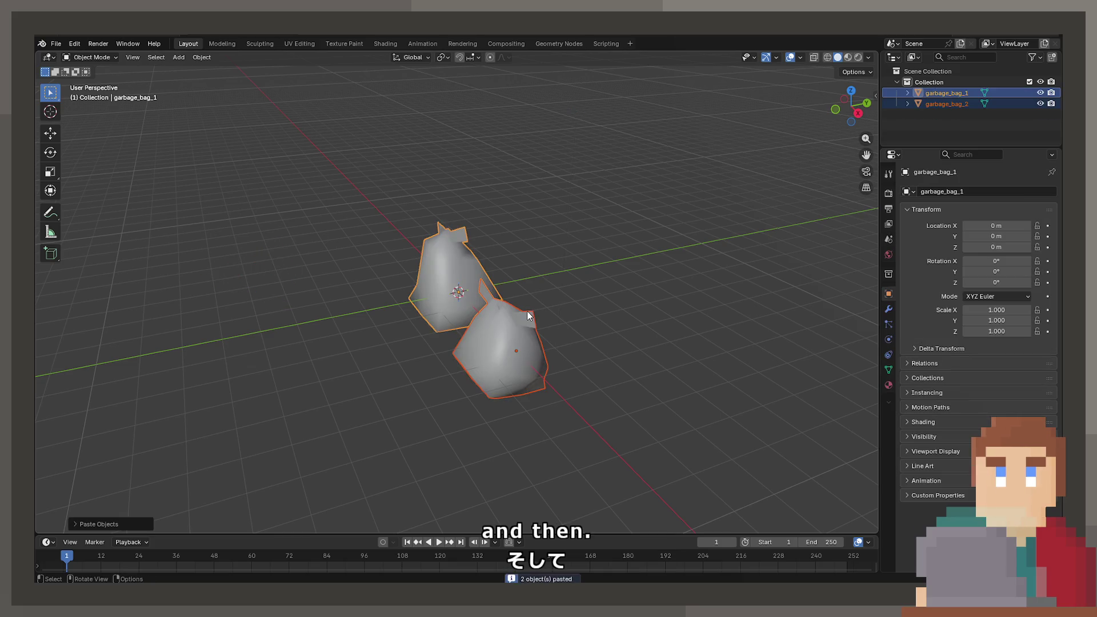
key("z")
scroll(590, 375, "up", 5)
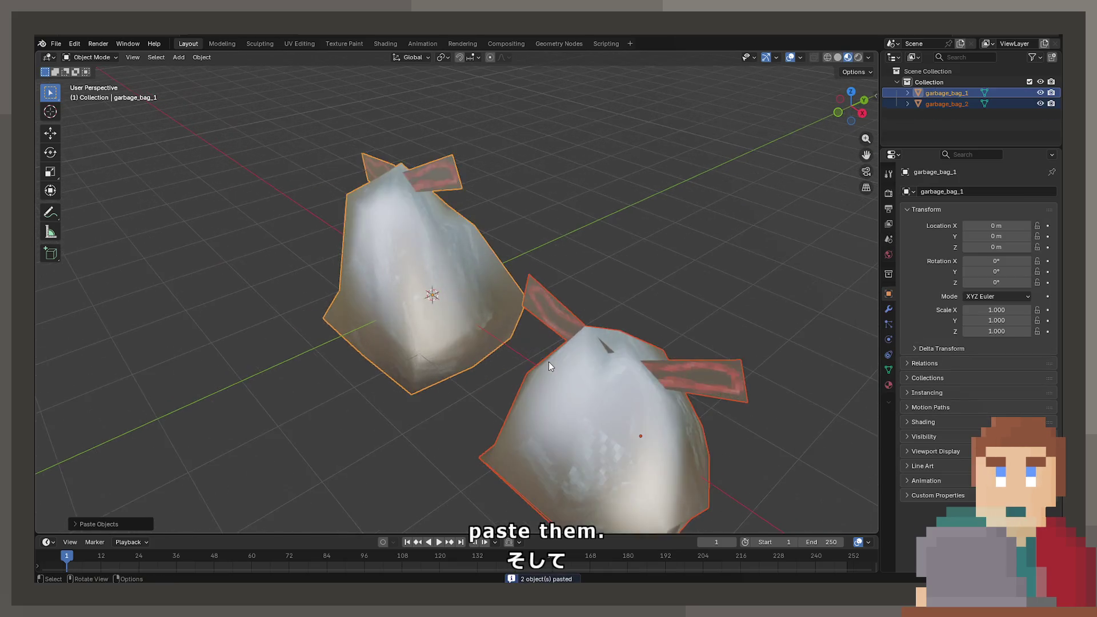
middle_click_drag(549, 362, 585, 341)
Set the garbage_bag material's Roughness and IOR to 1.000
left_click(888, 385)
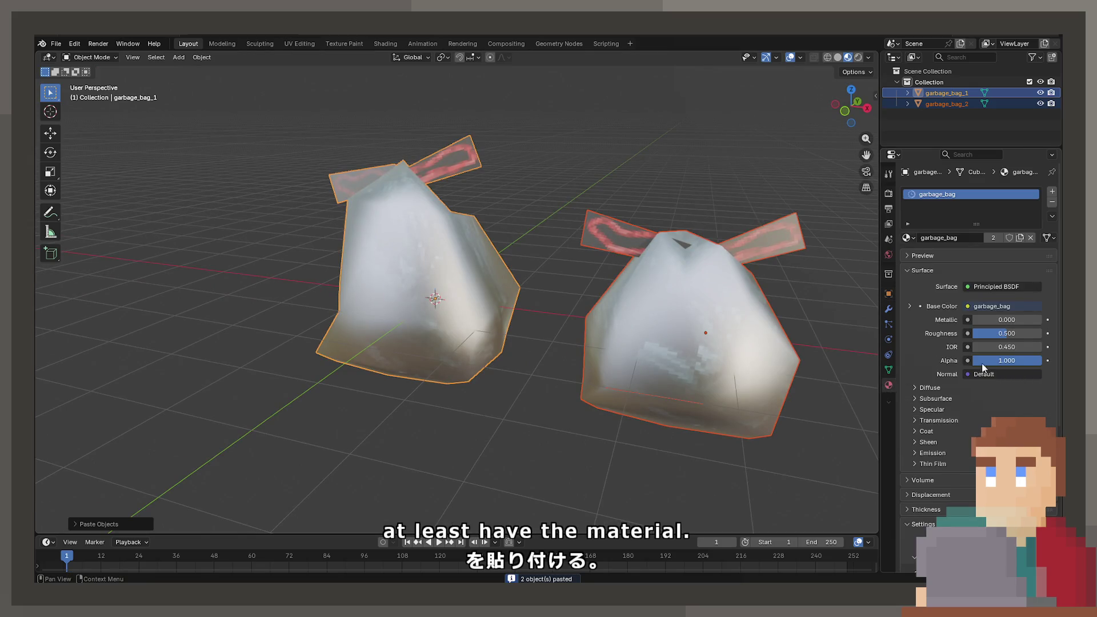
mouse_move(1007, 360)
left_mouse_down()
mouse_move(971, 361)
mouse_move(1002, 361)
mouse_move(1017, 320)
left_mouse_up()
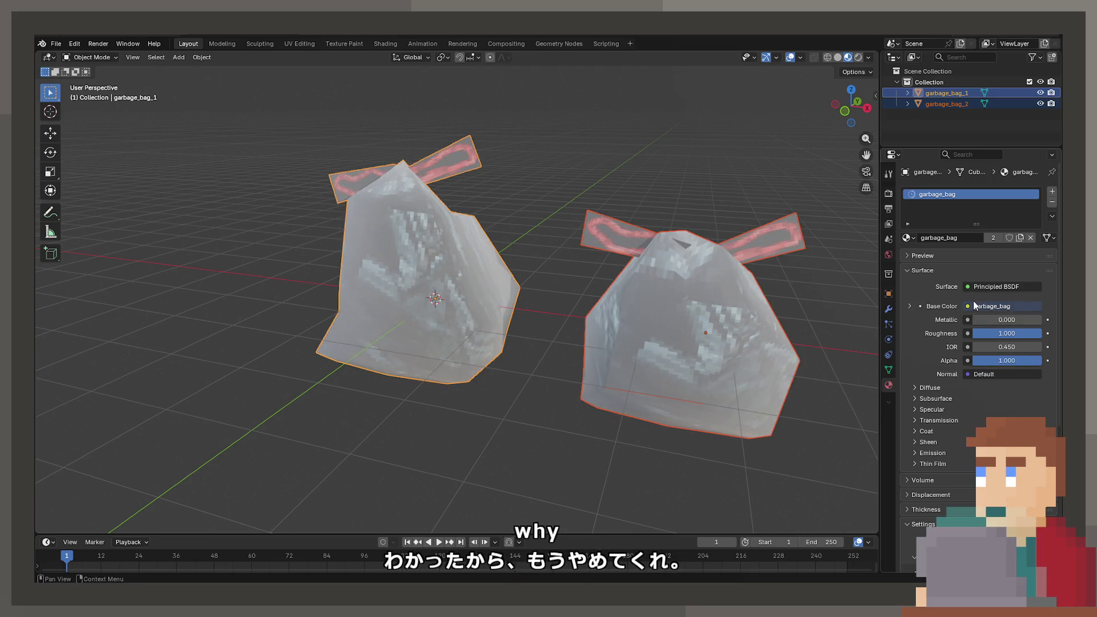
mouse_move(992, 347)
left_mouse_down()
mouse_move(1028, 347)
mouse_move(980, 346)
left_mouse_up()
type("1.000")
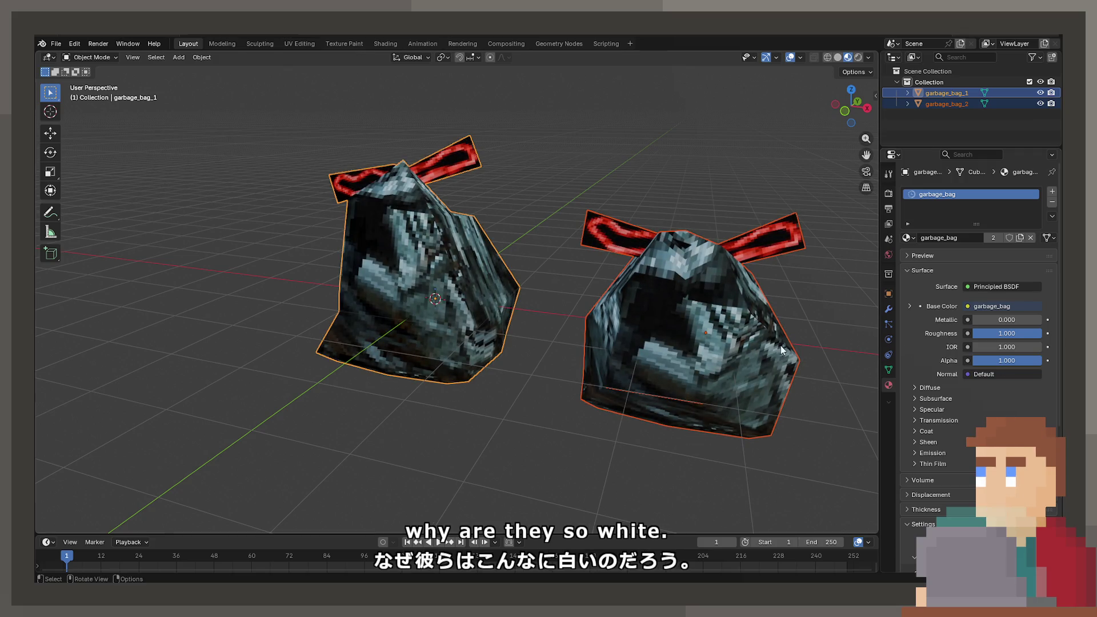
mouse_move(781, 350)
middle_mouse_down()
mouse_move(489, 351)
mouse_move(465, 290)
mouse_move(582, 330)
mouse_move(489, 309)
middle_mouse_up()
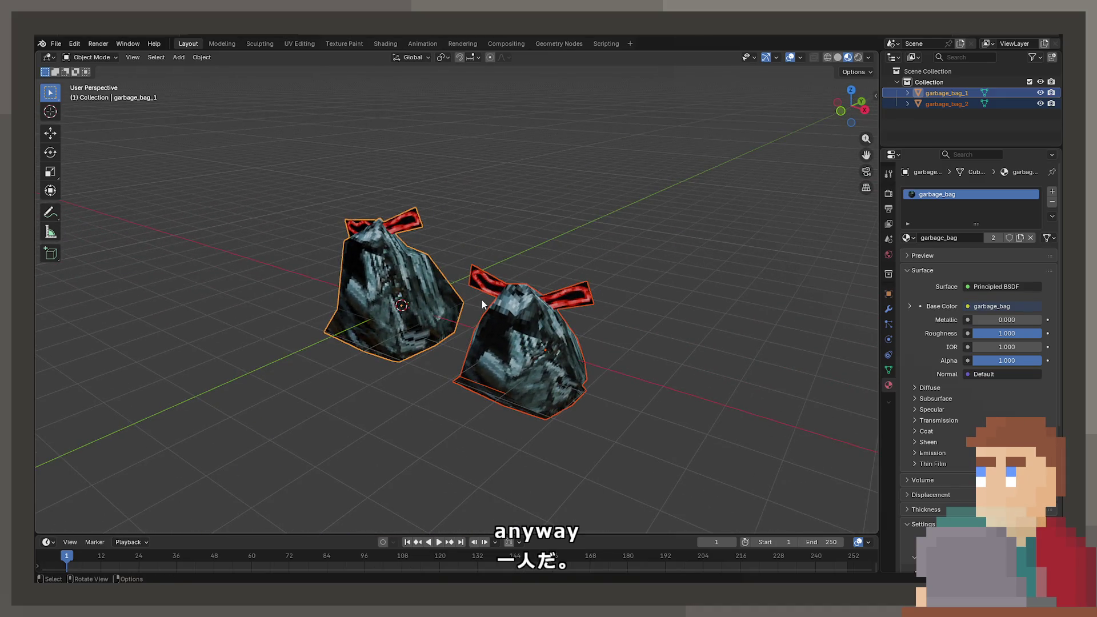
left_click(520, 303)
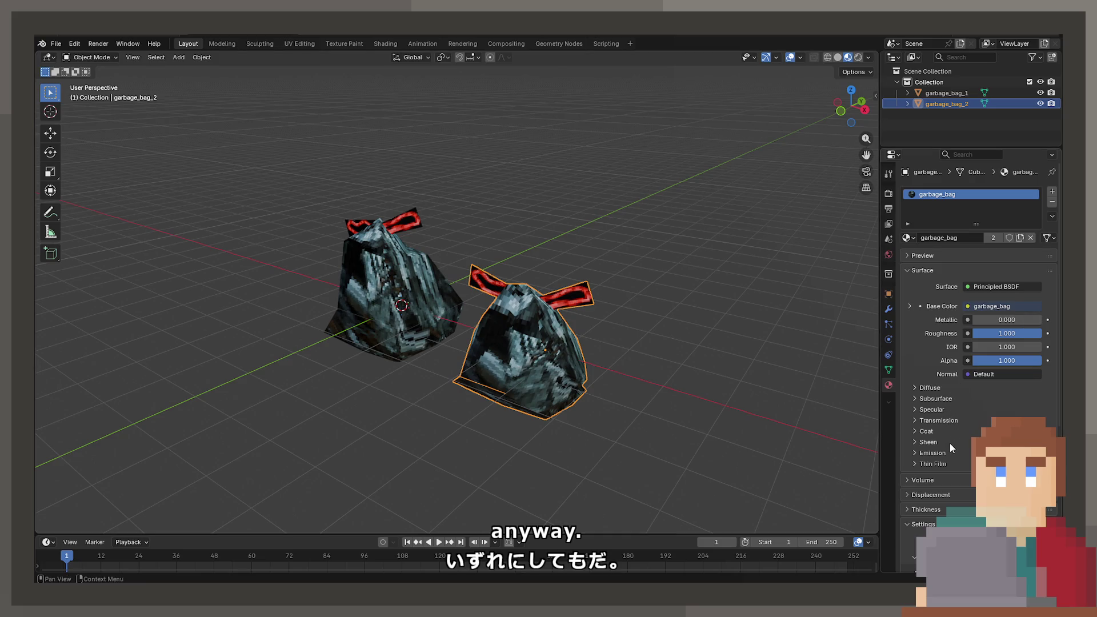
Save the scene as ProjectNisekisha.blend
left_click(56, 43)
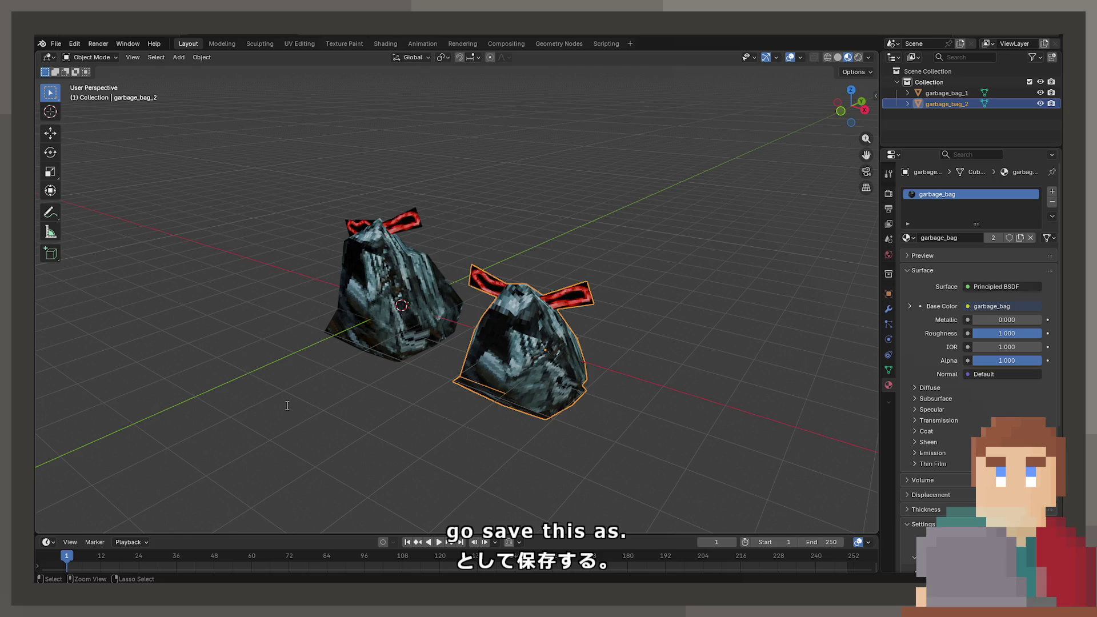
key("ctrl+s")
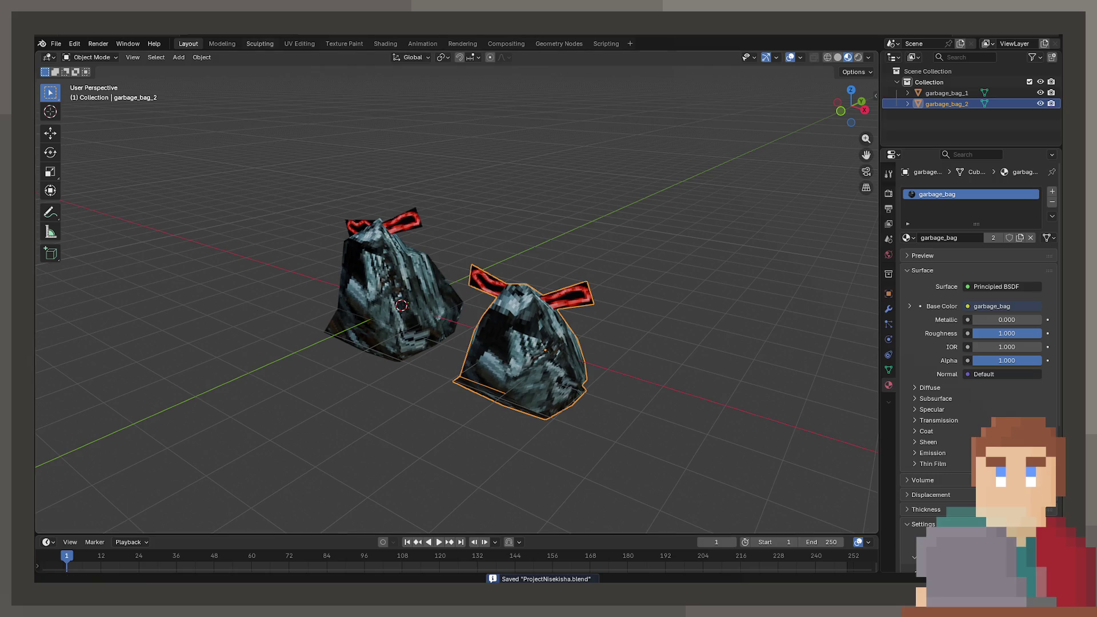
left_click(56, 44)
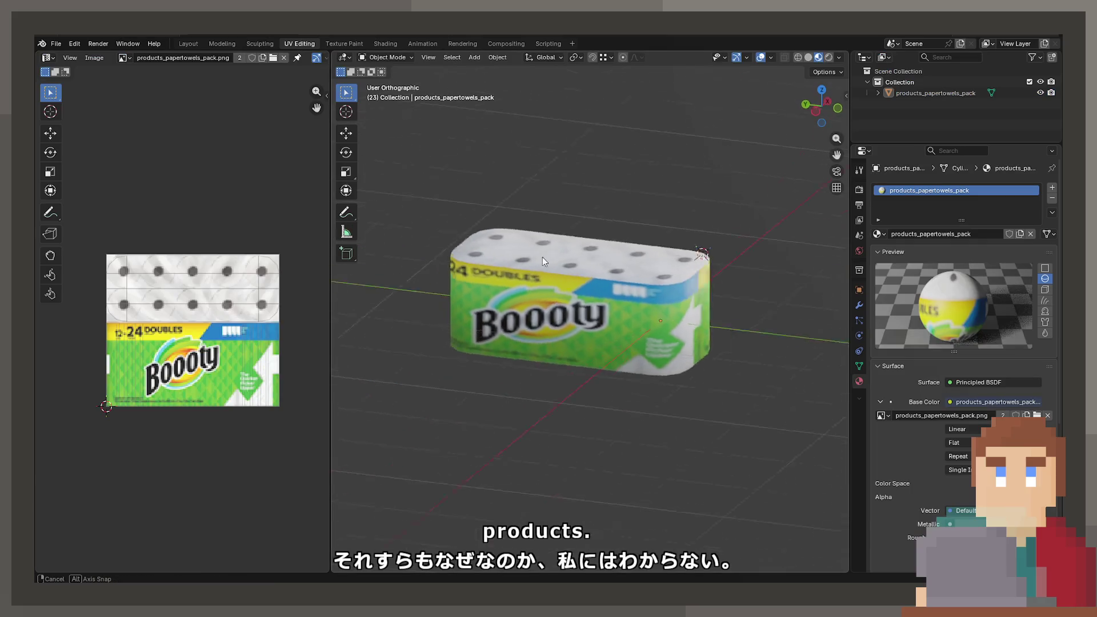
Inspect the paper towels pack, then open the walk-in cooler display file
mouse_move(543, 257)
middle_mouse_down()
mouse_move(578, 251)
mouse_move(423, 278)
middle_mouse_up()
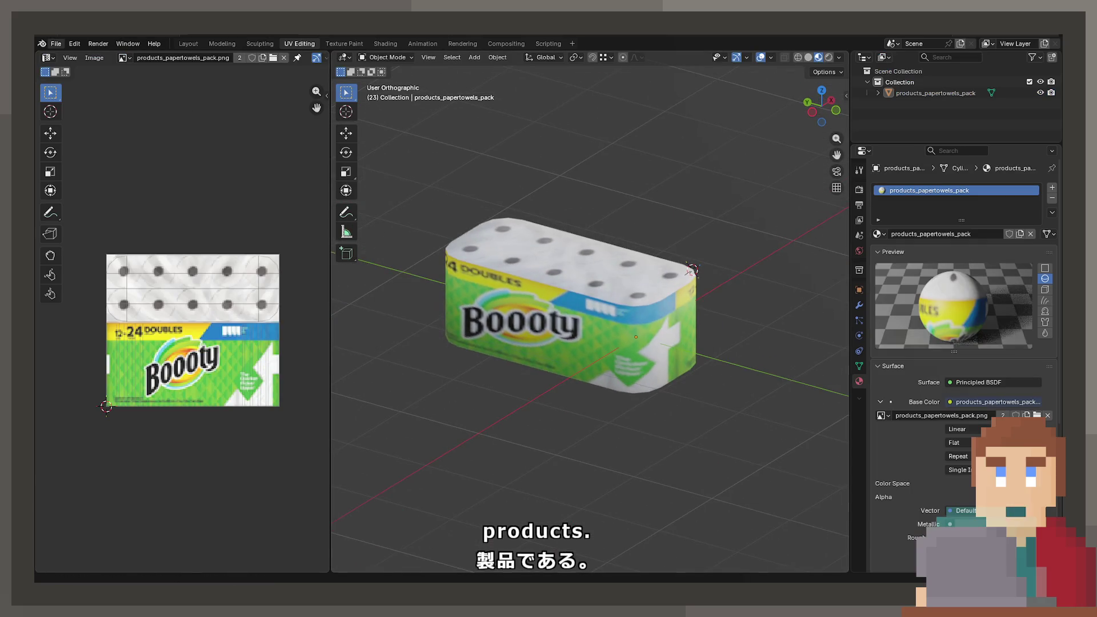
left_click(56, 43)
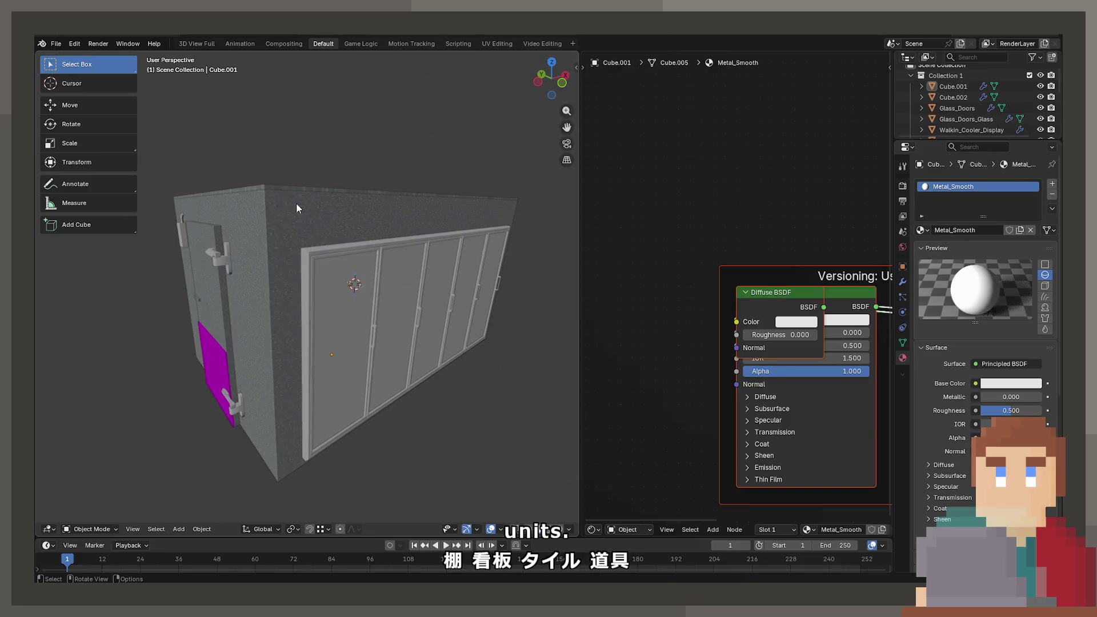
mouse_move(296, 204)
middle_mouse_down()
mouse_move(310, 311)
mouse_move(245, 286)
mouse_move(362, 299)
mouse_move(281, 308)
mouse_move(248, 355)
mouse_move(375, 315)
mouse_move(298, 254)
mouse_move(361, 335)
mouse_move(427, 300)
mouse_move(170, 327)
middle_mouse_up()
View the walk-in cooler in Solid shading, then open the Box_Industry_Food cardboard box file
key("z")
left_click(466, 290)
scroll(359, 281, "up", 8)
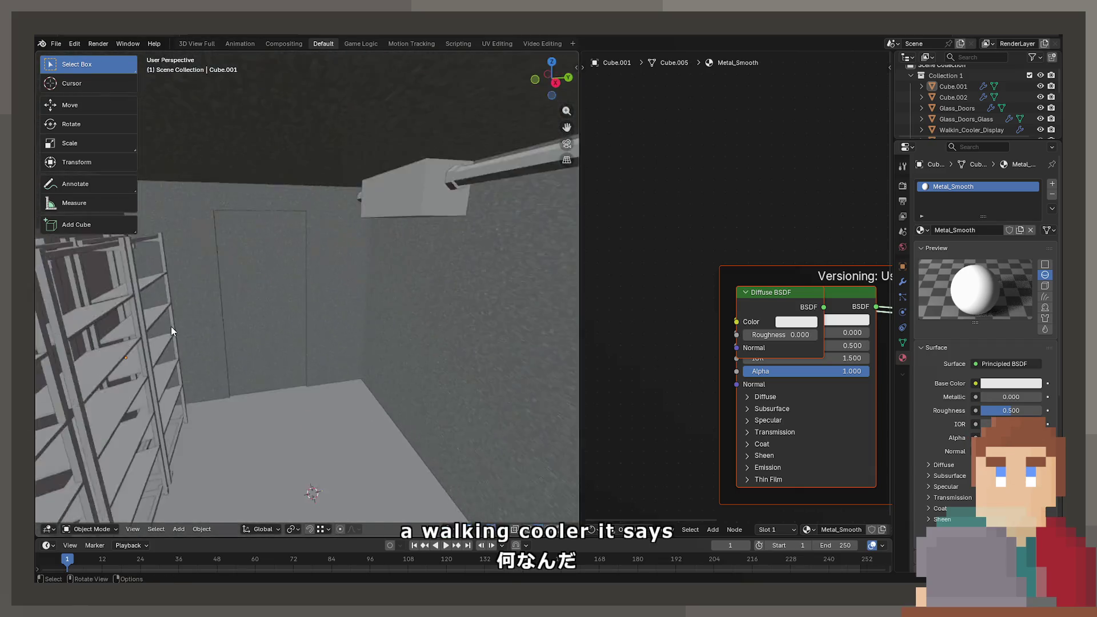
scroll(169, 324, "down", 6)
scroll(291, 297, "up", 3)
scroll(290, 298, "up", 2)
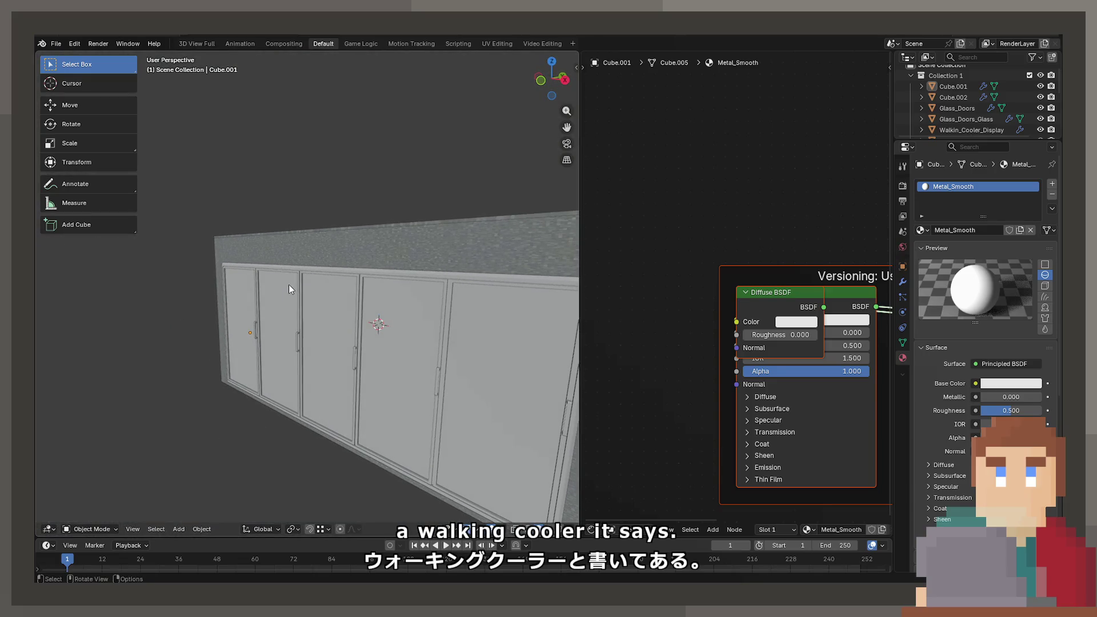
left_click(56, 44)
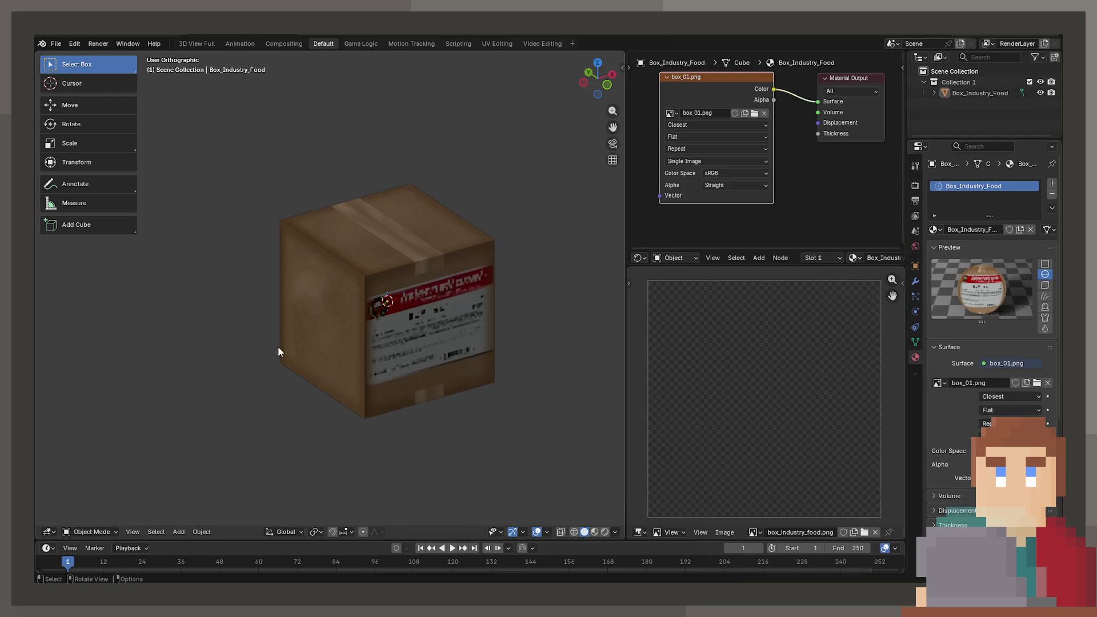
mouse_move(279, 350)
middle_mouse_down()
mouse_move(357, 384)
mouse_move(424, 306)
mouse_move(331, 311)
mouse_move(245, 338)
mouse_move(324, 324)
mouse_move(386, 270)
mouse_move(318, 269)
middle_mouse_up()
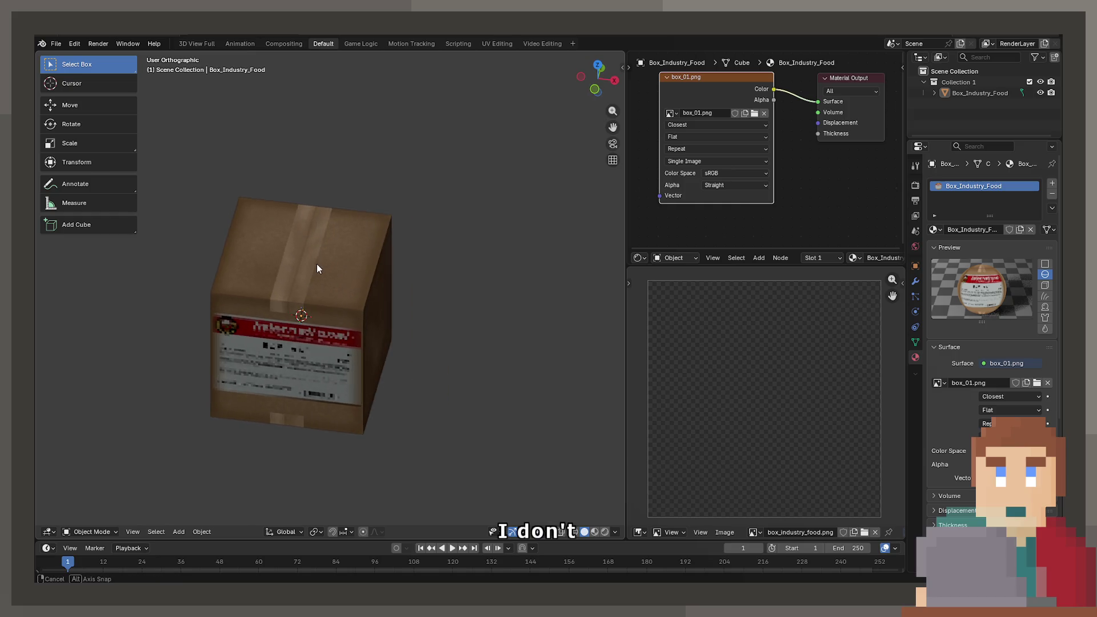
Show the cardboard box textured in Material Preview within the 3D View Full workspace
left_click(203, 46)
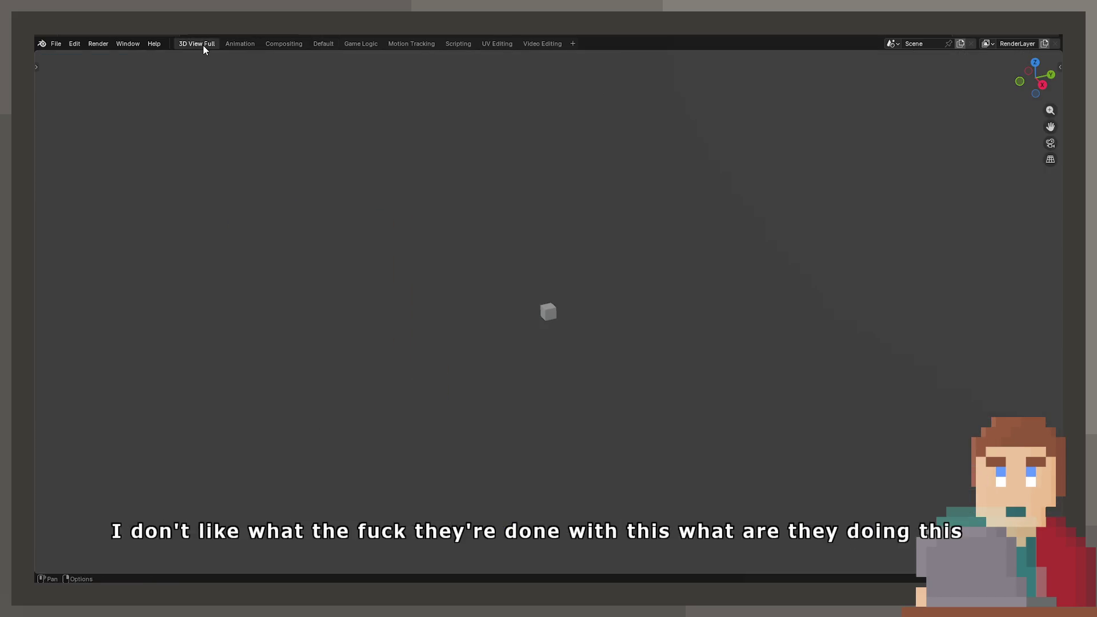
mouse_move(503, 283)
middle_mouse_down()
mouse_move(589, 283)
mouse_move(520, 273)
middle_mouse_up()
scroll(588, 283, "up", 10)
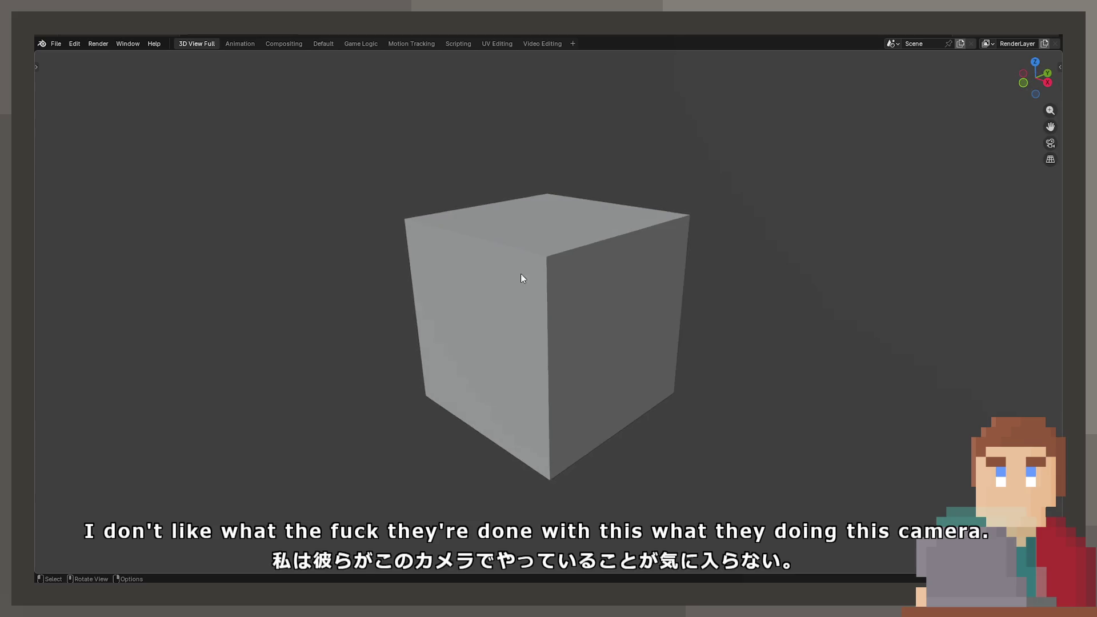
key("z")
left_click(516, 352)
mouse_move(516, 351)
middle_mouse_down()
mouse_move(478, 345)
mouse_move(639, 348)
mouse_move(592, 327)
mouse_move(476, 362)
mouse_move(539, 355)
mouse_move(526, 348)
middle_mouse_up()
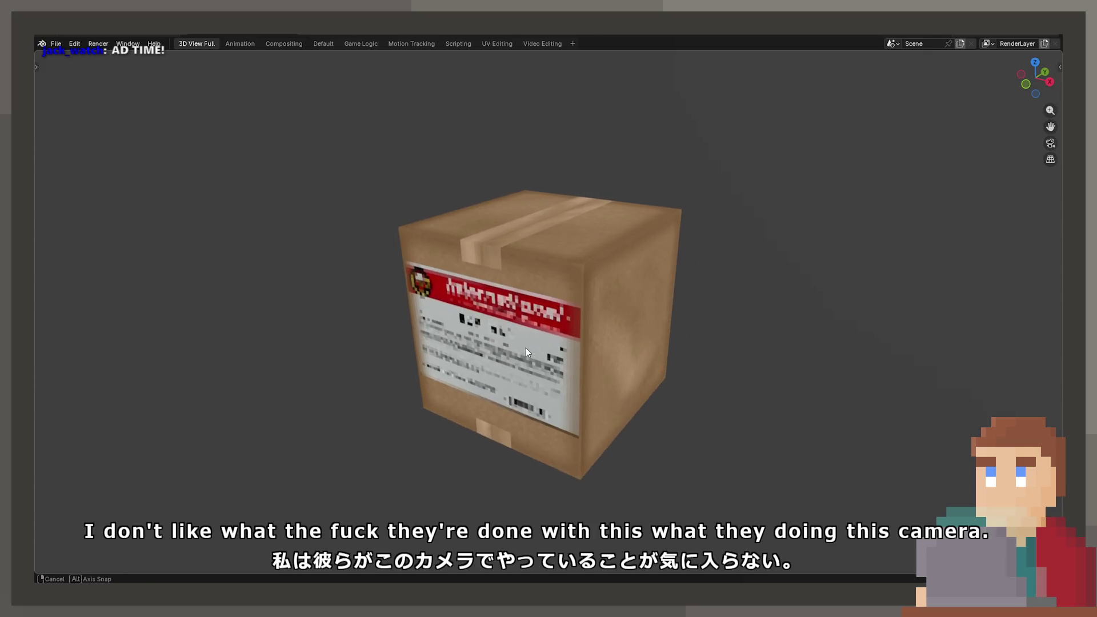
Open Box_Industry_Food_3, then bring up File > Open Recent
left_click(42, 43)
left_click(72, 68)
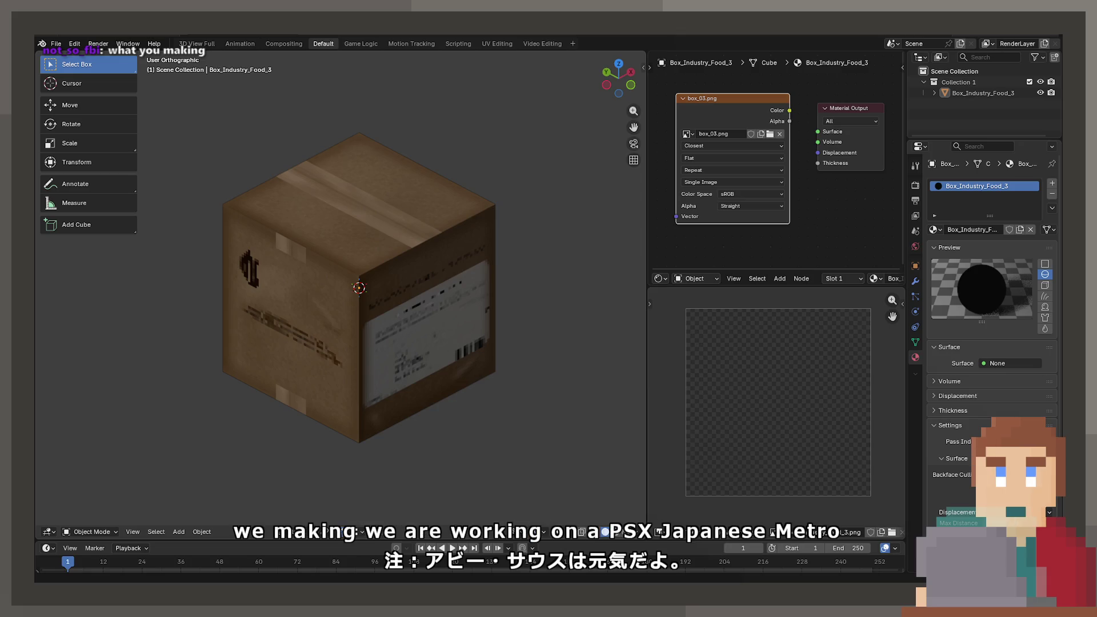
middle_click_drag(348, 360, 331, 315)
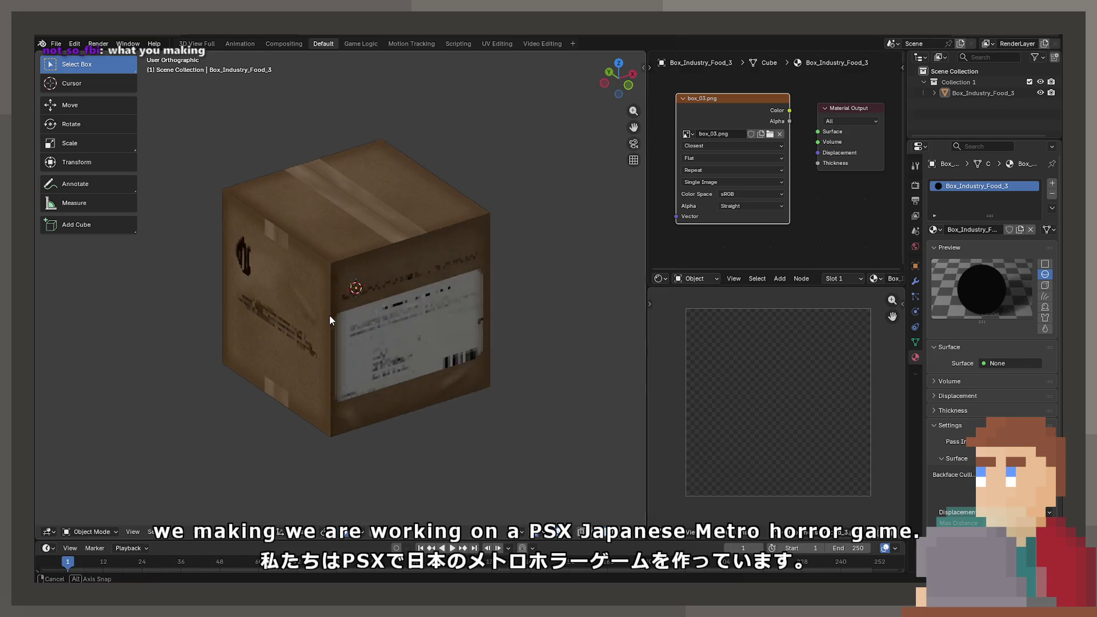
scroll(298, 280, "down", 2)
left_click(52, 44)
mouse_move(86, 77)
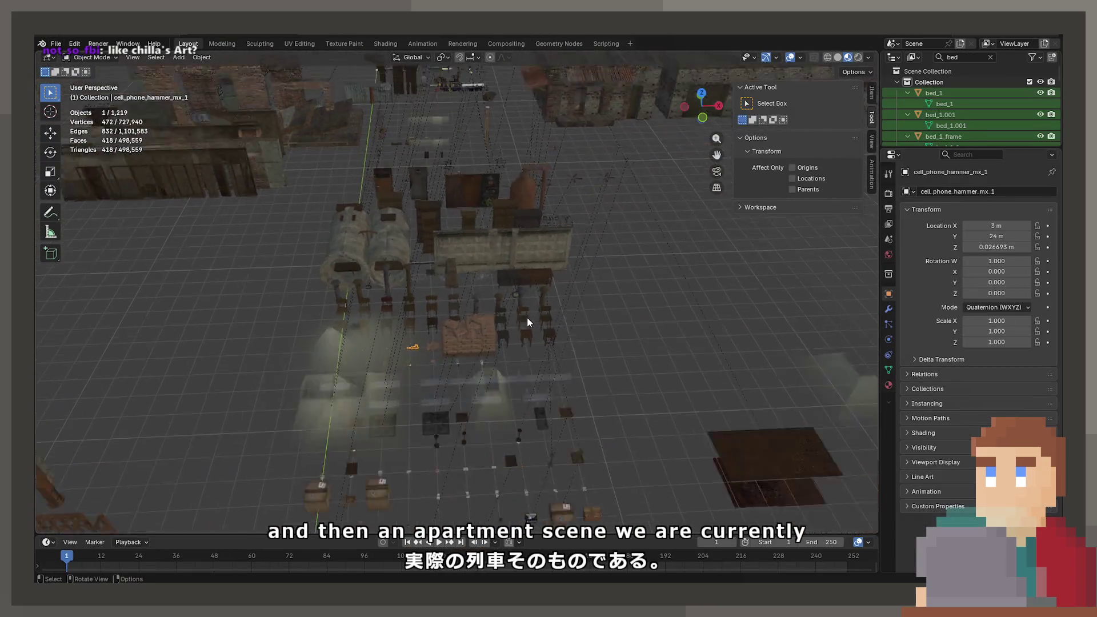
Select the TV tv_mp_1 and frame it in the viewport
mouse_move(527, 317)
middle_mouse_down()
mouse_move(492, 228)
mouse_move(521, 388)
mouse_move(543, 287)
mouse_move(553, 345)
middle_mouse_up()
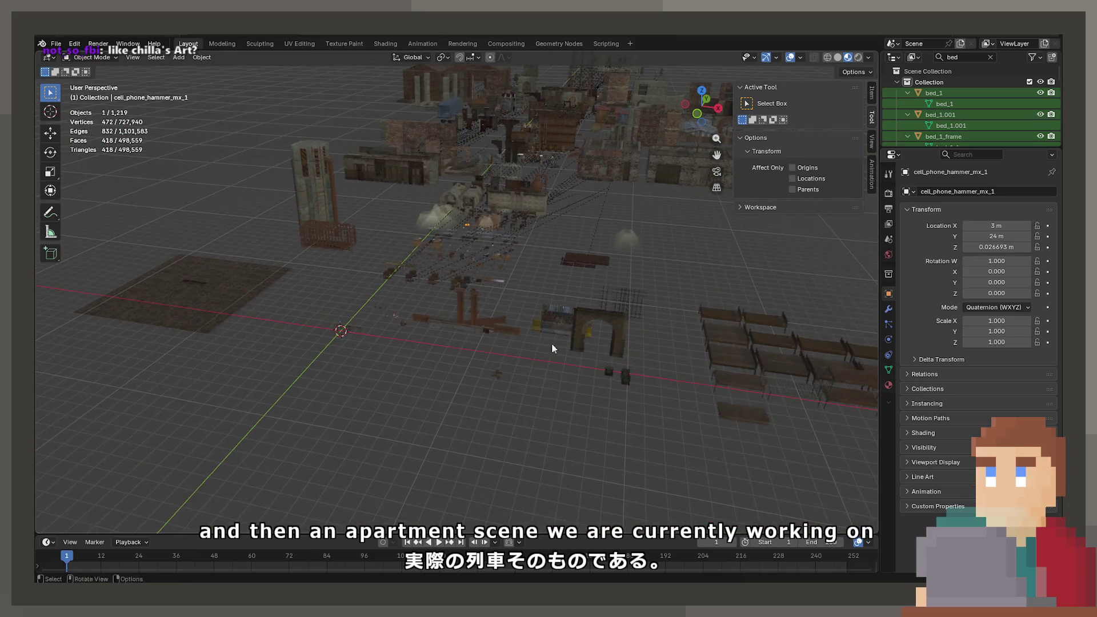
left_click(611, 371)
key("KP_Decimal")
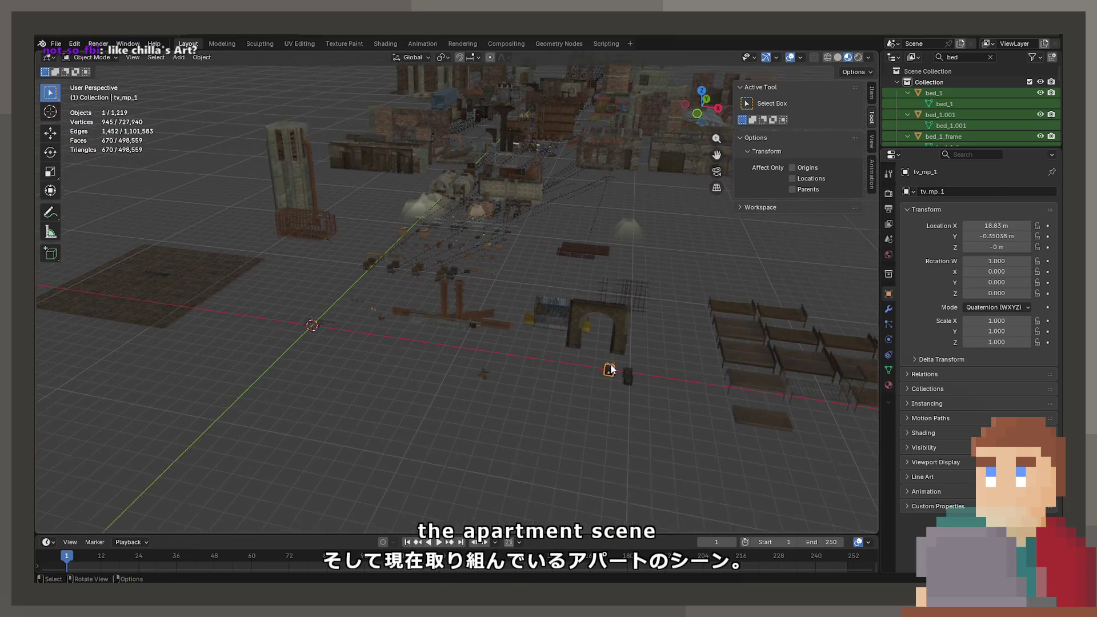
scroll(749, 322, "down", 3)
scroll(683, 309, "down", 5)
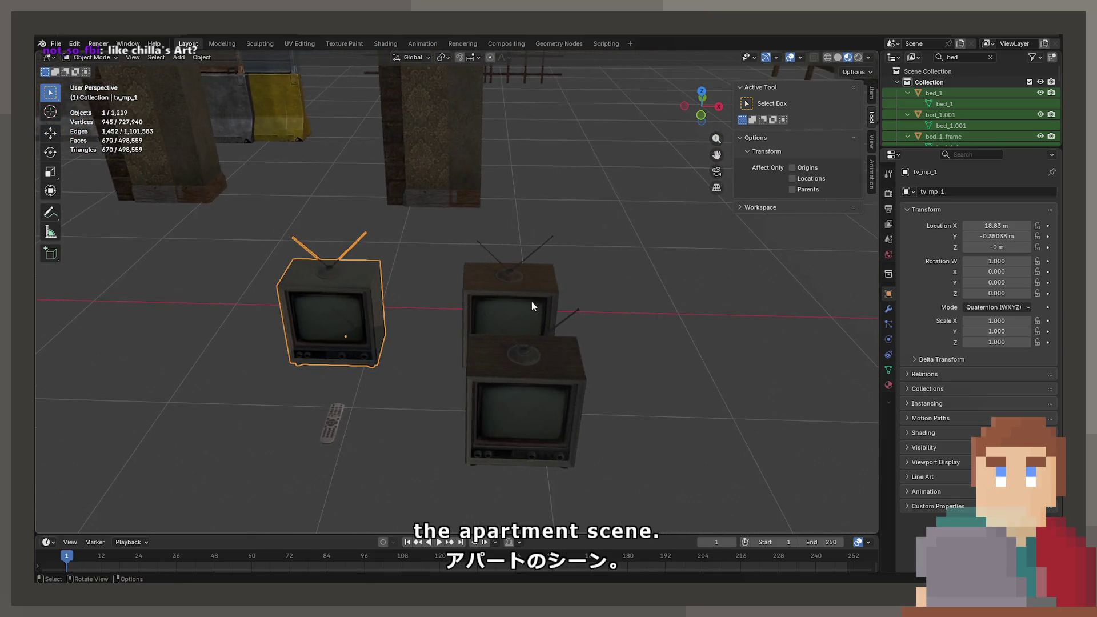
Frame a cardboard box, select the small cardboard box, then orbit out over more props
mouse_move(372, 246)
middle_mouse_down("shift")
mouse_move(656, 322)
mouse_move(415, 280)
mouse_move(529, 306)
mouse_move(520, 307)
middle_mouse_up("shift")
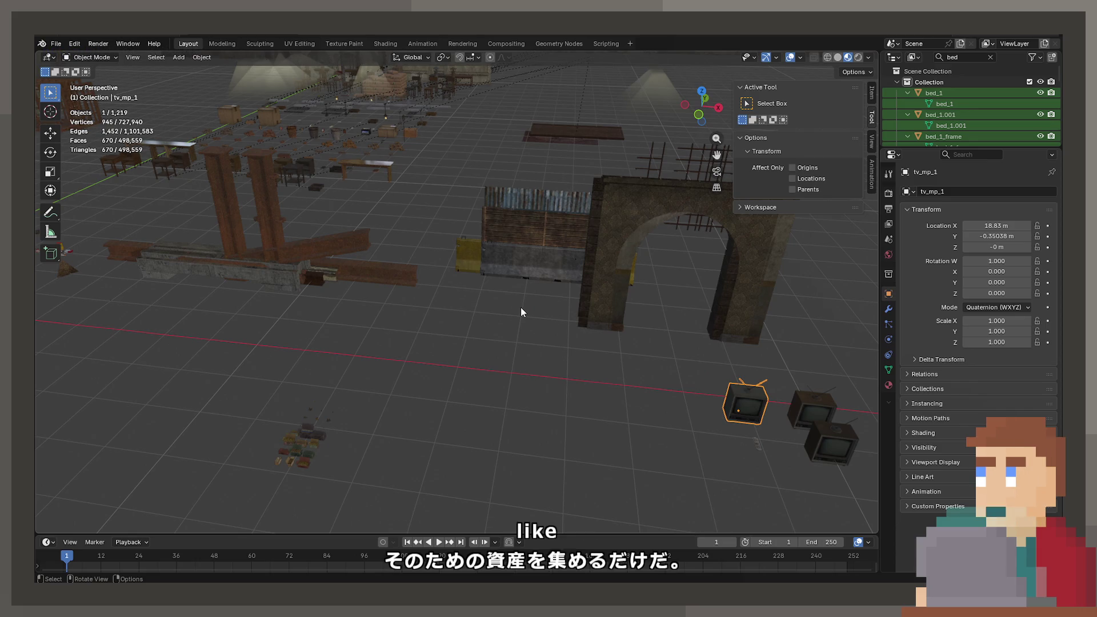
mouse_move(520, 252)
middle_mouse_down("shift")
mouse_move(335, 200)
mouse_move(426, 269)
mouse_move(419, 496)
mouse_move(397, 430)
mouse_move(486, 324)
mouse_move(439, 354)
mouse_move(413, 353)
mouse_move(456, 313)
mouse_move(485, 409)
mouse_move(635, 310)
mouse_move(533, 311)
mouse_move(460, 337)
mouse_move(643, 335)
mouse_move(500, 290)
mouse_move(465, 262)
middle_mouse_up("shift")
left_click(496, 273)
key("KP_Decimal")
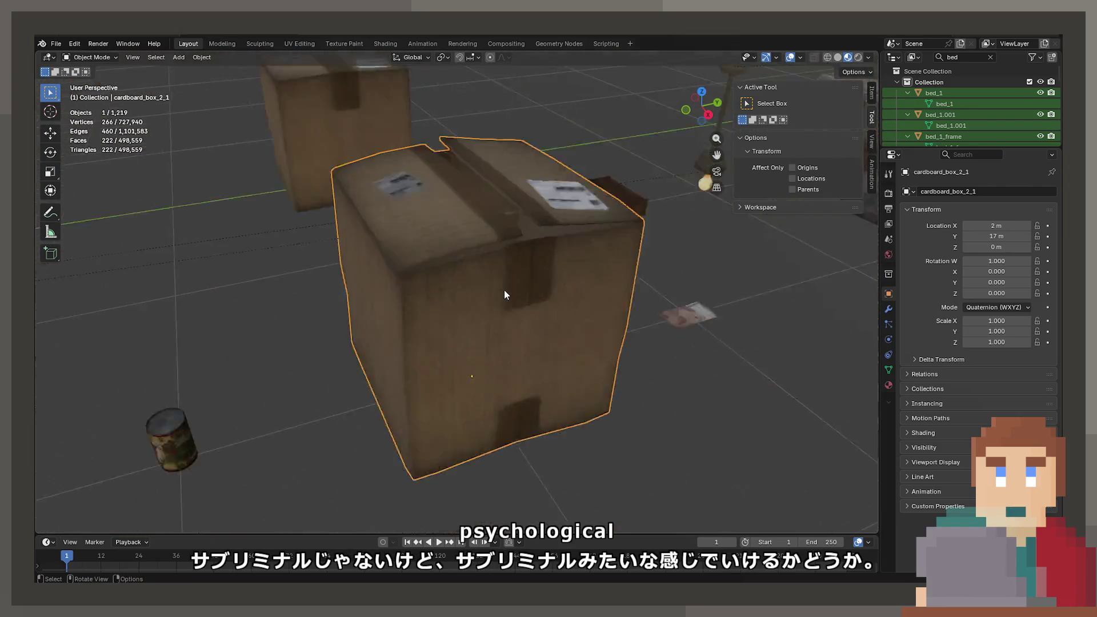
scroll(534, 276, "down", 5)
middle_click_drag(534, 276, 463, 287)
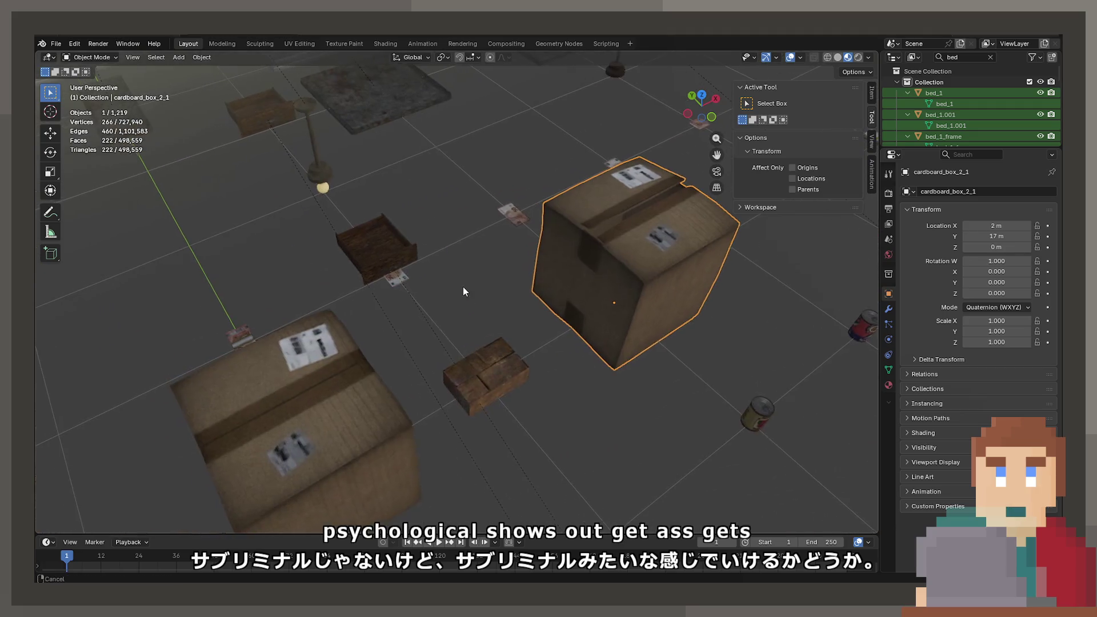
left_click(462, 363)
scroll(461, 364, "down", 3)
mouse_move(462, 363)
middle_mouse_down()
mouse_move(573, 345)
mouse_move(402, 306)
mouse_move(653, 303)
mouse_move(560, 288)
mouse_move(509, 245)
mouse_move(528, 280)
mouse_move(551, 279)
mouse_move(568, 309)
mouse_move(550, 355)
mouse_move(584, 276)
mouse_move(696, 364)
middle_mouse_up()
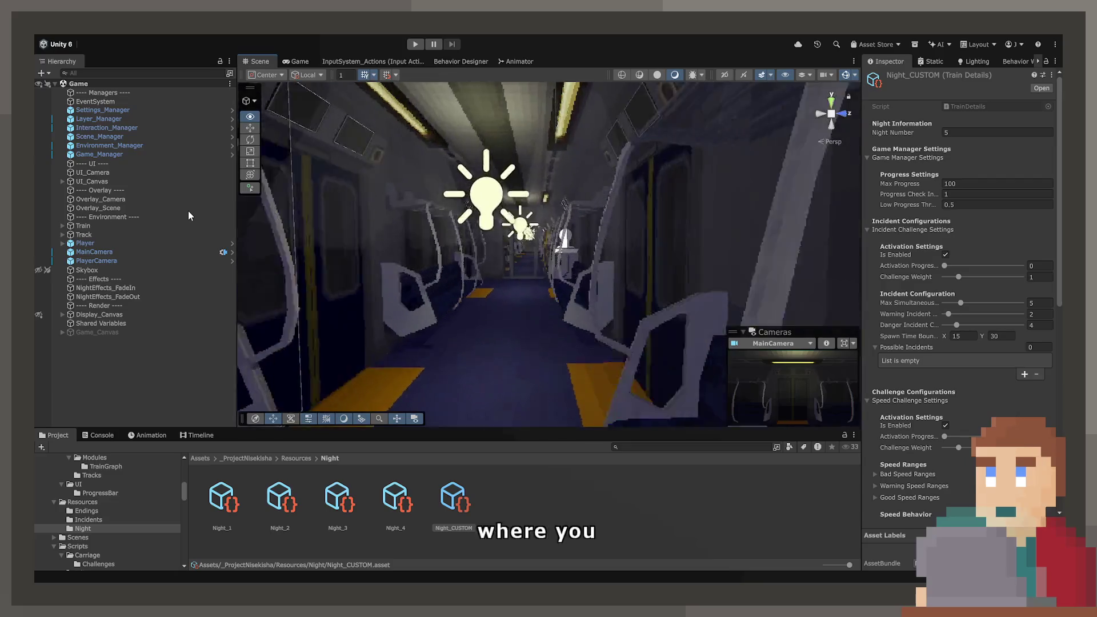
mouse_move(457, 228)
right_mouse_down()
mouse_move(490, 215)
mouse_move(694, 247)
mouse_move(747, 225)
mouse_move(707, 227)
right_mouse_up()
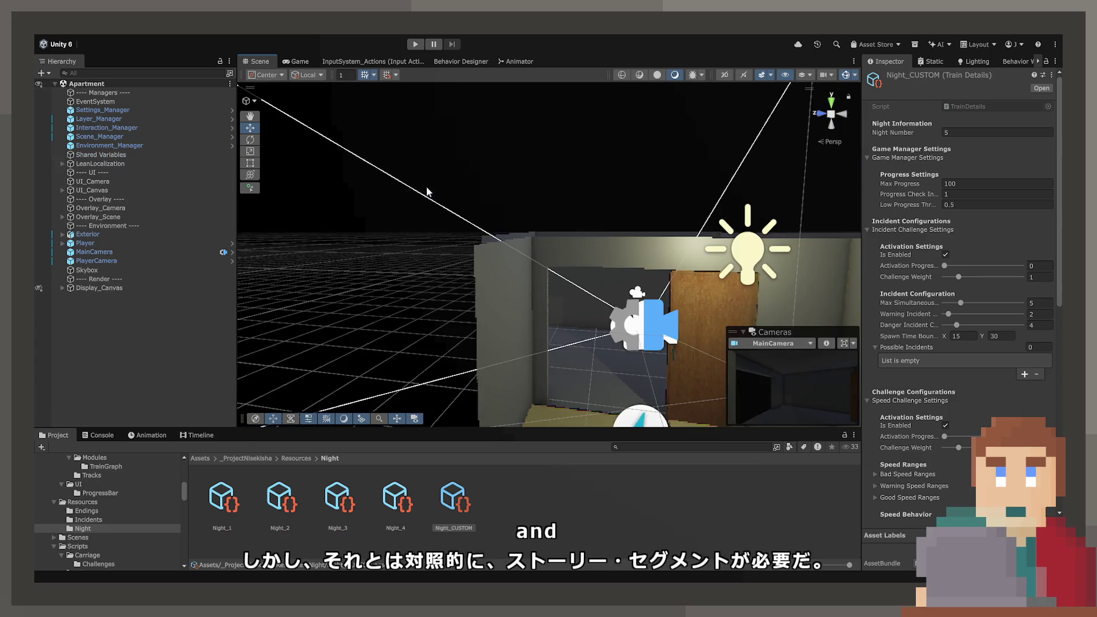
mouse_move(607, 308)
right_mouse_down()
mouse_move(827, 327)
mouse_move(1038, 316)
mouse_move(982, 293)
mouse_move(784, 376)
mouse_move(809, 341)
mouse_move(565, 307)
right_mouse_up()
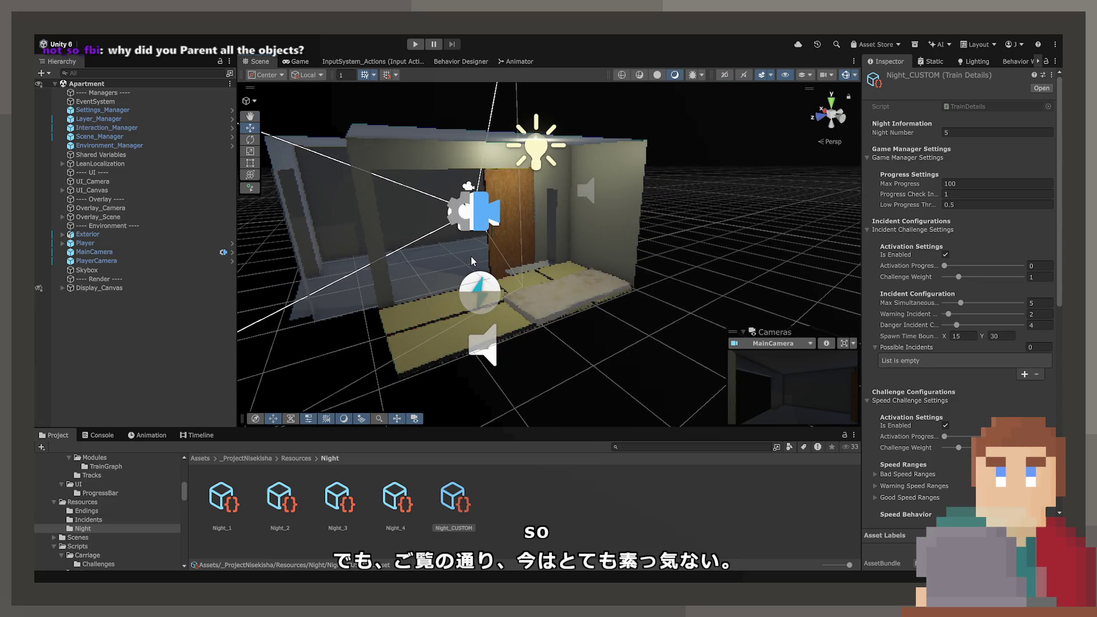
right_click_drag(472, 261, 672, 262)
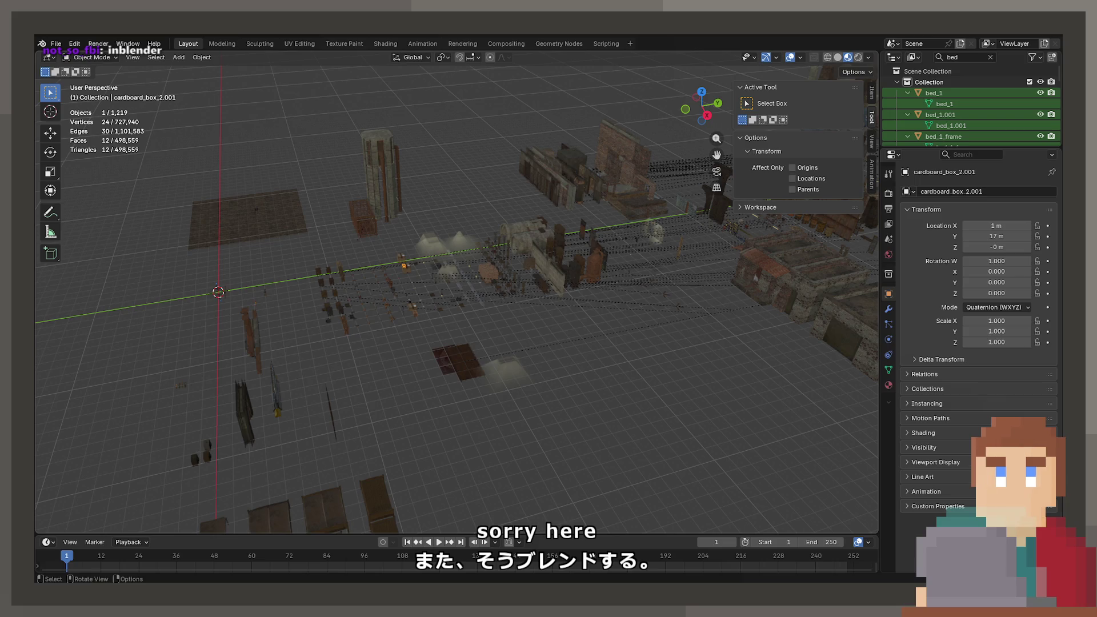
Check the workspace and view settings, then hide the viewport sidebar
middle_click_drag(349, 292, 367, 303)
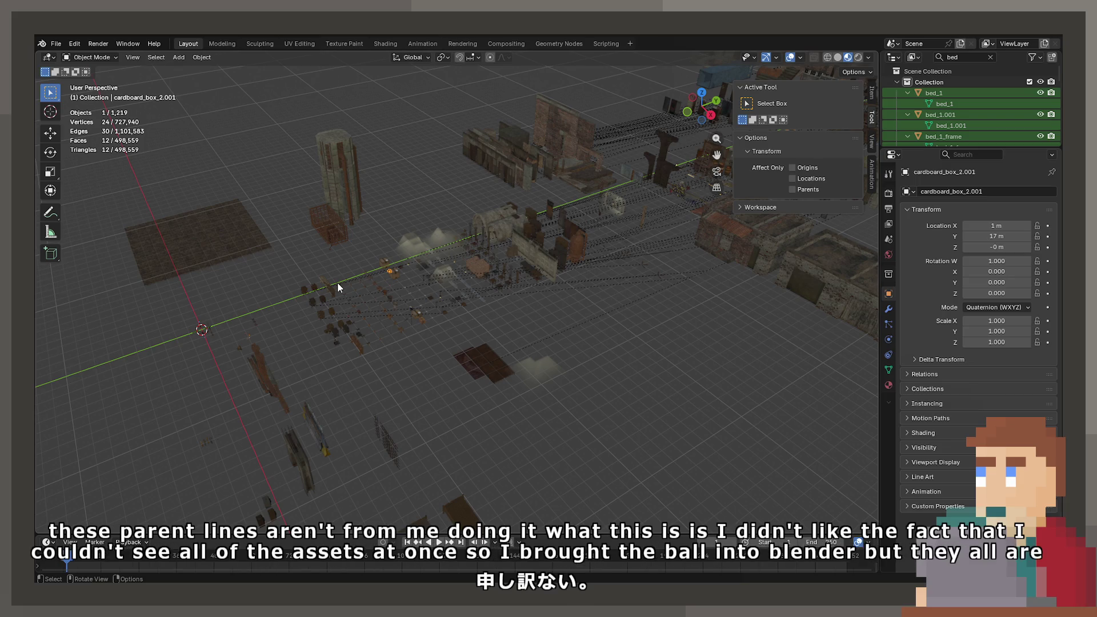
left_click(780, 209)
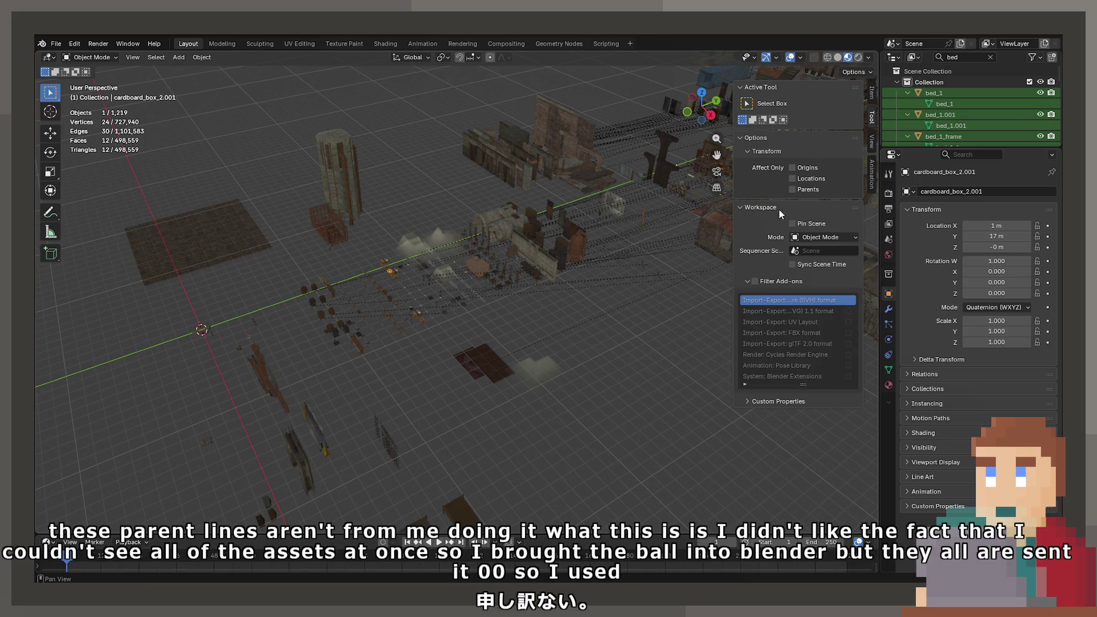
left_click(779, 209)
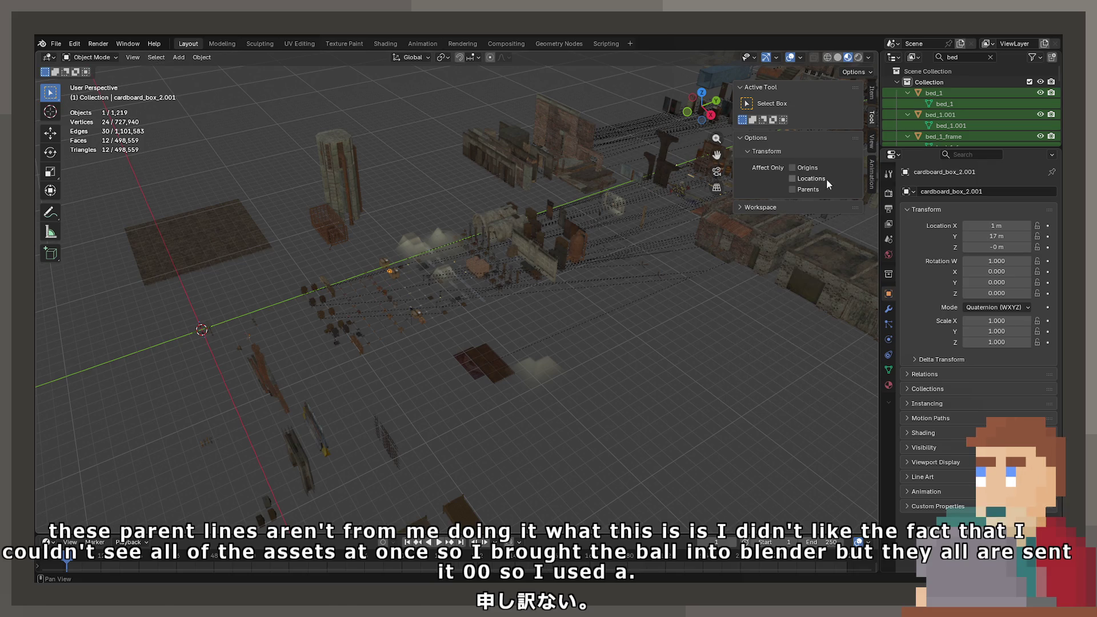
left_click(872, 142)
key("n")
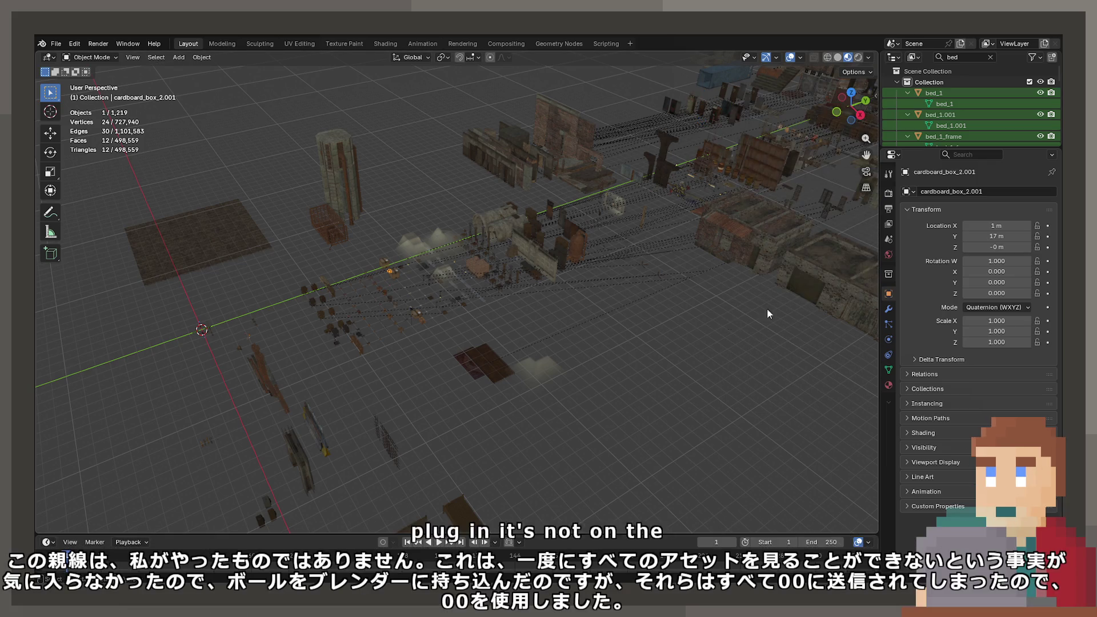
Select a bedside table, then its detached drawer bedside_table_1_3_drawer
mouse_move(583, 268)
middle_mouse_down()
mouse_move(528, 260)
mouse_move(487, 205)
mouse_move(484, 223)
mouse_move(435, 177)
mouse_move(435, 220)
mouse_move(492, 283)
mouse_move(313, 330)
mouse_move(392, 334)
mouse_move(382, 342)
mouse_move(422, 313)
middle_mouse_up()
scroll(422, 313, "up", 4)
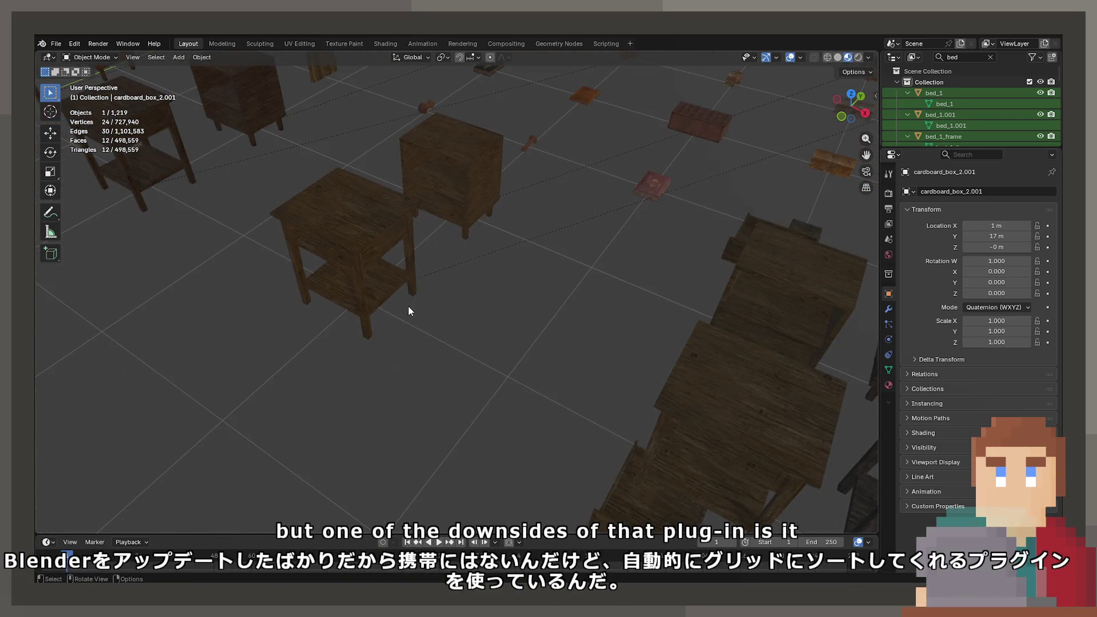
left_click(400, 286)
scroll(431, 280, "down", 5)
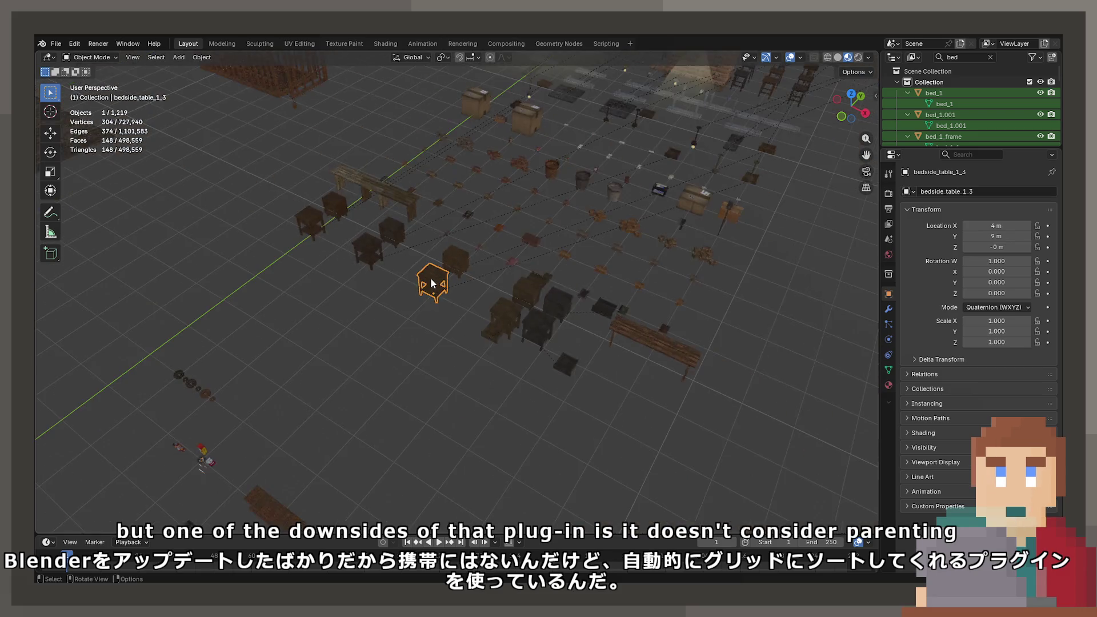
mouse_move(431, 280)
middle_mouse_down("shift")
mouse_move(510, 246)
mouse_move(472, 338)
mouse_move(525, 348)
mouse_move(457, 330)
mouse_move(455, 363)
mouse_move(419, 348)
mouse_move(588, 335)
mouse_move(637, 266)
mouse_move(541, 315)
mouse_move(524, 363)
middle_mouse_up("shift")
scroll(476, 333, "up", 3)
left_click(457, 330)
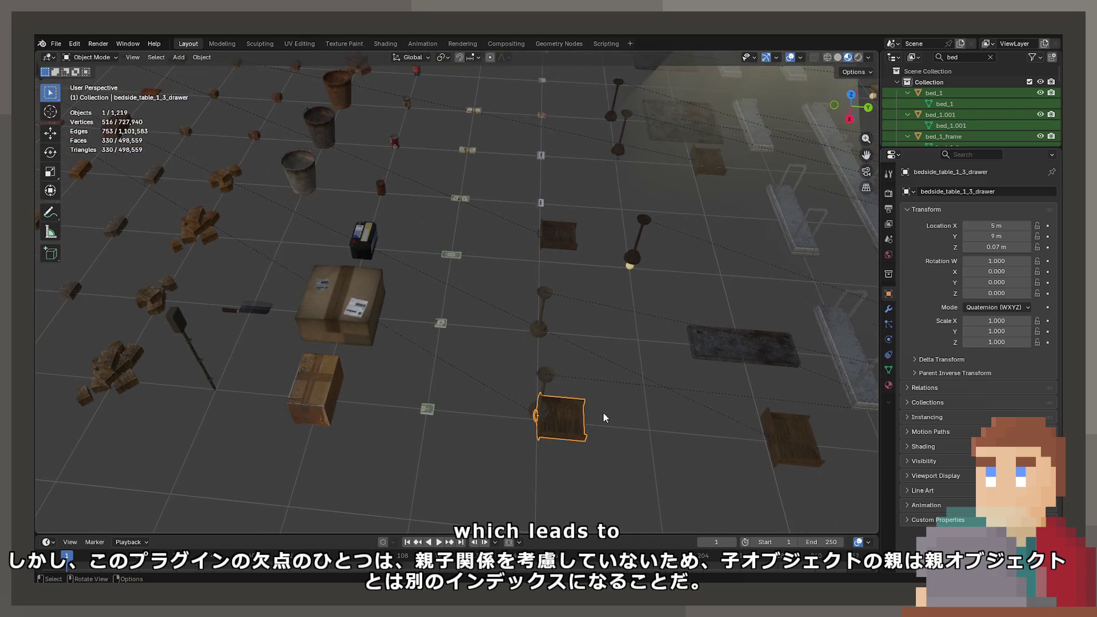
Set the drawer's X and Y location to 0 in the Item panel
key("n")
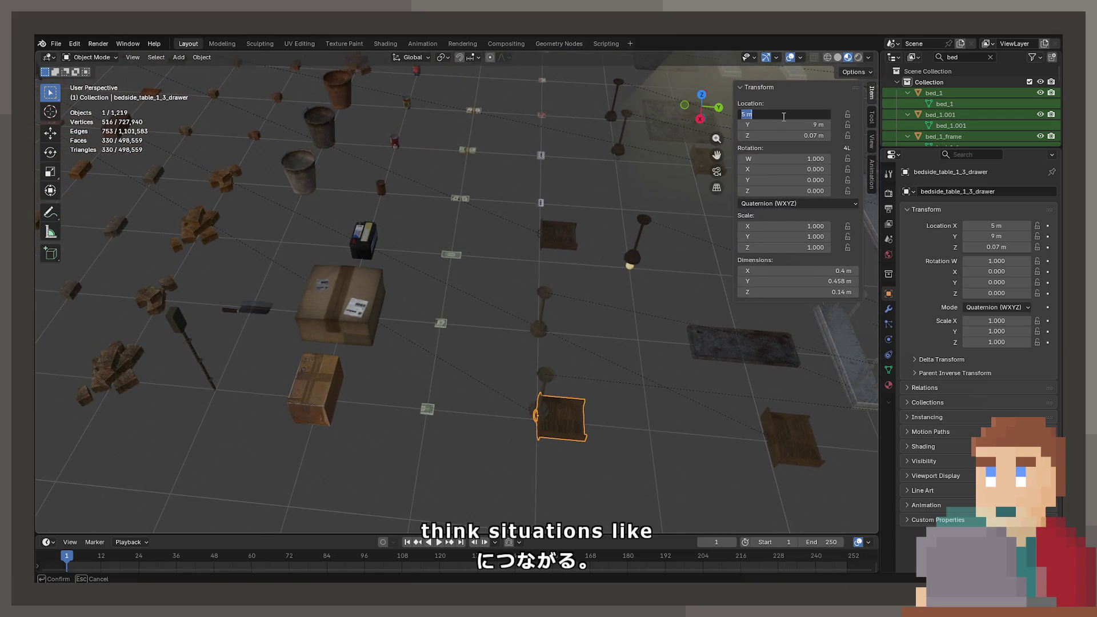
type("0")
key("Return")
left_click(782, 137)
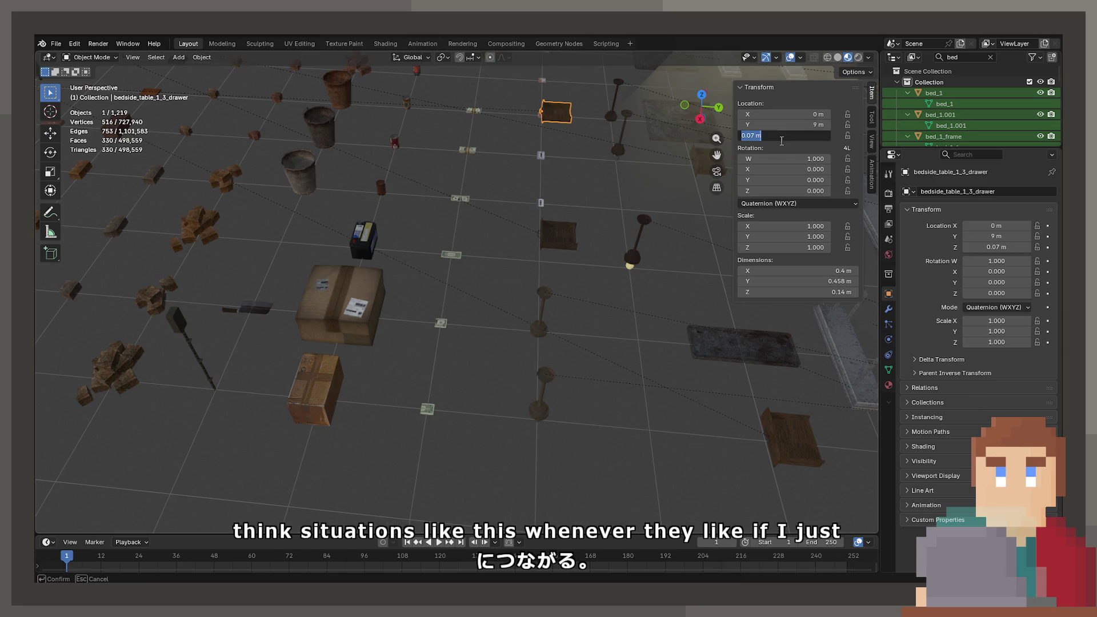
key("Return")
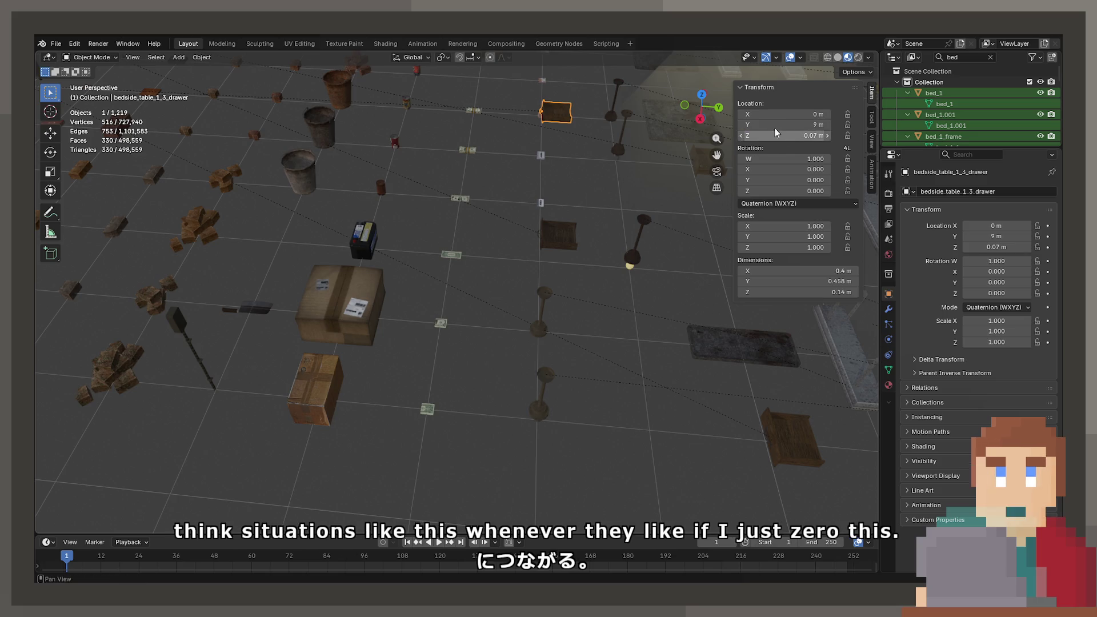
type("0")
key("Return")
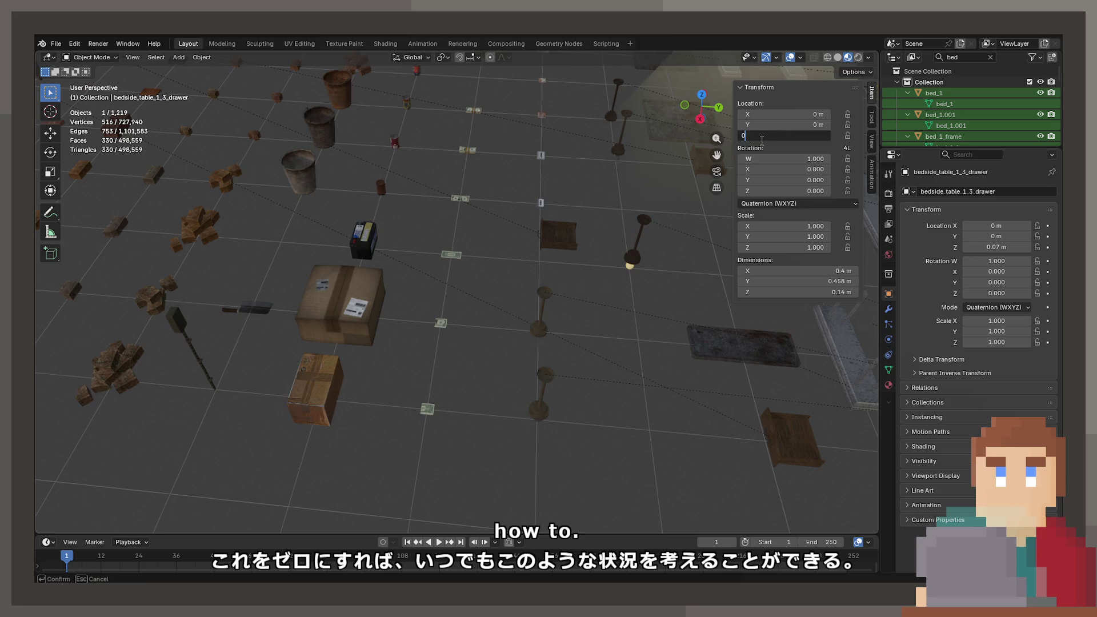
Move the drawer up and into its table, ending at Y -0.22379 m, Z 0.51618 m
mouse_move(335, 194)
middle_mouse_down()
mouse_move(417, 277)
mouse_move(483, 258)
mouse_move(448, 293)
mouse_move(412, 264)
mouse_move(497, 265)
mouse_move(488, 218)
mouse_move(491, 251)
middle_mouse_up()
key("g")
key("z")
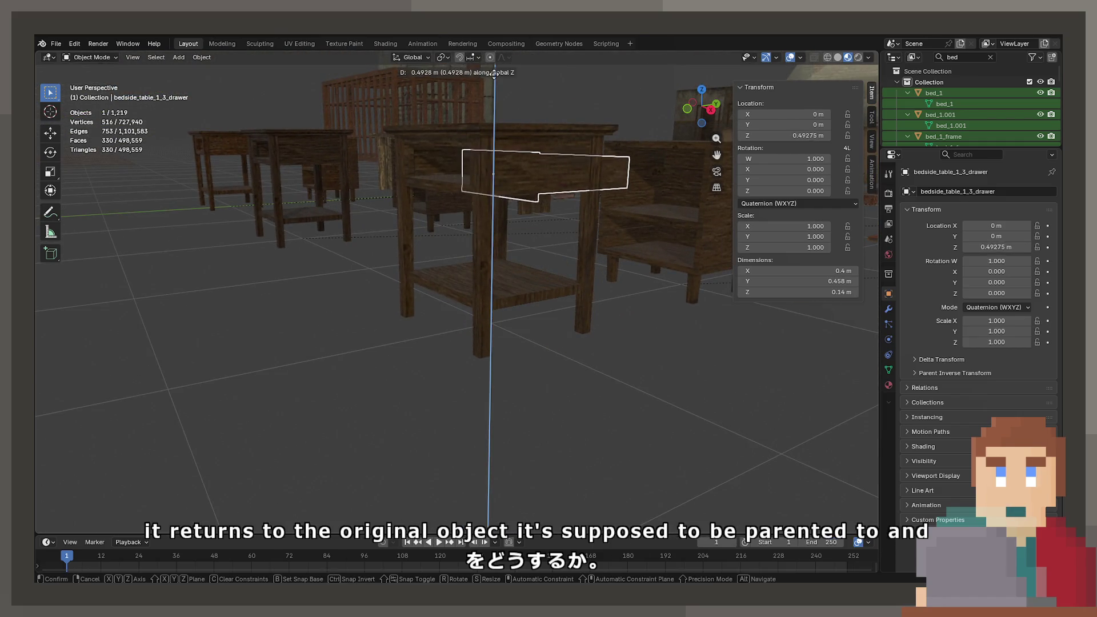
left_click(494, 71)
key("g")
key("x")
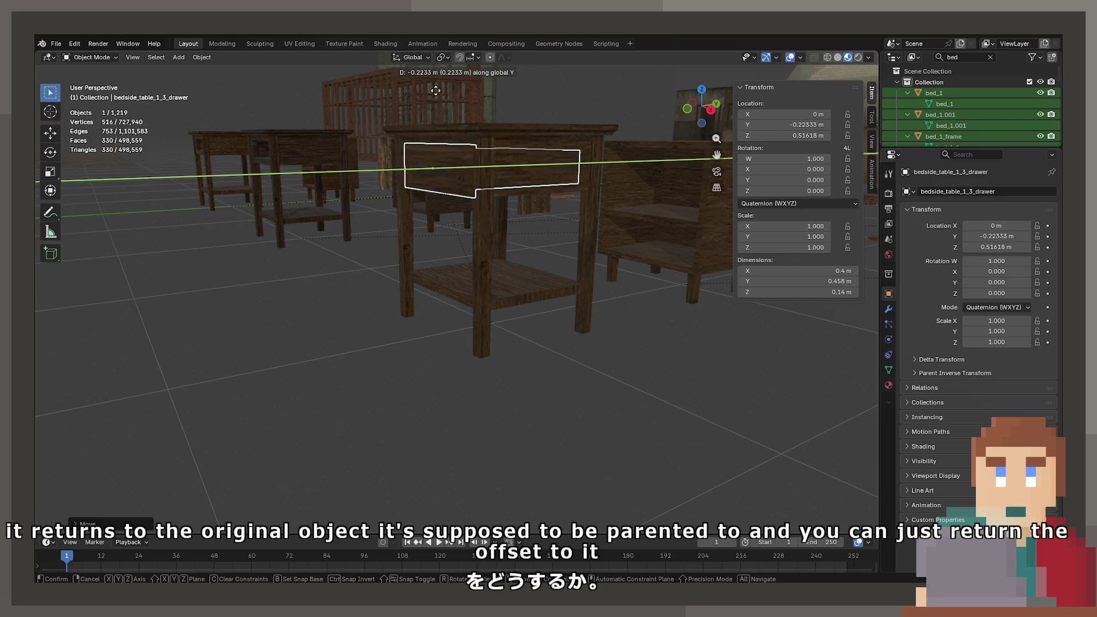
scroll(464, 157, "up", 6, "alt")
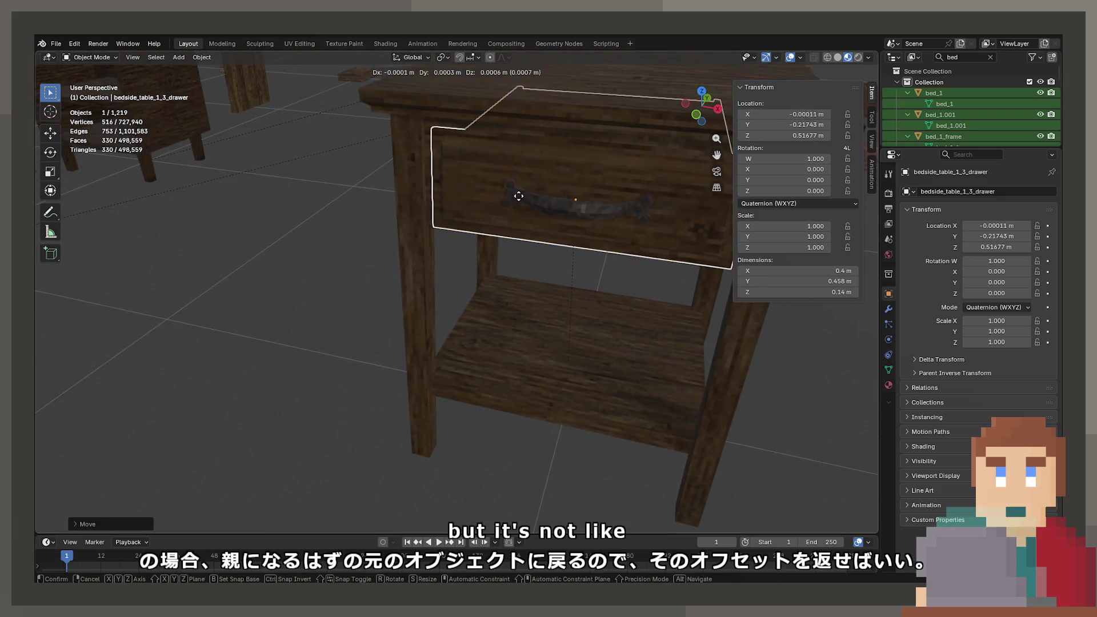
scroll(514, 196, "down", 4, "alt")
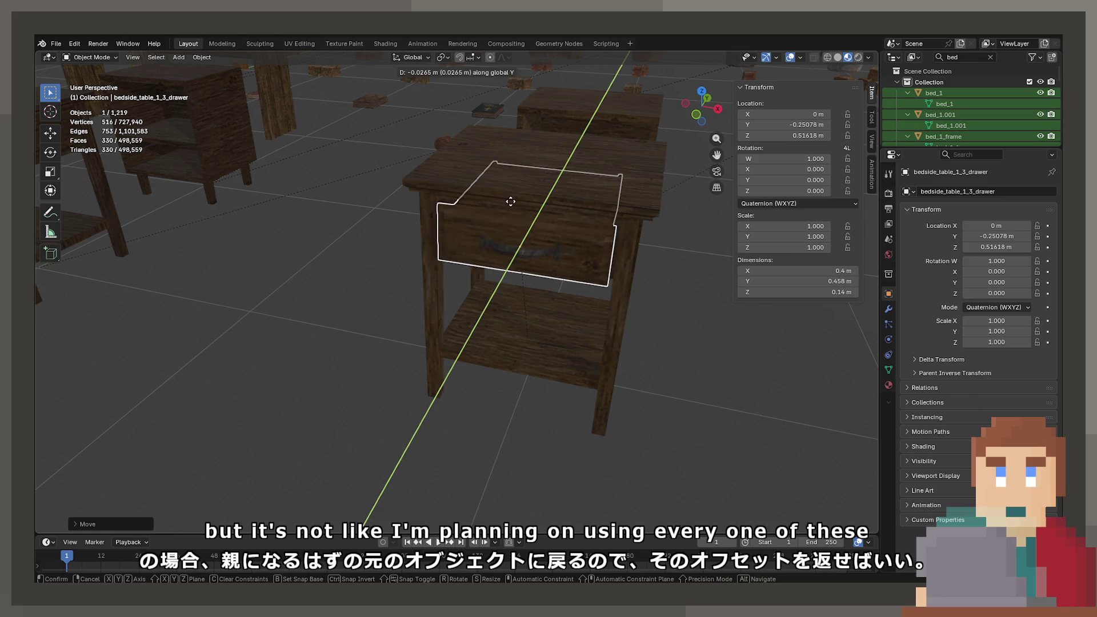
scroll(533, 204, "down", 8)
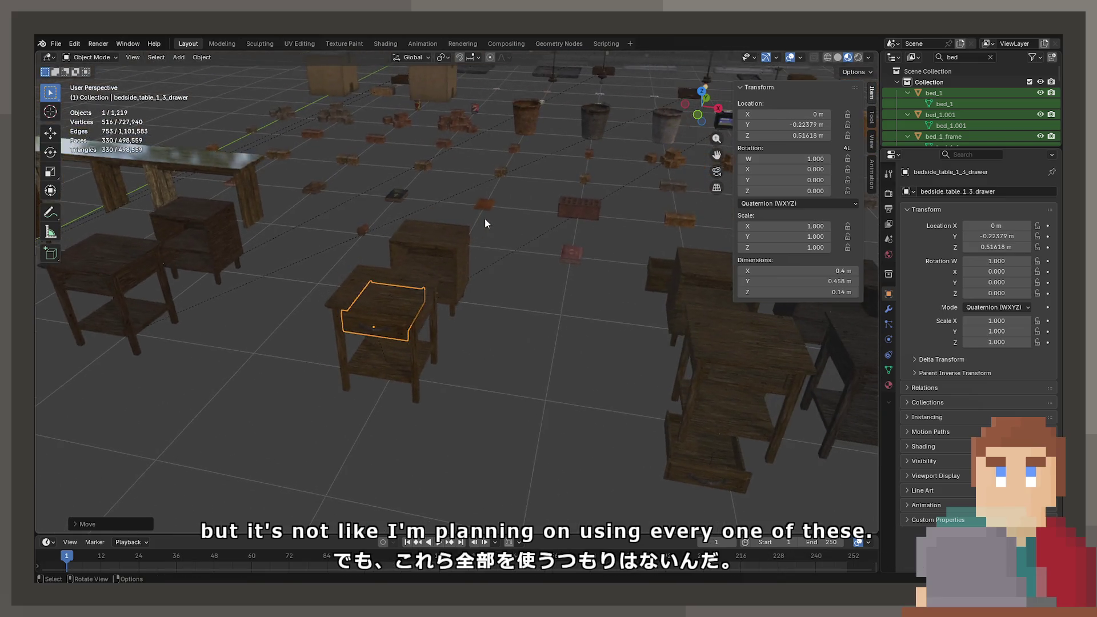
mouse_move(540, 218)
middle_mouse_down()
mouse_move(681, 331)
mouse_move(404, 289)
mouse_move(592, 269)
mouse_move(480, 286)
mouse_move(593, 277)
mouse_move(616, 292)
middle_mouse_up()
Slide the first wall section further along the X axis
scroll(615, 292, "down", 10, "ctrl")
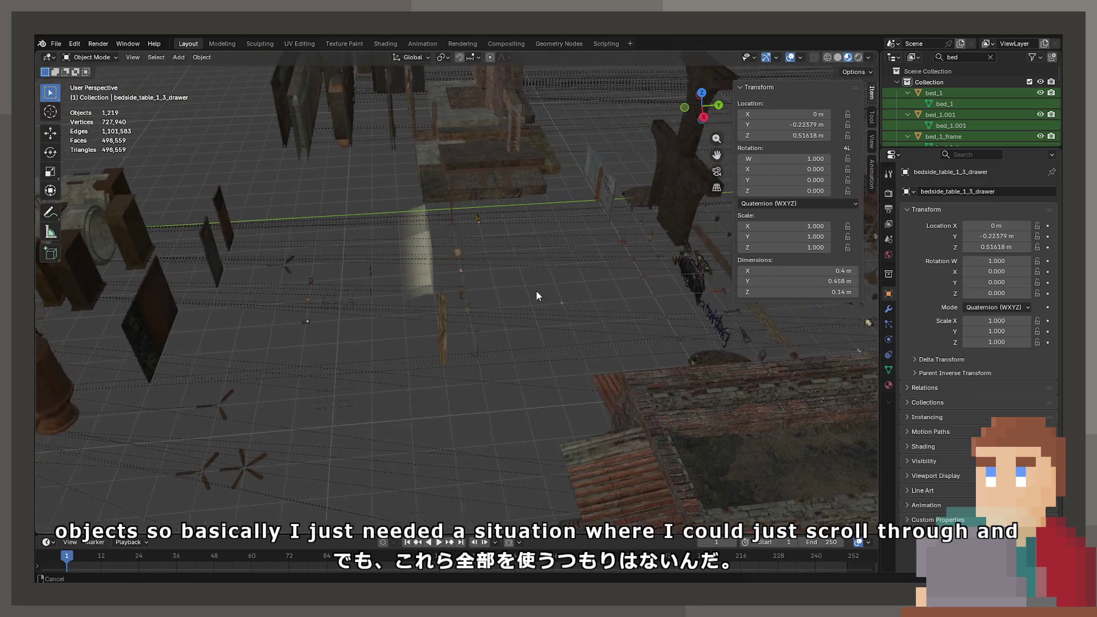
mouse_move(588, 256)
middle_mouse_down("shift")
mouse_move(454, 266)
mouse_move(508, 244)
mouse_move(619, 248)
mouse_move(408, 261)
middle_mouse_up("shift")
scroll(407, 256, "down", 5)
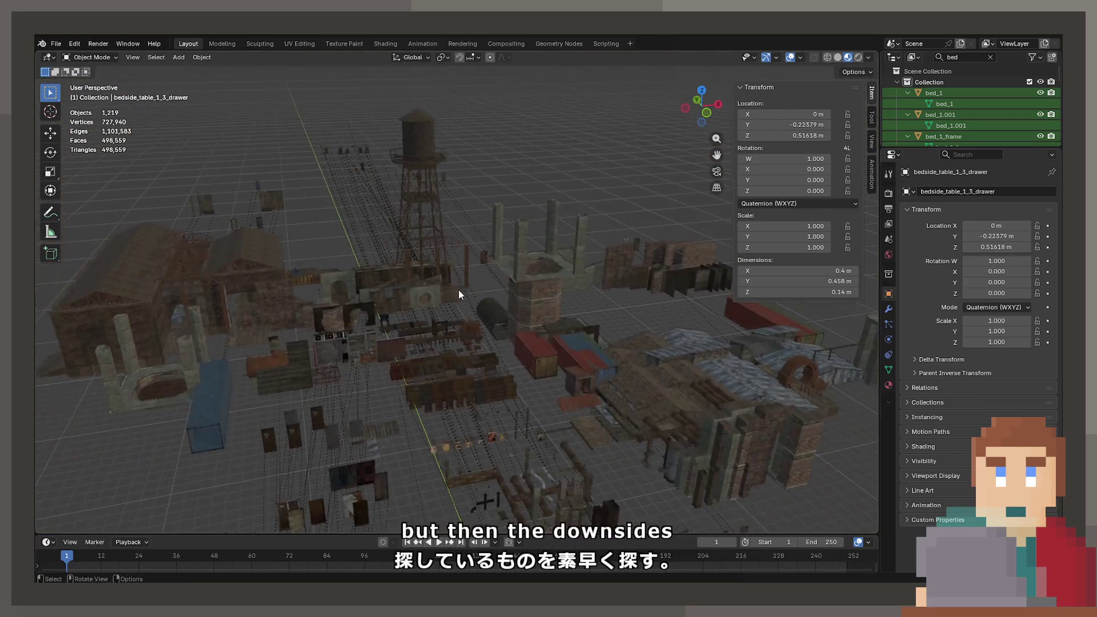
scroll(279, 334, "up", 5)
scroll(436, 326, "up", 3)
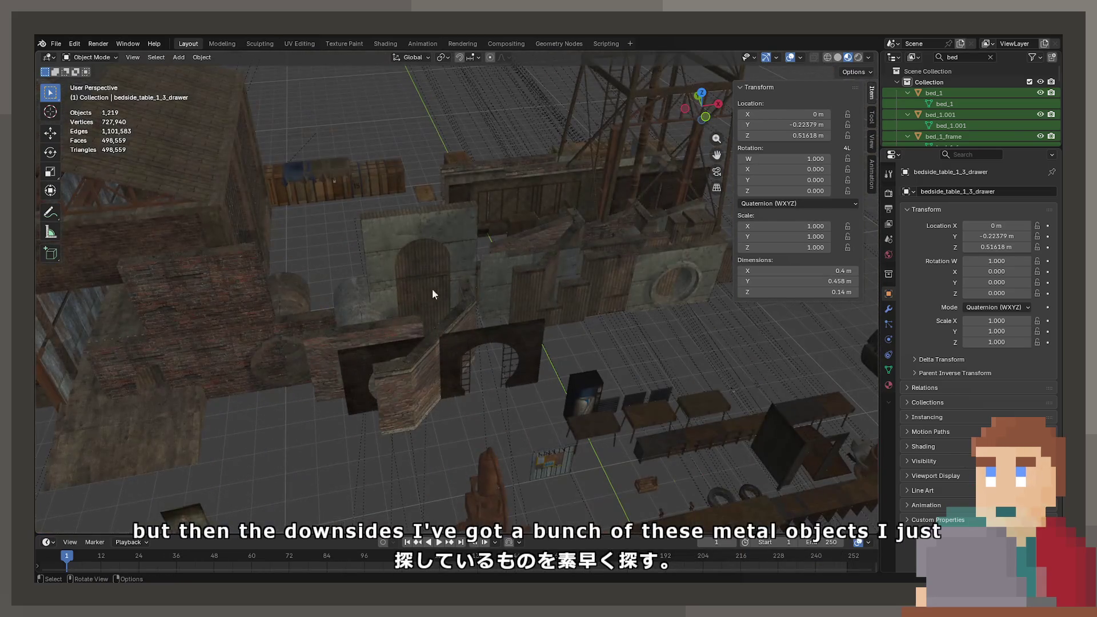
mouse_move(361, 361)
middle_mouse_down()
mouse_move(571, 218)
mouse_move(581, 236)
mouse_move(402, 291)
middle_mouse_up()
scroll(403, 292, "up", 5)
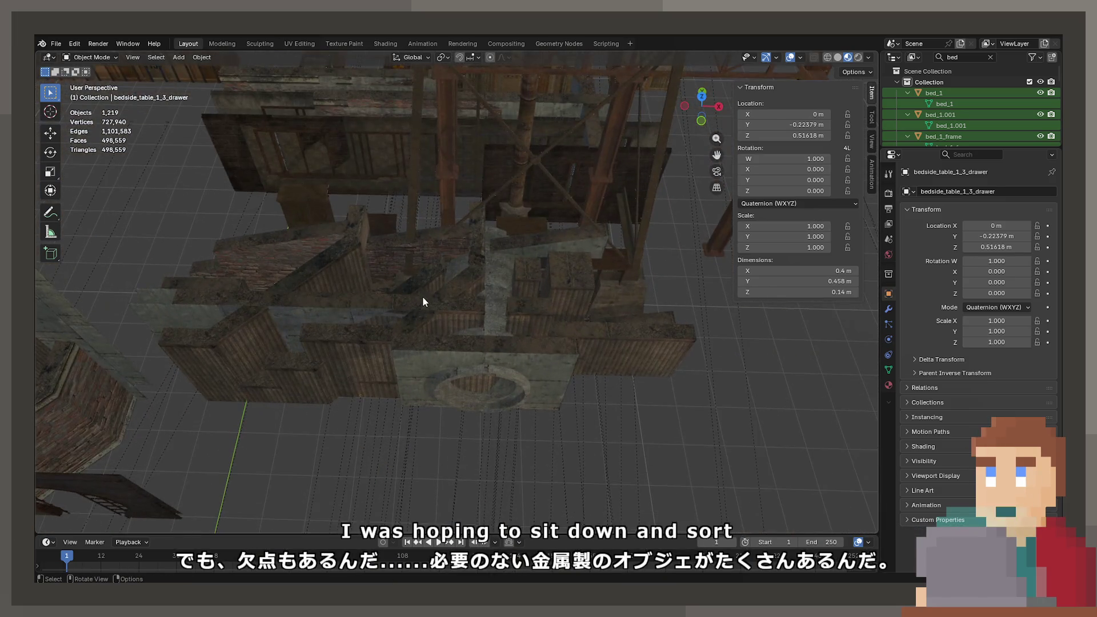
left_click(423, 297)
key("g")
key("x")
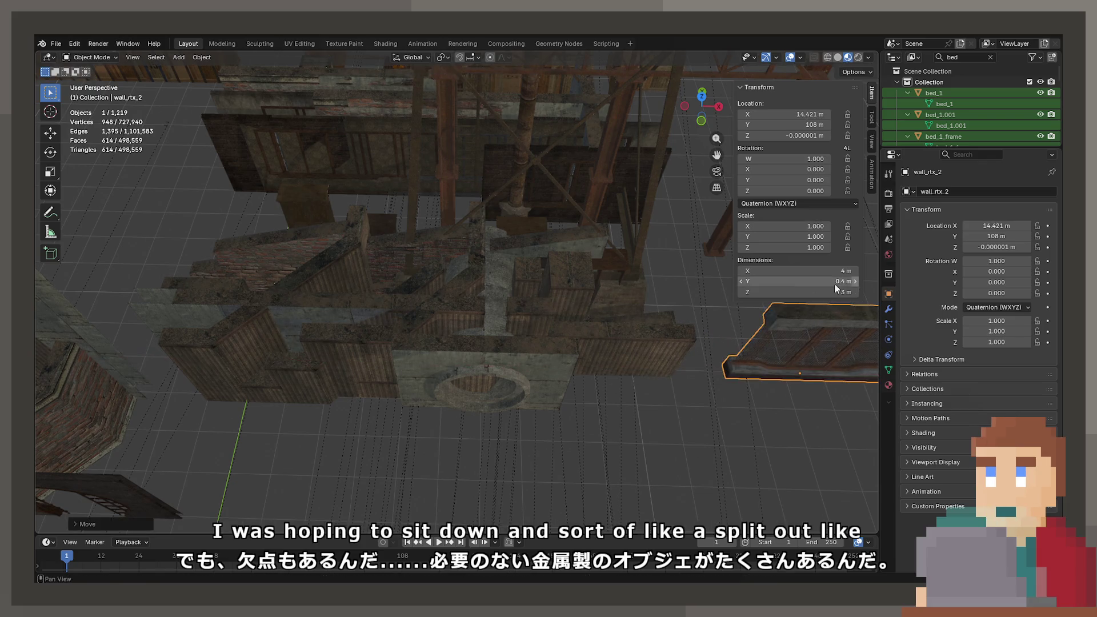
left_click(34, 325)
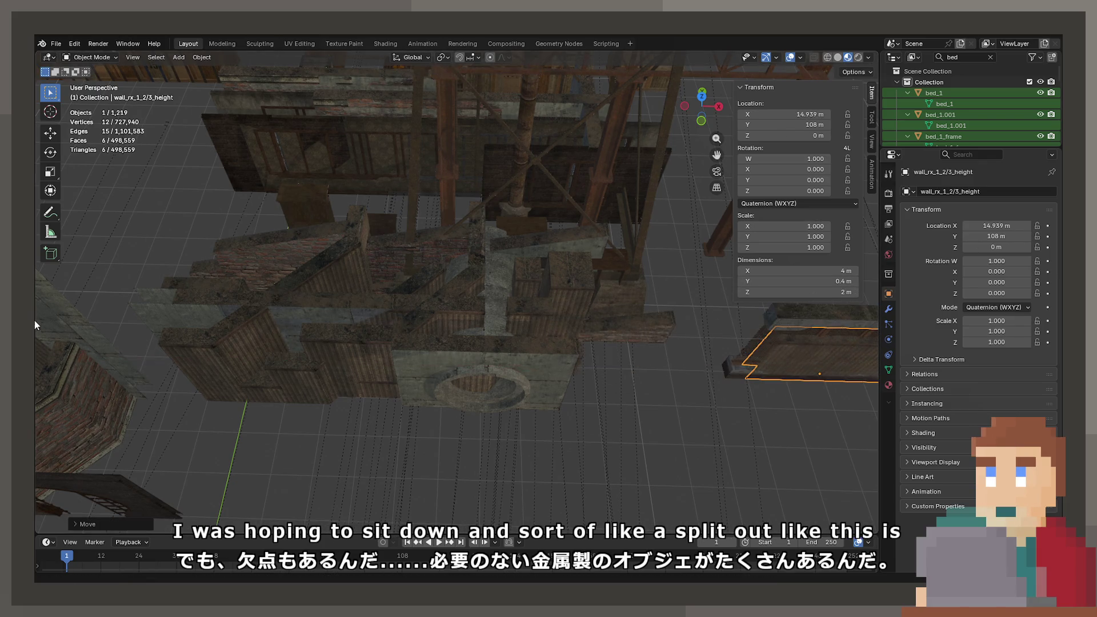
Move the plank on the next wall piece right along X, then select all objects
left_click(566, 317)
left_click(616, 327)
key("g")
key("x")
left_click(847, 315)
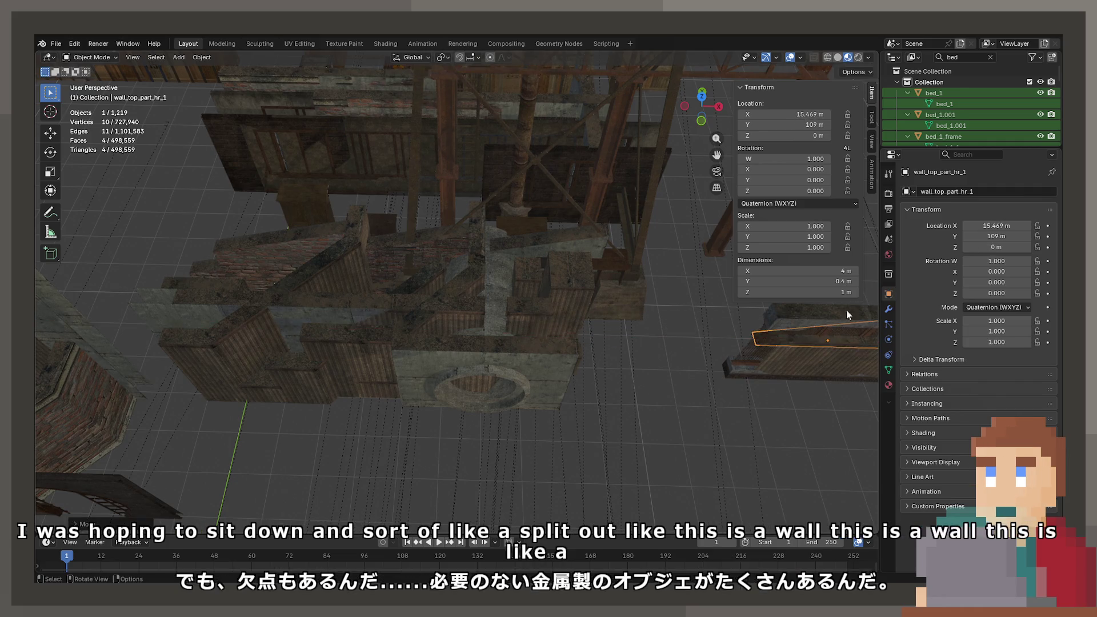
scroll(618, 337, "down", 5)
mouse_move(619, 337)
middle_mouse_down()
mouse_move(428, 420)
mouse_move(447, 298)
mouse_move(299, 446)
mouse_move(361, 434)
mouse_move(364, 375)
mouse_move(380, 344)
mouse_move(455, 297)
mouse_move(373, 352)
mouse_move(503, 393)
mouse_move(436, 301)
middle_mouse_up()
scroll(360, 430, "up", 5)
key("a")
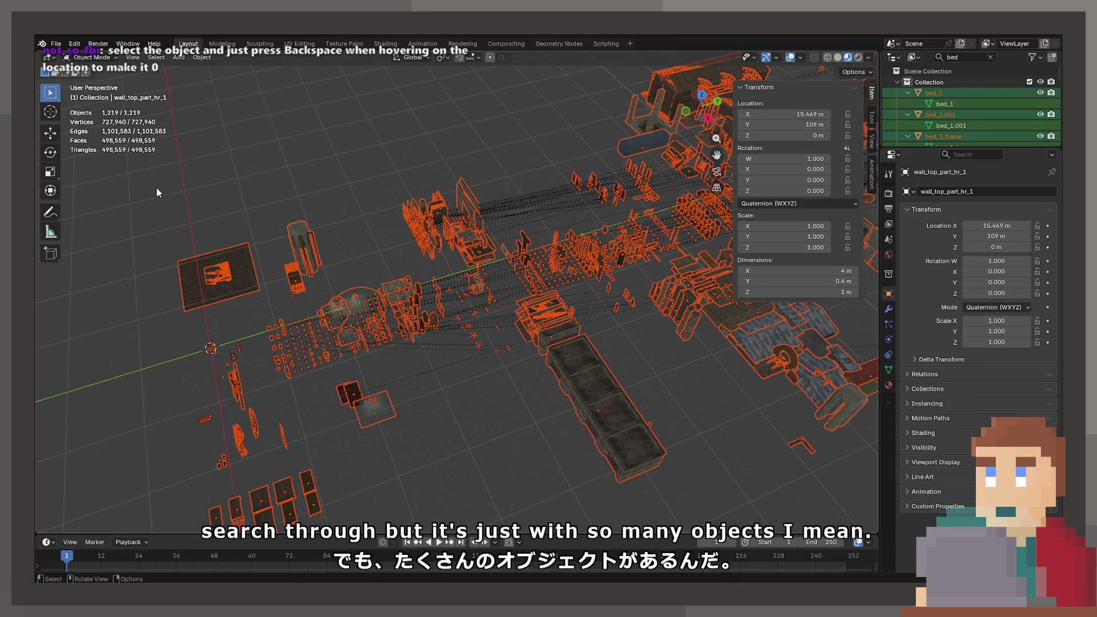
Select and deselect the boiler, then look over the furniture, cabinets, chairs and sacks
left_click(308, 219)
mouse_move(267, 311)
middle_mouse_down()
mouse_move(355, 290)
mouse_move(348, 297)
middle_mouse_up()
scroll(348, 297, "up", 3)
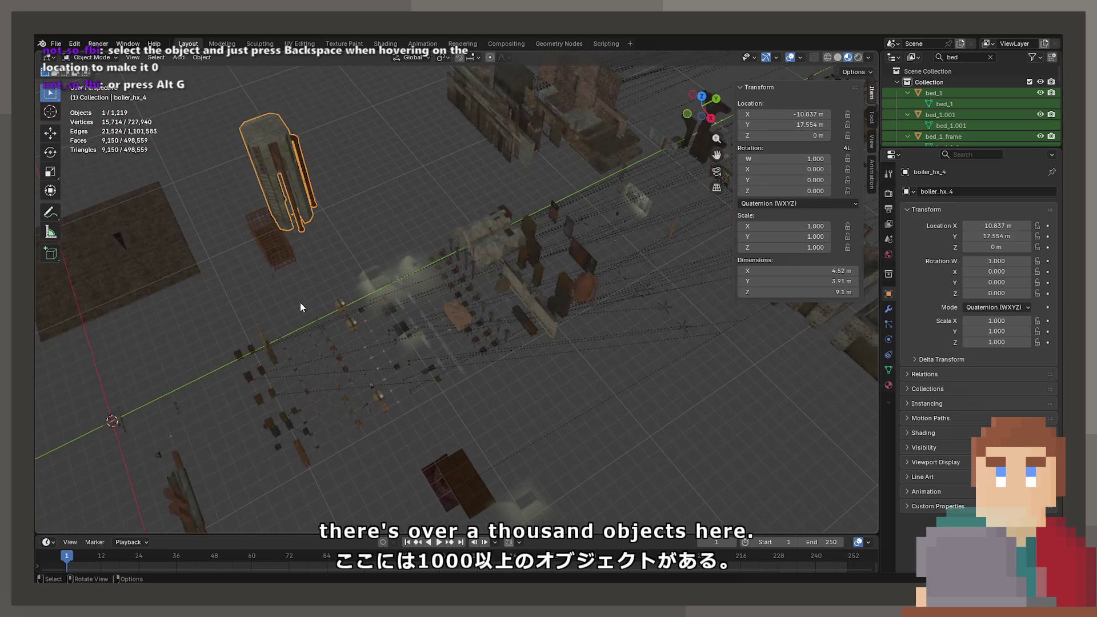
left_click(470, 242)
scroll(461, 272, "up", 5)
mouse_move(461, 272)
middle_mouse_down()
mouse_move(502, 238)
mouse_move(481, 261)
mouse_move(418, 277)
mouse_move(461, 280)
mouse_move(427, 334)
mouse_move(603, 265)
mouse_move(508, 317)
mouse_move(422, 334)
mouse_move(573, 286)
mouse_move(577, 275)
mouse_move(392, 336)
mouse_move(456, 248)
mouse_move(272, 334)
middle_mouse_up()
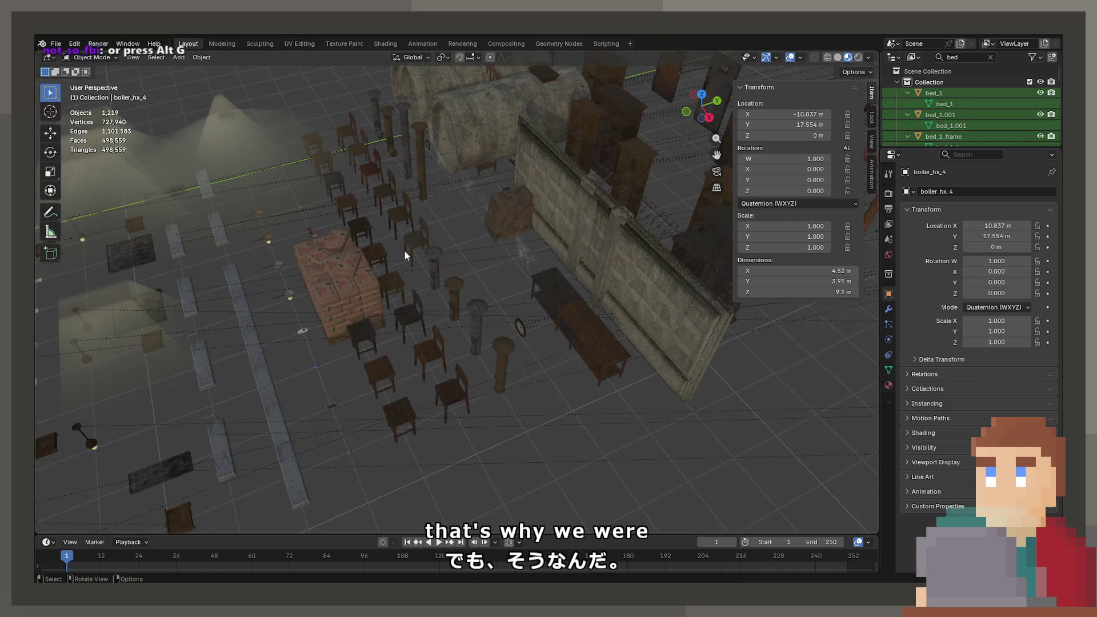
scroll(418, 298, "up", 3)
mouse_move(414, 285)
middle_mouse_down()
mouse_move(333, 331)
mouse_move(416, 313)
mouse_move(406, 323)
mouse_move(335, 312)
mouse_move(444, 369)
mouse_move(352, 301)
mouse_move(486, 304)
mouse_move(526, 237)
mouse_move(590, 230)
mouse_move(370, 314)
mouse_move(447, 350)
mouse_move(464, 301)
middle_mouse_up()
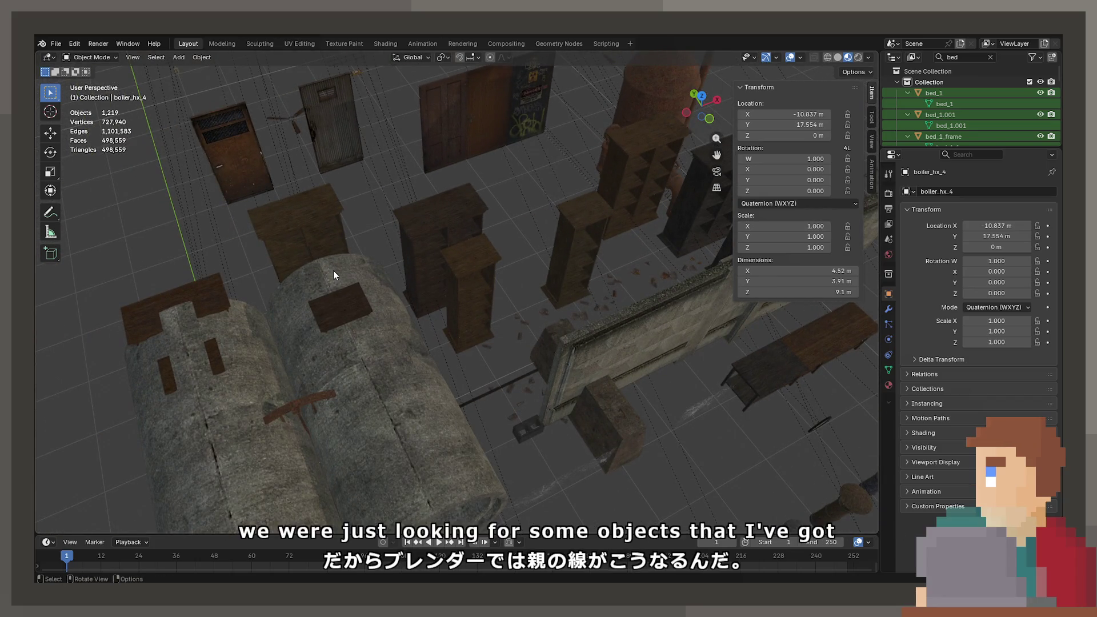
mouse_move(566, 310)
middle_mouse_down()
mouse_move(587, 306)
mouse_move(480, 293)
mouse_move(595, 276)
mouse_move(620, 325)
mouse_move(459, 323)
mouse_move(578, 331)
mouse_move(337, 285)
mouse_move(307, 324)
mouse_move(451, 273)
mouse_move(408, 301)
mouse_move(633, 260)
mouse_move(479, 299)
mouse_move(585, 306)
mouse_move(347, 264)
middle_mouse_up()
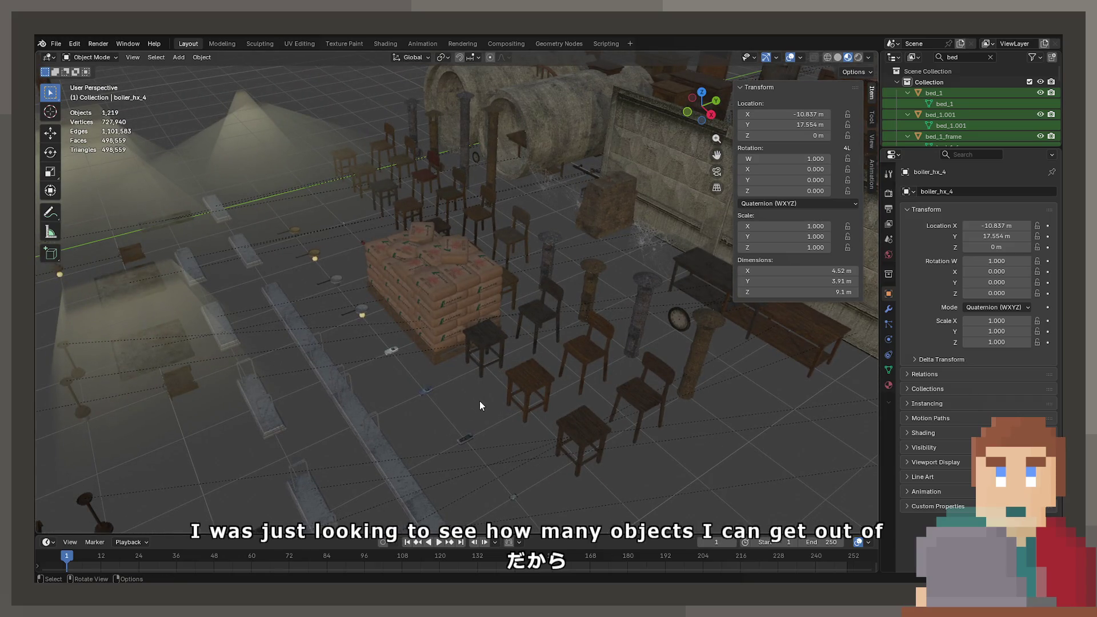
mouse_move(479, 400)
middle_mouse_down()
mouse_move(408, 441)
mouse_move(424, 444)
mouse_move(530, 363)
mouse_move(402, 385)
mouse_move(273, 331)
mouse_move(412, 292)
mouse_move(518, 277)
mouse_move(542, 305)
mouse_move(476, 308)
mouse_move(457, 289)
mouse_move(411, 279)
mouse_move(482, 277)
mouse_move(339, 301)
mouse_move(222, 297)
middle_mouse_up()
Frame the map lying on the floor, then the misc_tool_mx_5 scraper
left_click(476, 338)
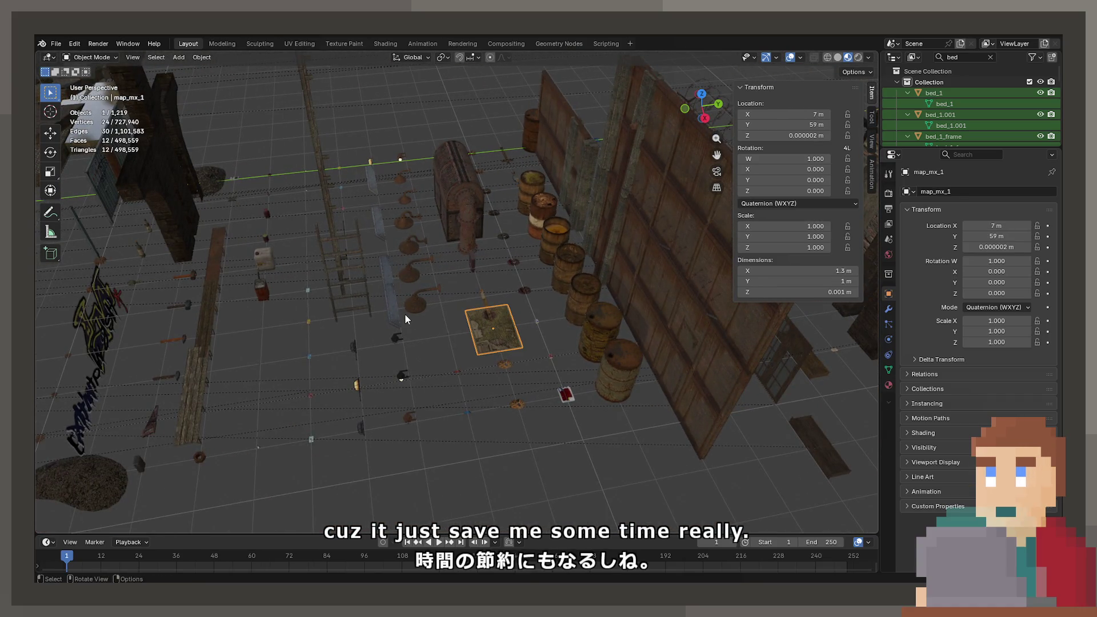
key("KP_Decimal")
mouse_move(443, 293)
middle_mouse_down()
mouse_move(595, 348)
mouse_move(489, 362)
mouse_move(621, 300)
mouse_move(520, 270)
mouse_move(470, 198)
mouse_move(520, 179)
mouse_move(661, 255)
mouse_move(474, 237)
mouse_move(599, 325)
mouse_move(479, 337)
mouse_move(530, 343)
mouse_move(308, 425)
mouse_move(278, 395)
mouse_move(420, 398)
mouse_move(642, 258)
mouse_move(575, 331)
mouse_move(543, 248)
mouse_move(574, 253)
mouse_move(476, 214)
mouse_move(372, 292)
mouse_move(286, 277)
mouse_move(429, 309)
mouse_move(377, 250)
mouse_move(429, 228)
mouse_move(522, 215)
mouse_move(286, 269)
mouse_move(509, 235)
mouse_move(375, 214)
mouse_move(401, 267)
mouse_move(335, 225)
mouse_move(379, 250)
mouse_move(454, 374)
middle_mouse_up()
scroll(621, 301, "down", 2)
scroll(473, 232, "down", 4)
key("KP_Decimal")
scroll(555, 234, "down", 4)
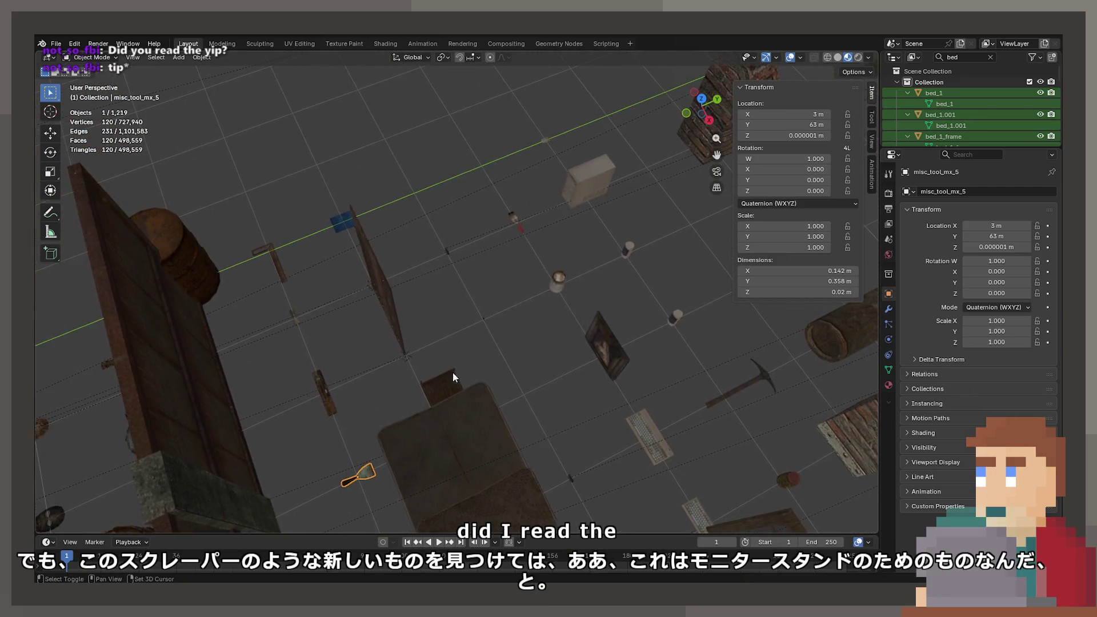
Frame the L-shaped tool among the small tools
mouse_move(468, 310)
middle_mouse_down()
mouse_move(480, 362)
mouse_move(403, 252)
middle_mouse_up()
mouse_move(377, 357)
middle_mouse_down()
mouse_move(601, 338)
mouse_move(563, 348)
mouse_move(530, 318)
mouse_move(584, 340)
mouse_move(605, 457)
mouse_move(448, 316)
mouse_move(482, 347)
mouse_move(526, 270)
mouse_move(407, 376)
mouse_move(501, 375)
mouse_move(345, 365)
mouse_move(424, 355)
mouse_move(467, 389)
mouse_move(523, 337)
mouse_move(542, 339)
mouse_move(450, 317)
mouse_move(612, 454)
mouse_move(527, 344)
mouse_move(584, 382)
mouse_move(485, 301)
mouse_move(496, 369)
mouse_move(534, 325)
mouse_move(607, 314)
mouse_move(389, 294)
mouse_move(516, 361)
mouse_move(495, 355)
middle_mouse_up()
left_click(433, 343)
key("KP_Decimal")
Make the computer tower pc_mp_1 active and save the scene as Zoo.blend
left_click(371, 356)
left_click(371, 366)
key("ctrl+s")
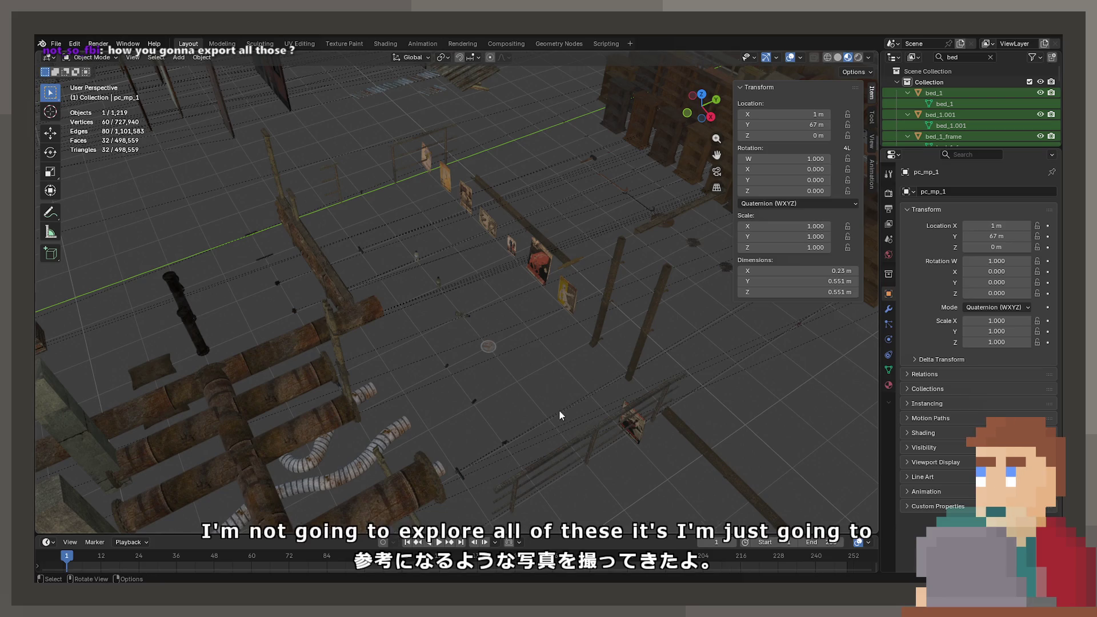
Pull back over the whole asset layout, box-select objects, then clear the selection
scroll(559, 410, "down", 3)
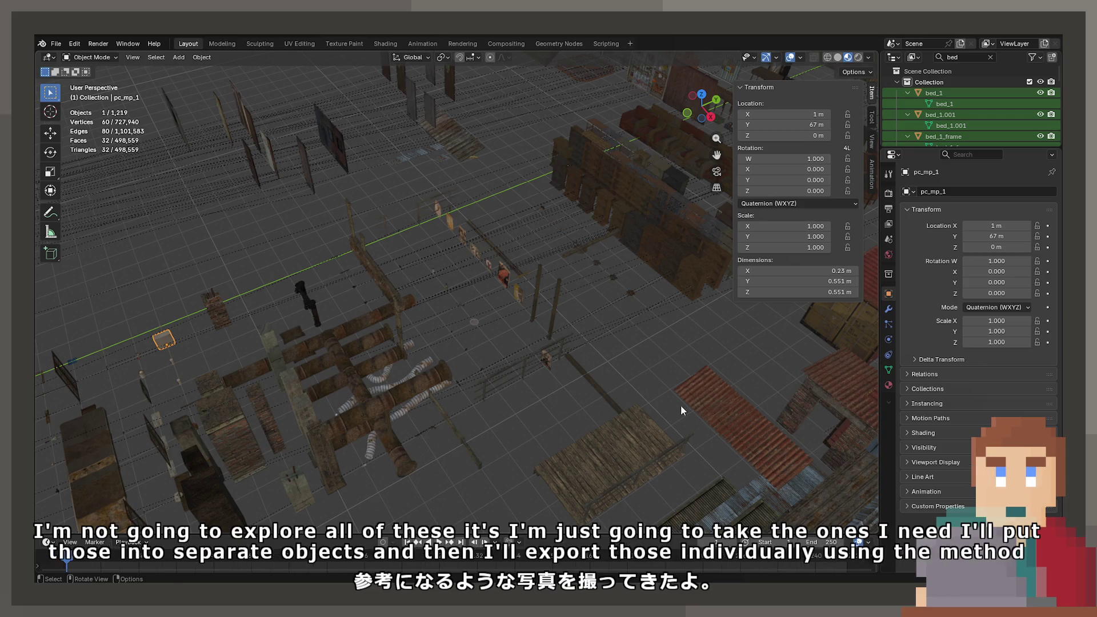
mouse_move(540, 390)
middle_mouse_down("shift")
mouse_move(621, 386)
mouse_move(618, 372)
middle_mouse_up("shift")
scroll(618, 375, "up", 6)
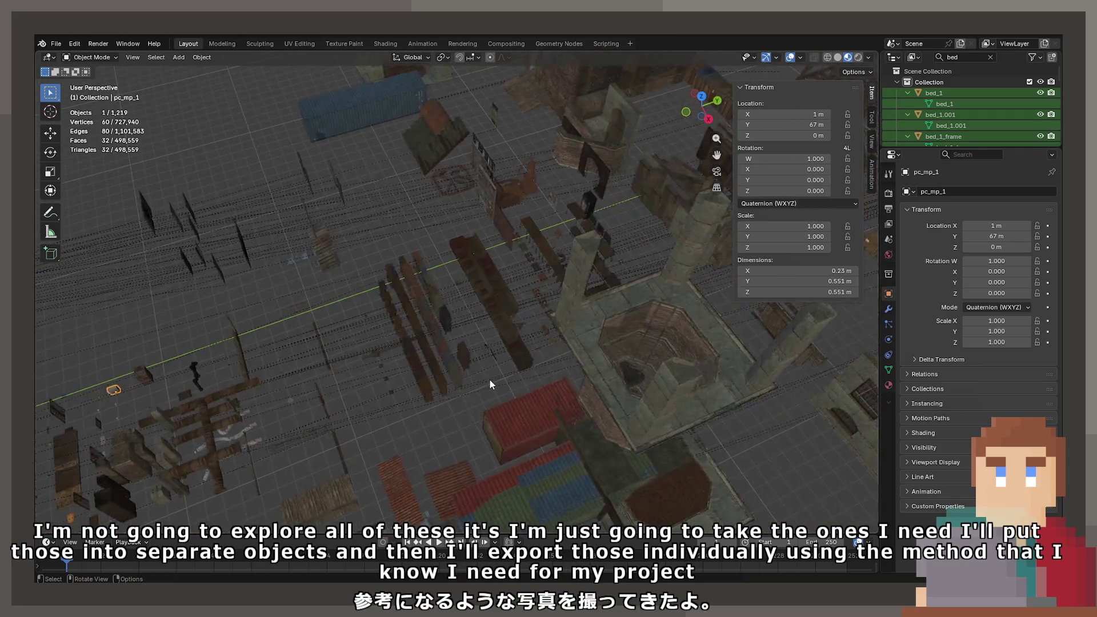
mouse_move(531, 386)
middle_mouse_down()
mouse_move(573, 326)
mouse_move(471, 330)
mouse_move(475, 409)
mouse_move(659, 475)
mouse_move(585, 433)
mouse_move(535, 210)
mouse_move(475, 336)
mouse_move(515, 389)
mouse_move(622, 484)
middle_mouse_up()
scroll(622, 485, "down", 3)
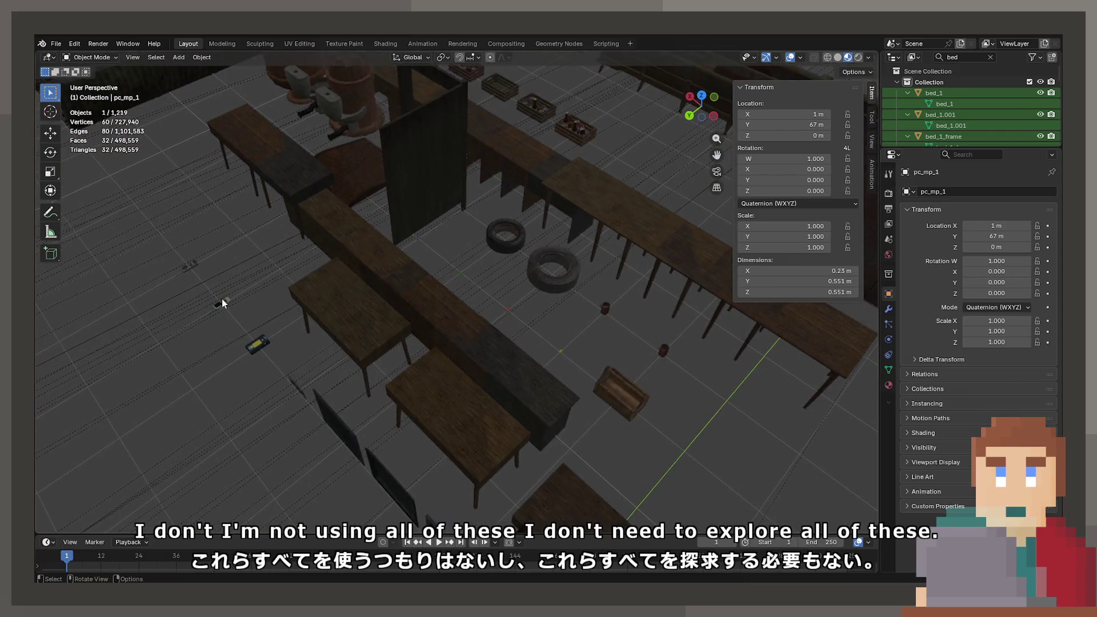
scroll(223, 304, "down", 5)
mouse_move(431, 347)
middle_mouse_down()
mouse_move(502, 350)
mouse_move(421, 321)
middle_mouse_up()
scroll(421, 321, "down", 5)
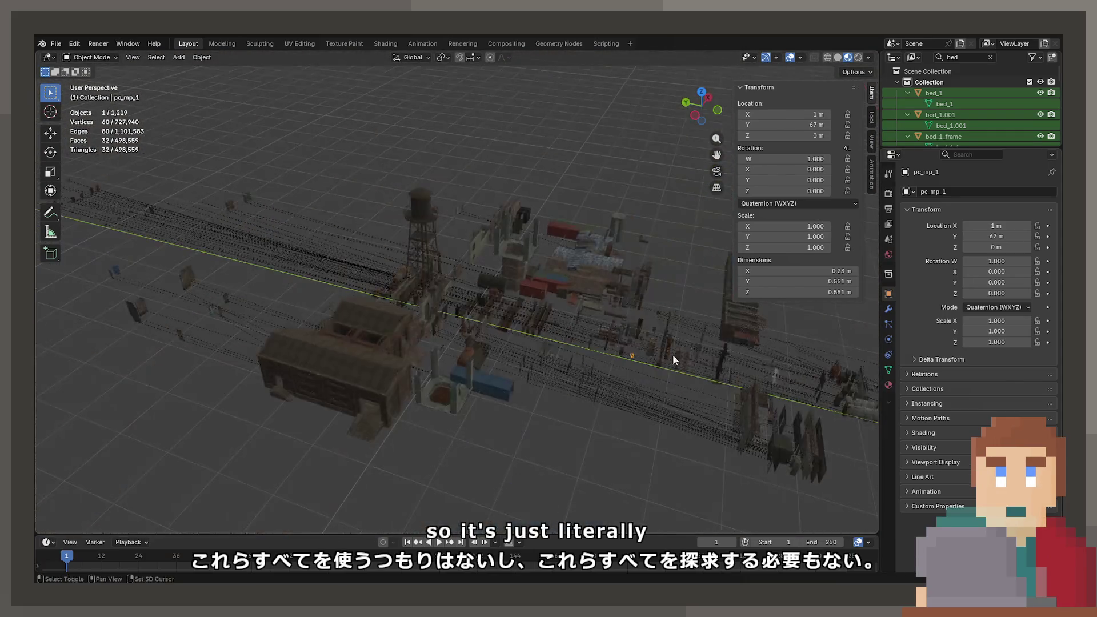
mouse_move(673, 360)
middle_mouse_down()
mouse_move(524, 328)
mouse_move(642, 389)
middle_mouse_up()
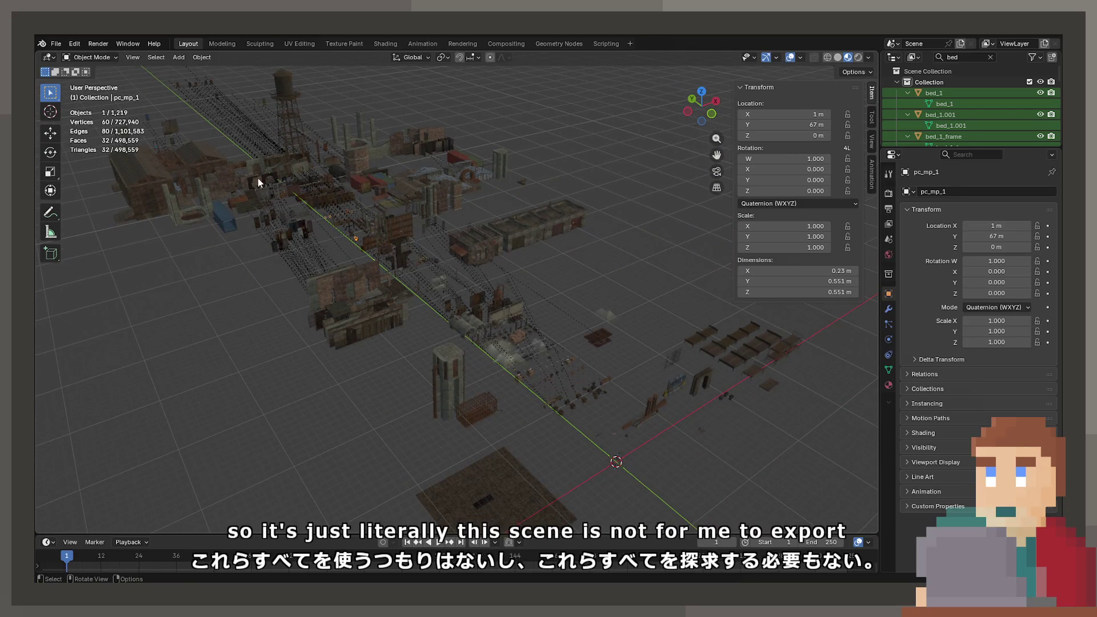
middle_click_drag(732, 409, 729, 410)
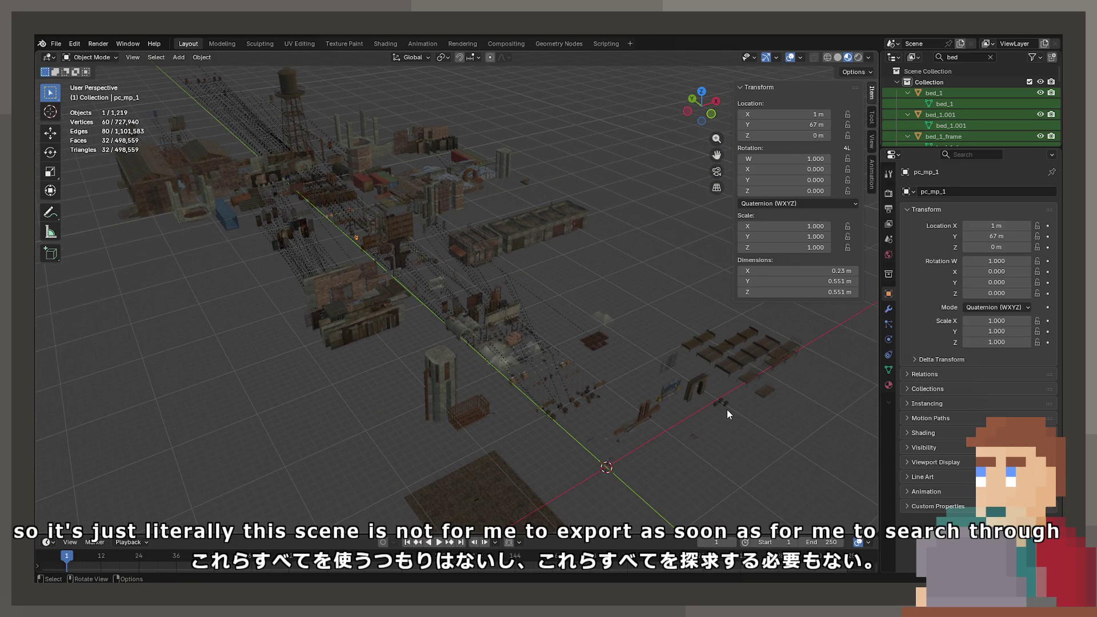
mouse_move(690, 403)
middle_mouse_down()
mouse_move(584, 402)
mouse_move(471, 365)
mouse_move(467, 340)
mouse_move(452, 335)
middle_mouse_up()
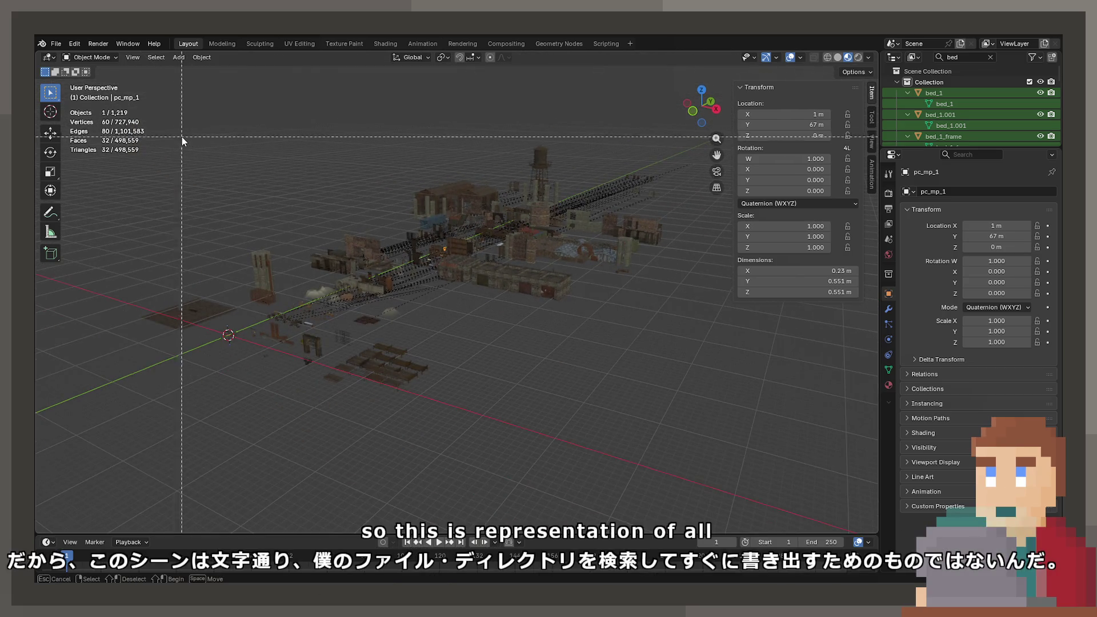
left_click_drag(181, 136, 791, 512)
left_click(543, 389)
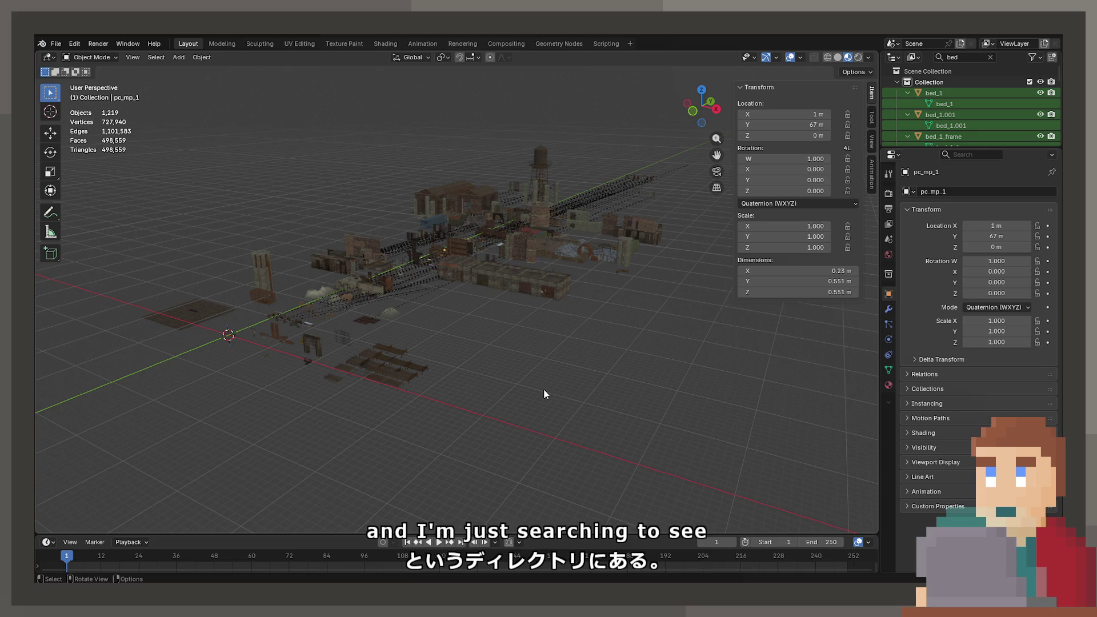
Select one of the bedside tables and frame it
mouse_move(544, 389)
middle_mouse_down()
mouse_move(465, 456)
mouse_move(518, 338)
mouse_move(516, 311)
middle_mouse_up()
scroll(508, 318, "up", 5)
left_click(495, 252)
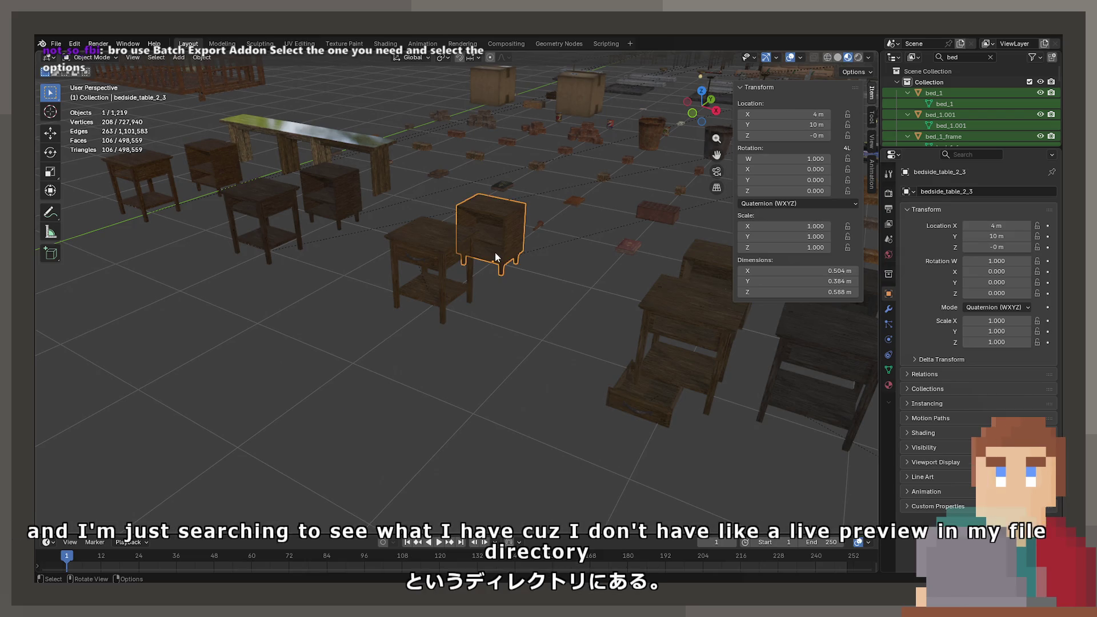
key("KP_Decimal")
scroll(495, 252, "down", 8)
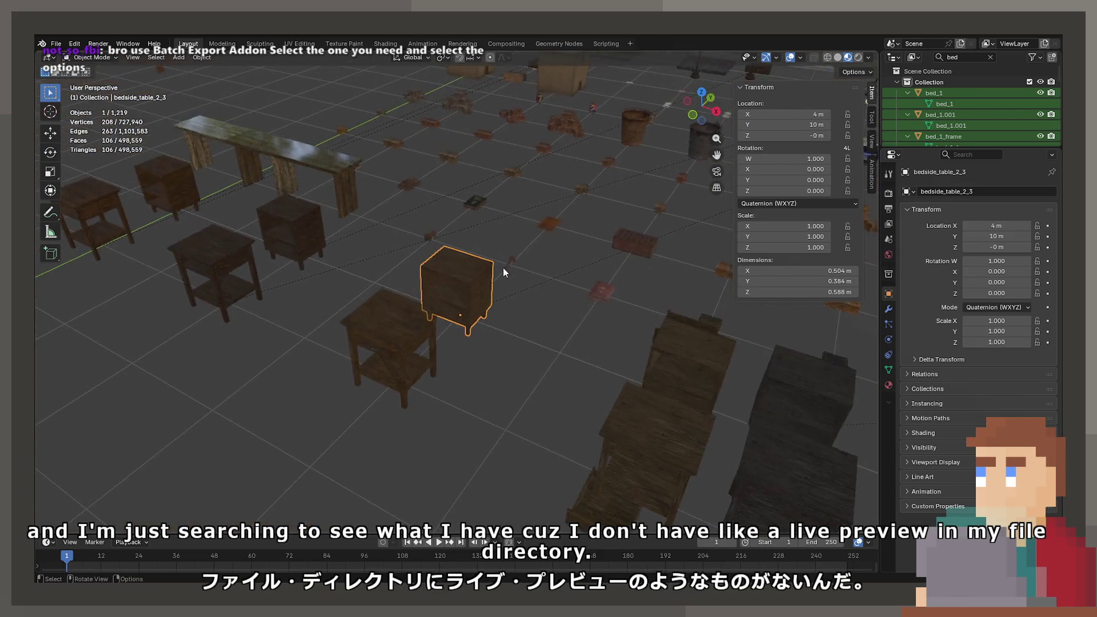
scroll(503, 268, "down", 3)
Select the wooden chair chair_mp_3_1 and frame it in close-up
middle_click_drag(503, 268, 456, 319, "shift")
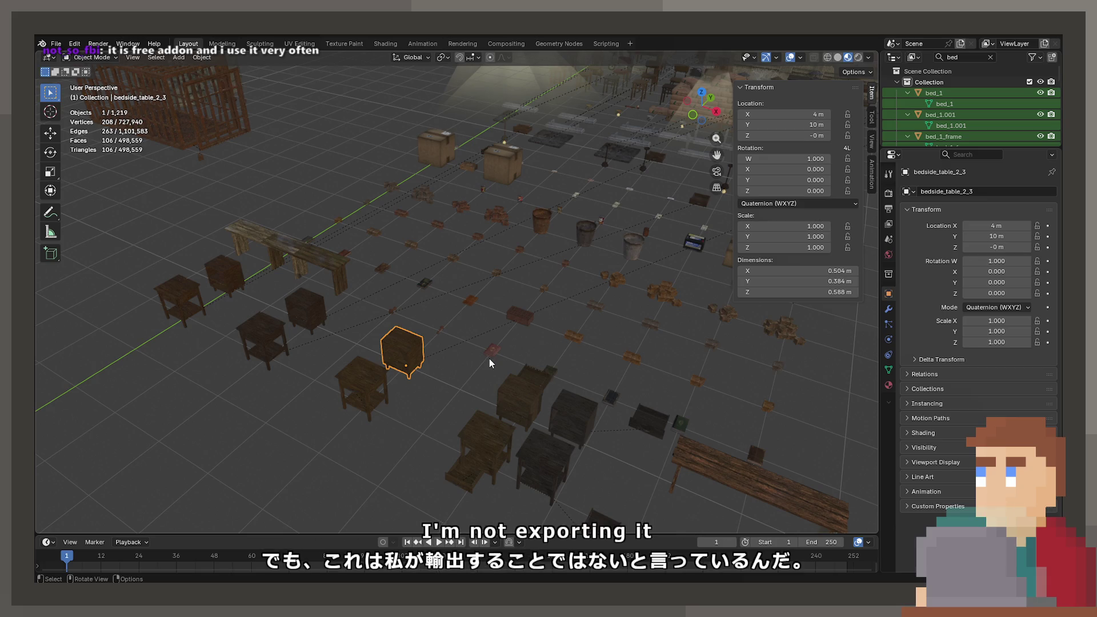
mouse_move(471, 221)
middle_mouse_down()
mouse_move(611, 217)
mouse_move(528, 320)
mouse_move(498, 287)
mouse_move(521, 276)
mouse_move(488, 256)
mouse_move(554, 276)
mouse_move(500, 320)
mouse_move(530, 331)
mouse_move(472, 270)
mouse_move(516, 343)
mouse_move(534, 307)
mouse_move(423, 297)
mouse_move(493, 284)
mouse_move(530, 303)
mouse_move(512, 383)
mouse_move(471, 334)
mouse_move(492, 400)
mouse_move(416, 324)
mouse_move(420, 352)
mouse_move(476, 285)
mouse_move(619, 238)
mouse_move(505, 251)
mouse_move(448, 291)
mouse_move(392, 284)
mouse_move(582, 263)
mouse_move(438, 272)
middle_mouse_up()
scroll(503, 322, "up", 5)
left_click(493, 404)
key("KP_Decimal")
scroll(443, 267, "up", 6)
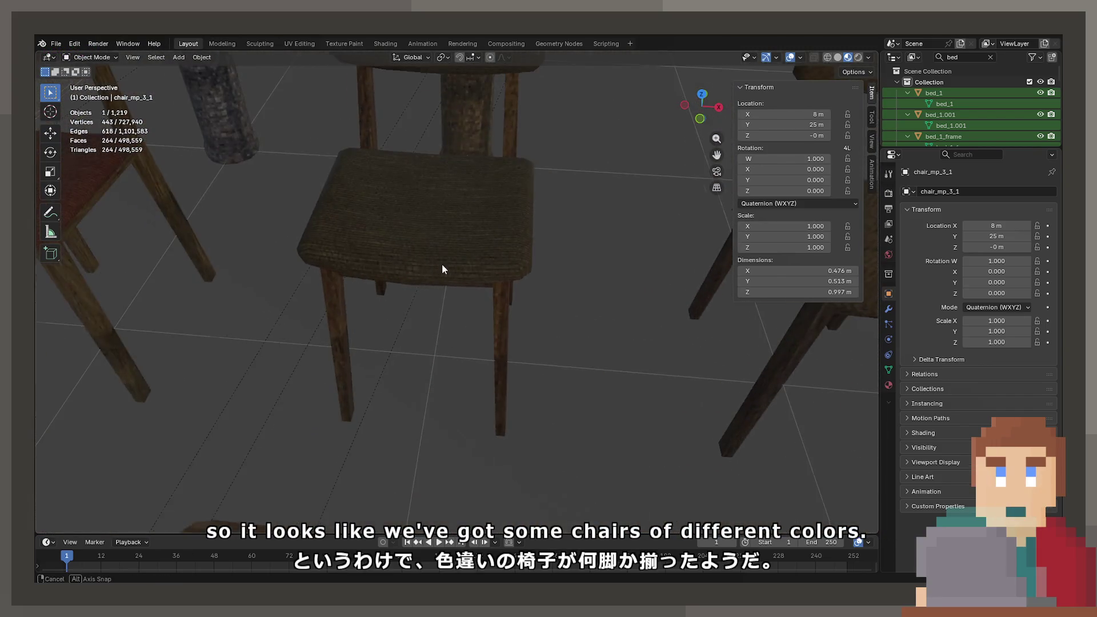
Look over the chair rows, towers and containers, returning to the selected chair
mouse_move(427, 383)
middle_mouse_down()
mouse_move(290, 354)
mouse_move(494, 354)
mouse_move(478, 330)
mouse_move(392, 342)
mouse_move(549, 260)
mouse_move(544, 288)
mouse_move(457, 379)
mouse_move(608, 221)
mouse_move(468, 257)
mouse_move(475, 241)
mouse_move(475, 290)
mouse_move(523, 226)
mouse_move(421, 274)
mouse_move(276, 321)
mouse_move(404, 301)
mouse_move(413, 320)
mouse_move(224, 411)
middle_mouse_up()
scroll(290, 355, "down", 5)
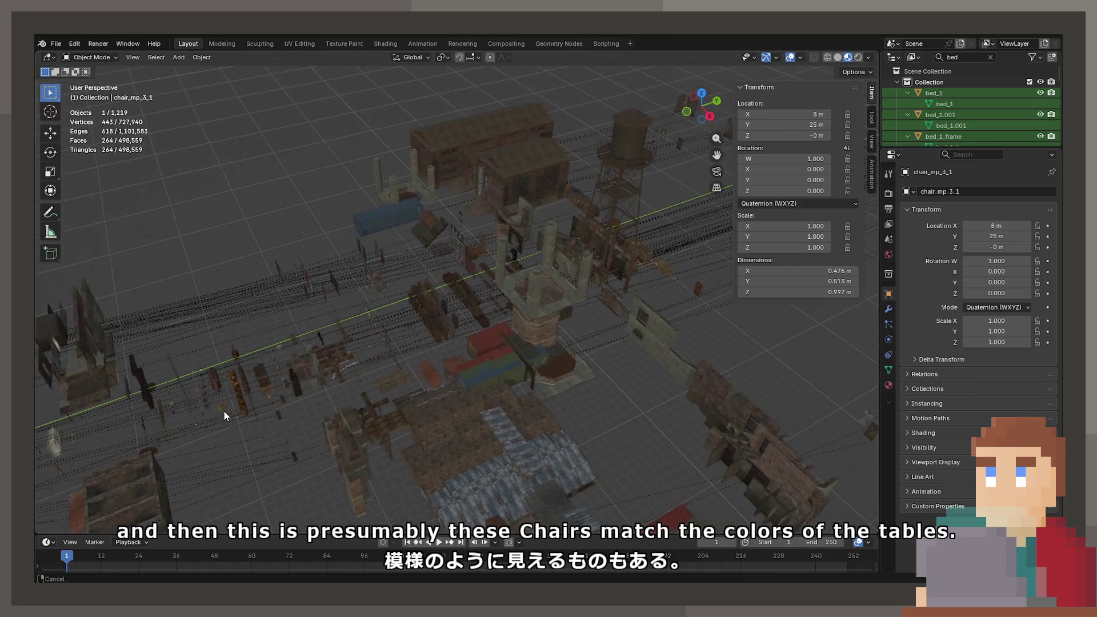
middle_click_drag(468, 301, 375, 343)
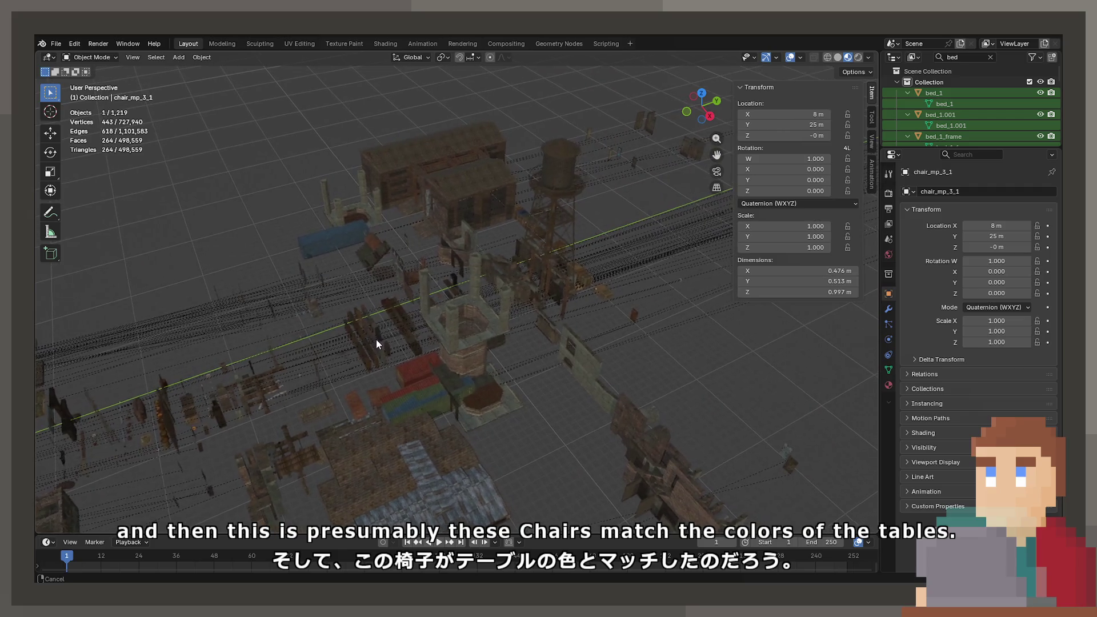
scroll(375, 342, "up", 5)
mouse_move(447, 369)
middle_mouse_down("shift")
mouse_move(491, 327)
mouse_move(527, 337)
mouse_move(127, 262)
mouse_move(368, 379)
mouse_move(510, 286)
mouse_move(511, 259)
middle_mouse_up("shift")
scroll(510, 260, "down", 3)
middle_click_drag(548, 372, 474, 250, "shift")
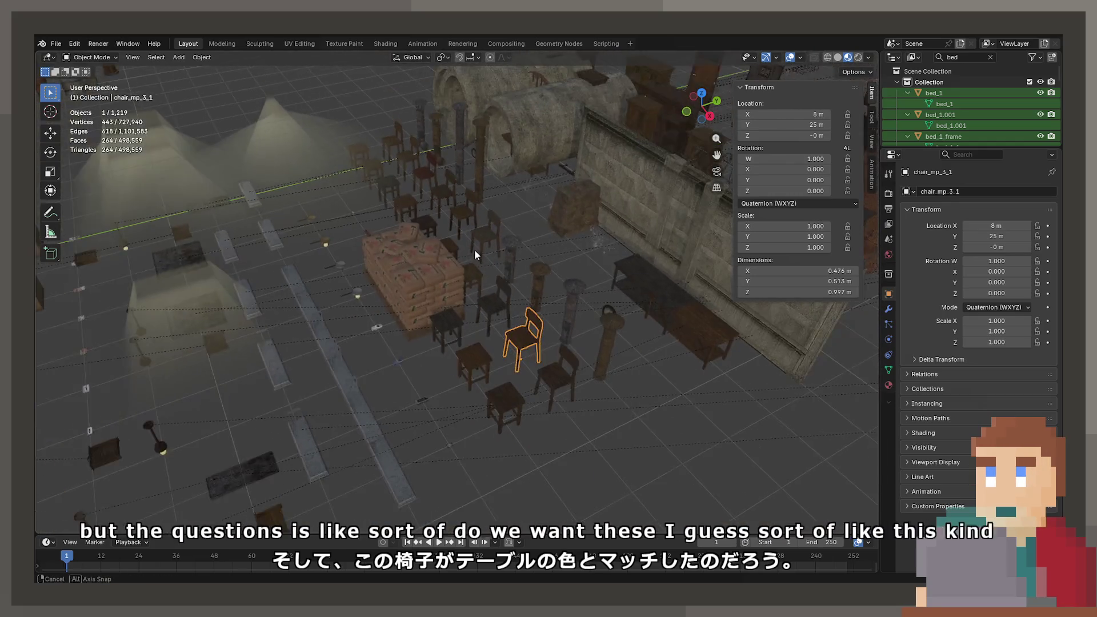
Survey another area of props and select the tv_table_1_3 table
scroll(474, 249, "up", 4)
mouse_move(646, 302)
middle_mouse_down("shift")
mouse_move(505, 301)
mouse_move(541, 270)
mouse_move(472, 307)
mouse_move(540, 321)
middle_mouse_up("shift")
mouse_move(231, 213)
middle_mouse_down()
mouse_move(441, 299)
mouse_move(404, 274)
mouse_move(526, 286)
mouse_move(501, 255)
mouse_move(490, 258)
mouse_move(498, 287)
mouse_move(473, 282)
mouse_move(580, 284)
mouse_move(563, 265)
mouse_move(279, 286)
mouse_move(536, 266)
mouse_move(429, 272)
mouse_move(461, 333)
mouse_move(524, 272)
mouse_move(449, 283)
mouse_move(427, 302)
mouse_move(521, 274)
mouse_move(398, 416)
middle_mouse_up()
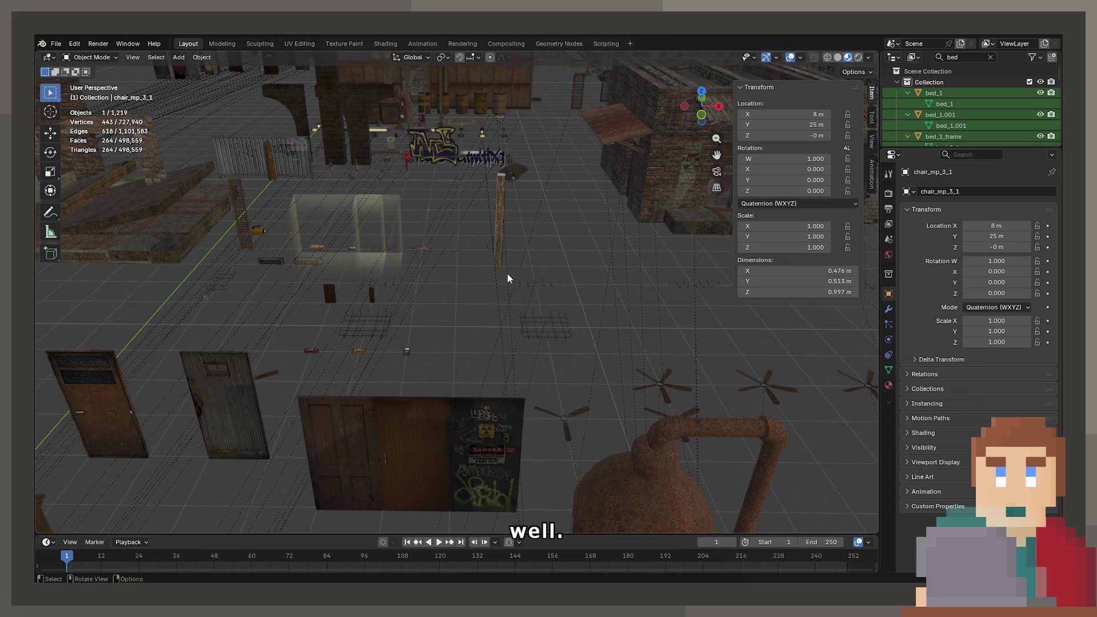
mouse_move(507, 248)
middle_mouse_down("shift")
mouse_move(482, 337)
mouse_move(321, 300)
mouse_move(460, 338)
mouse_move(385, 385)
mouse_move(383, 348)
mouse_move(557, 360)
mouse_move(540, 326)
mouse_move(807, 300)
middle_mouse_up("shift")
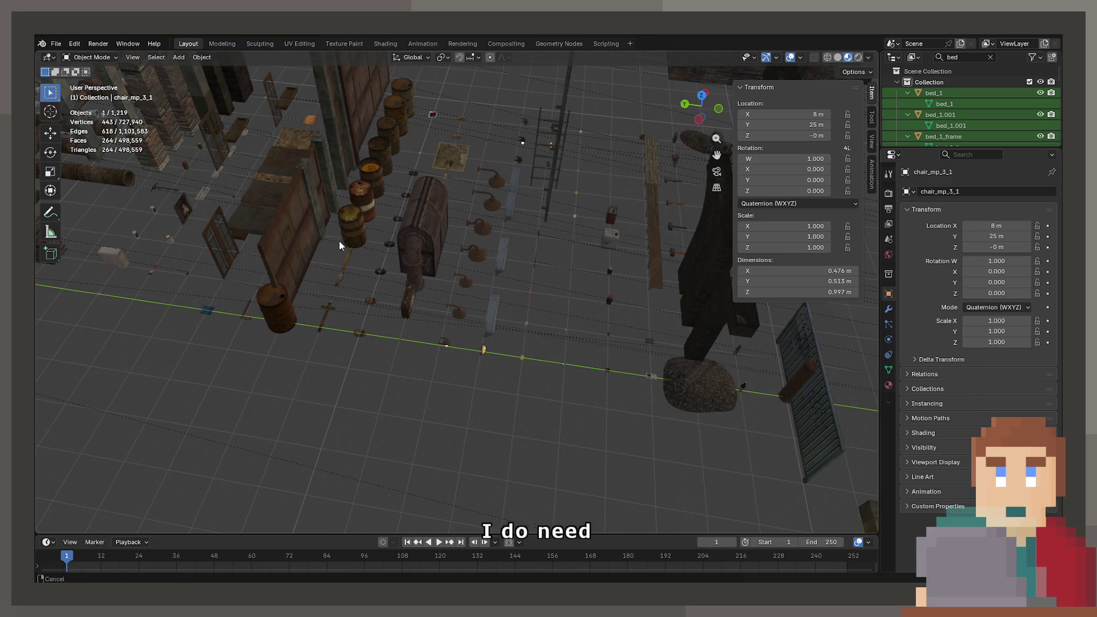
mouse_move(339, 241)
middle_mouse_down("shift")
mouse_move(705, 302)
mouse_move(668, 411)
mouse_move(294, 284)
mouse_move(593, 273)
mouse_move(479, 254)
mouse_move(452, 214)
middle_mouse_up("shift")
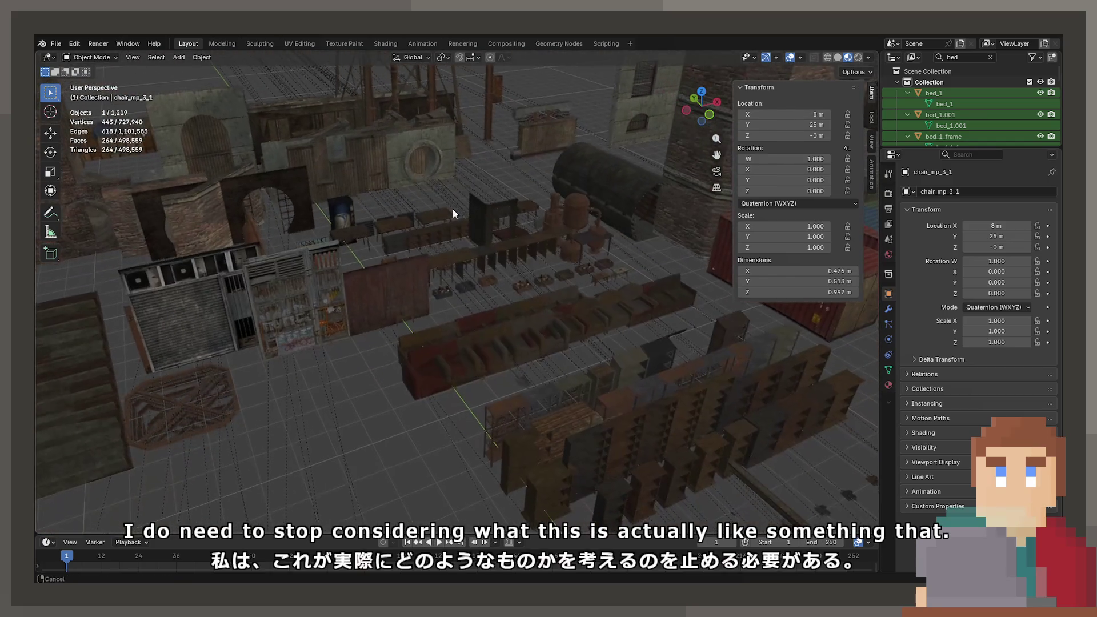
left_click(446, 232)
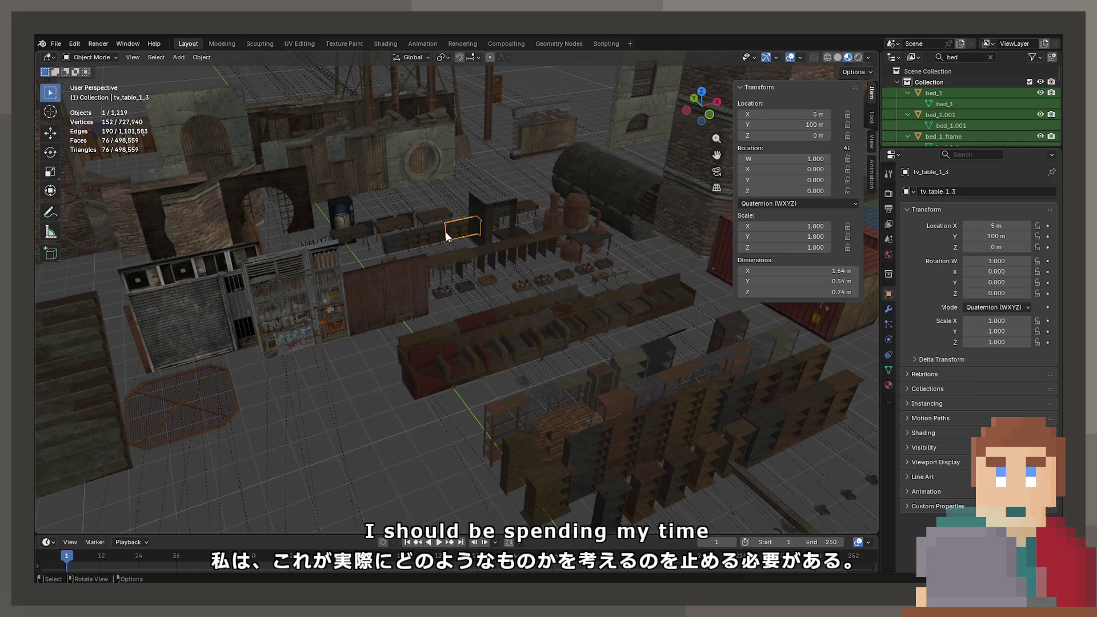
Frame and inspect tv_table_1_3, tv_table_4_1 and table_large_3_2
key("KP_Decimal")
mouse_move(446, 238)
middle_mouse_down()
mouse_move(409, 240)
mouse_move(419, 250)
mouse_move(668, 273)
mouse_move(533, 212)
mouse_move(345, 283)
mouse_move(203, 281)
mouse_move(463, 319)
middle_mouse_up()
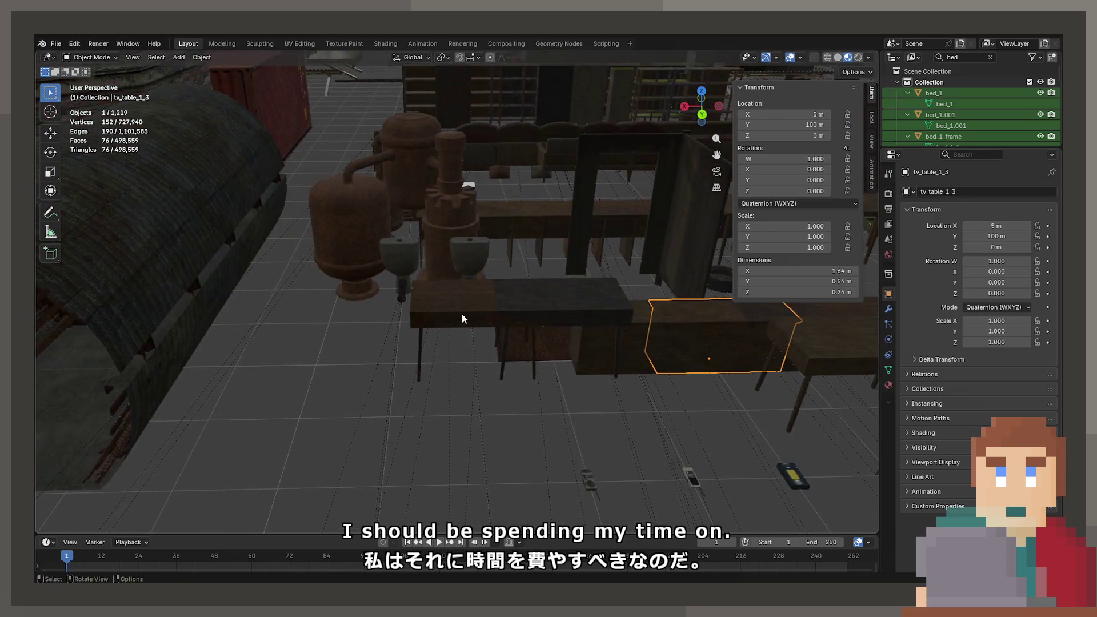
left_click(462, 315)
key("KP_Decimal")
mouse_move(388, 312)
middle_mouse_down()
mouse_move(484, 306)
mouse_move(386, 300)
mouse_move(543, 239)
mouse_move(415, 255)
mouse_move(478, 191)
mouse_move(558, 307)
mouse_move(550, 292)
mouse_move(377, 208)
mouse_move(658, 231)
mouse_move(547, 201)
mouse_move(407, 209)
mouse_move(462, 272)
middle_mouse_up()
left_click(524, 259)
Move table_large_2_3 along Y to 95.19 m and show its wood_5 material
left_click(392, 235)
key("g")
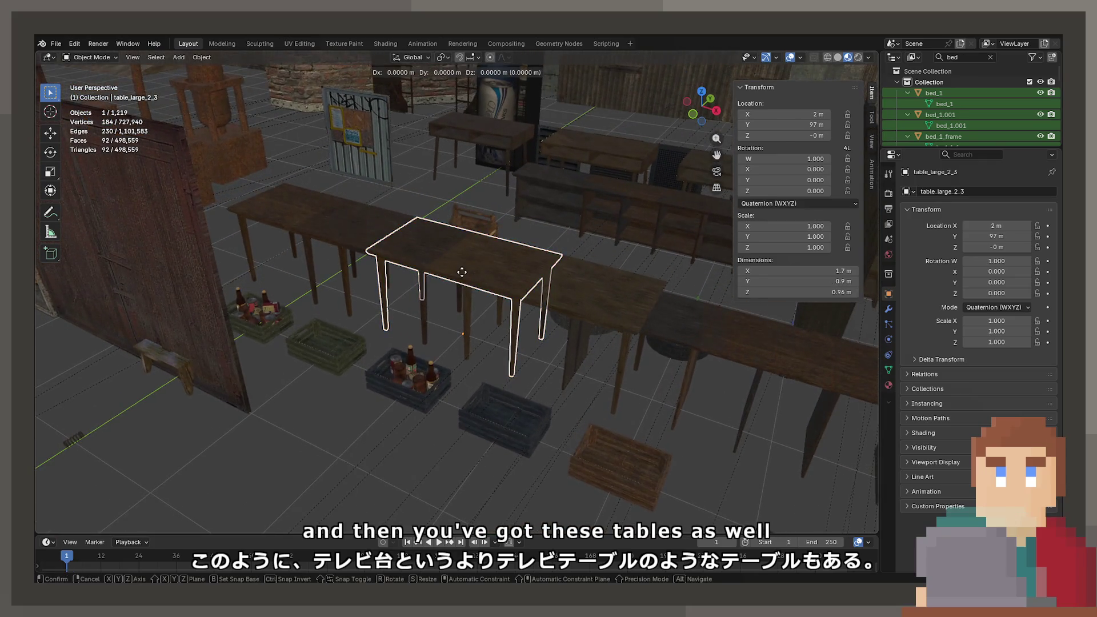
key("x")
key("y")
left_click(359, 388)
mouse_move(359, 388)
middle_mouse_down()
mouse_move(573, 280)
mouse_move(434, 289)
mouse_move(517, 292)
mouse_move(519, 276)
mouse_move(628, 255)
mouse_move(544, 226)
mouse_move(526, 248)
mouse_move(608, 221)
mouse_move(561, 243)
middle_mouse_up()
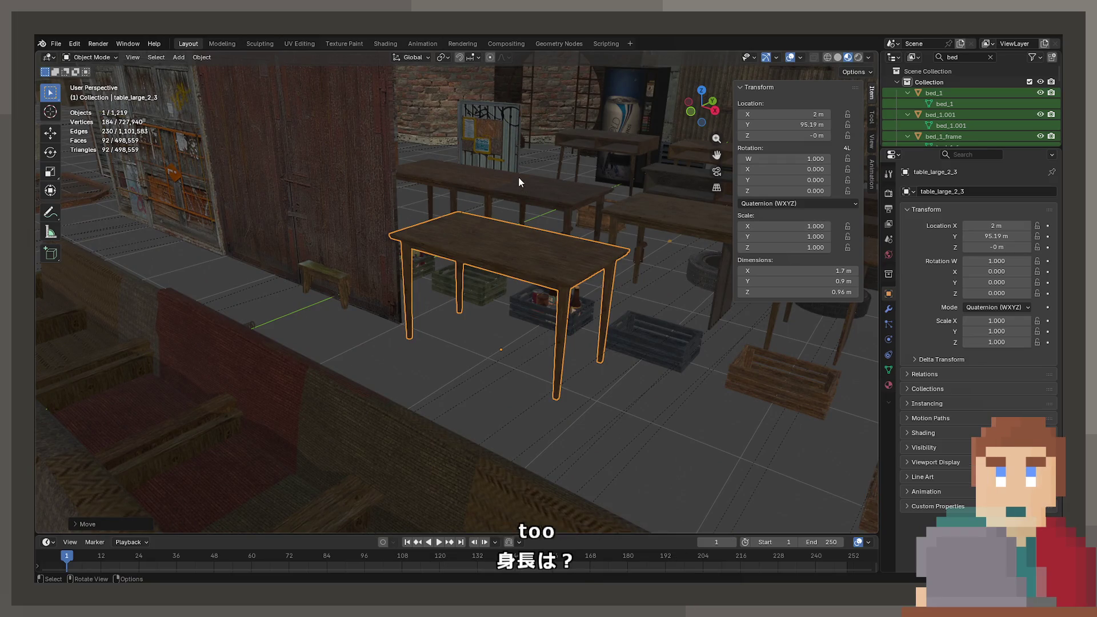
mouse_move(517, 187)
middle_mouse_down()
mouse_move(528, 220)
mouse_move(486, 260)
mouse_move(508, 270)
mouse_move(560, 241)
mouse_move(516, 201)
mouse_move(505, 225)
mouse_move(518, 273)
mouse_move(465, 296)
mouse_move(484, 316)
mouse_move(472, 283)
mouse_move(314, 300)
mouse_move(600, 298)
middle_mouse_up()
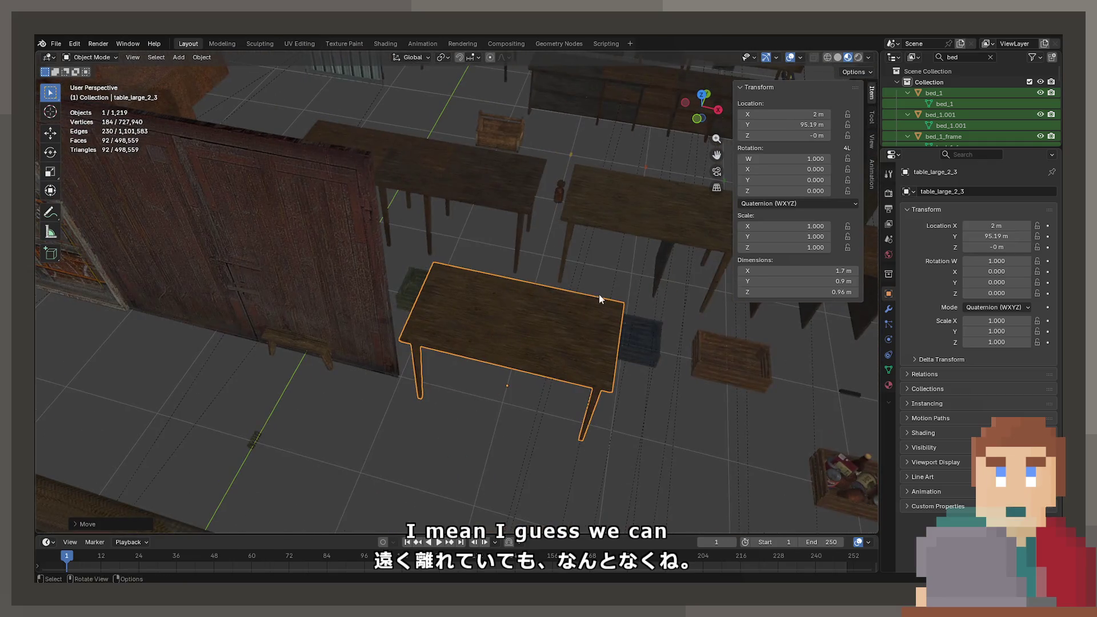
left_click(888, 385)
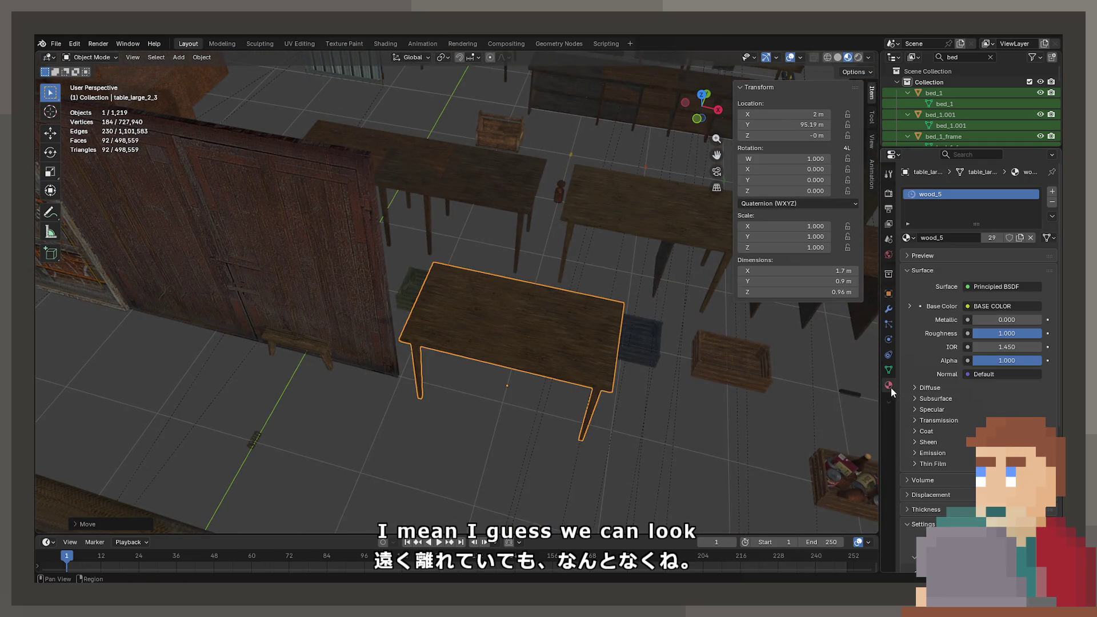
Check the base colour input, then briefly isolate the ceiling lamp's fake light plane
left_click(996, 308)
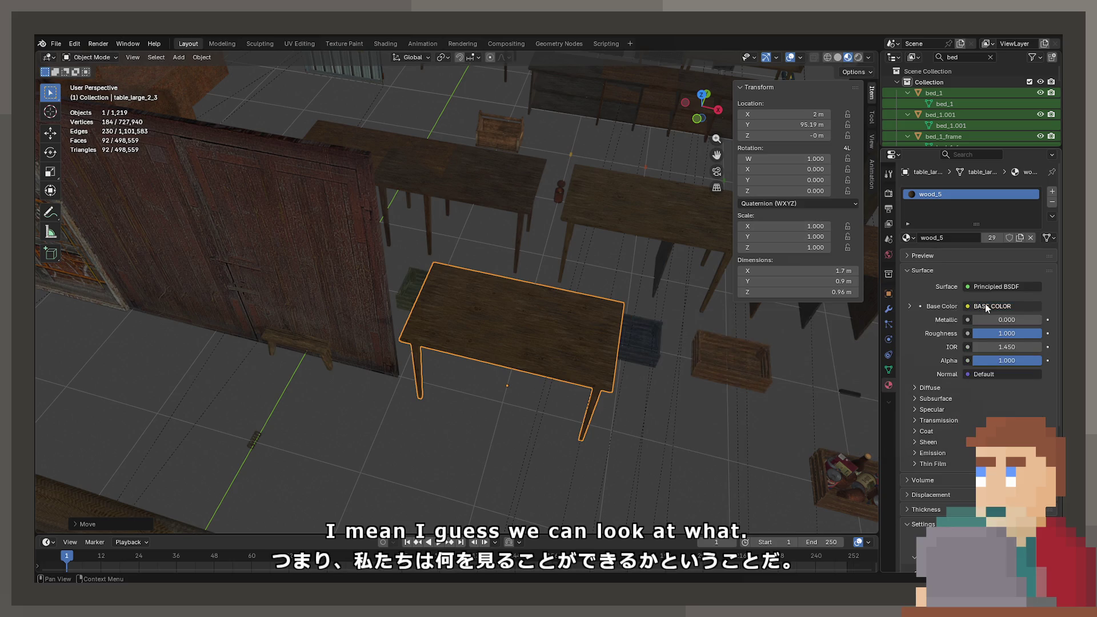
scroll(432, 376, "down", 6)
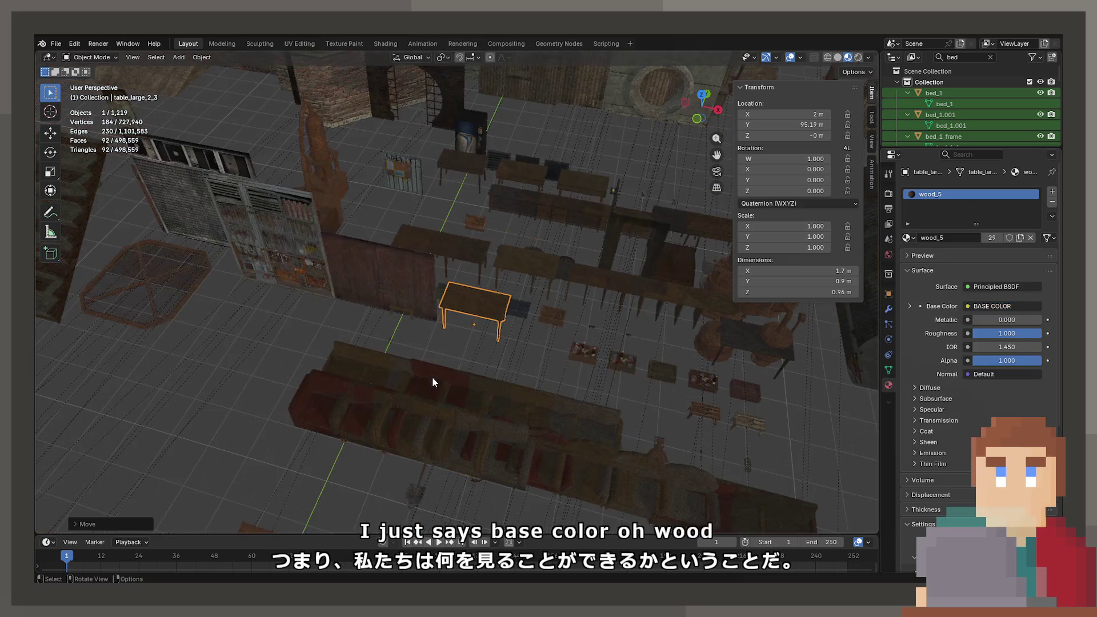
mouse_move(432, 376)
middle_mouse_down()
mouse_move(404, 321)
mouse_move(416, 332)
mouse_move(419, 321)
mouse_move(561, 293)
mouse_move(730, 163)
middle_mouse_up()
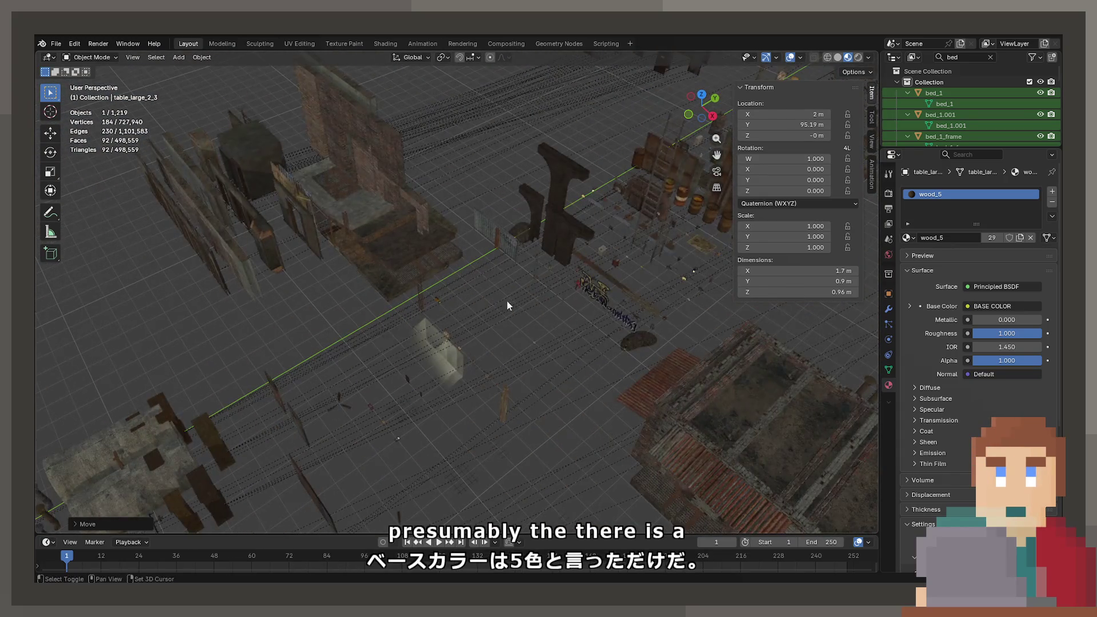
mouse_move(506, 301)
middle_mouse_down("shift")
mouse_move(700, 186)
mouse_move(522, 282)
middle_mouse_up("shift")
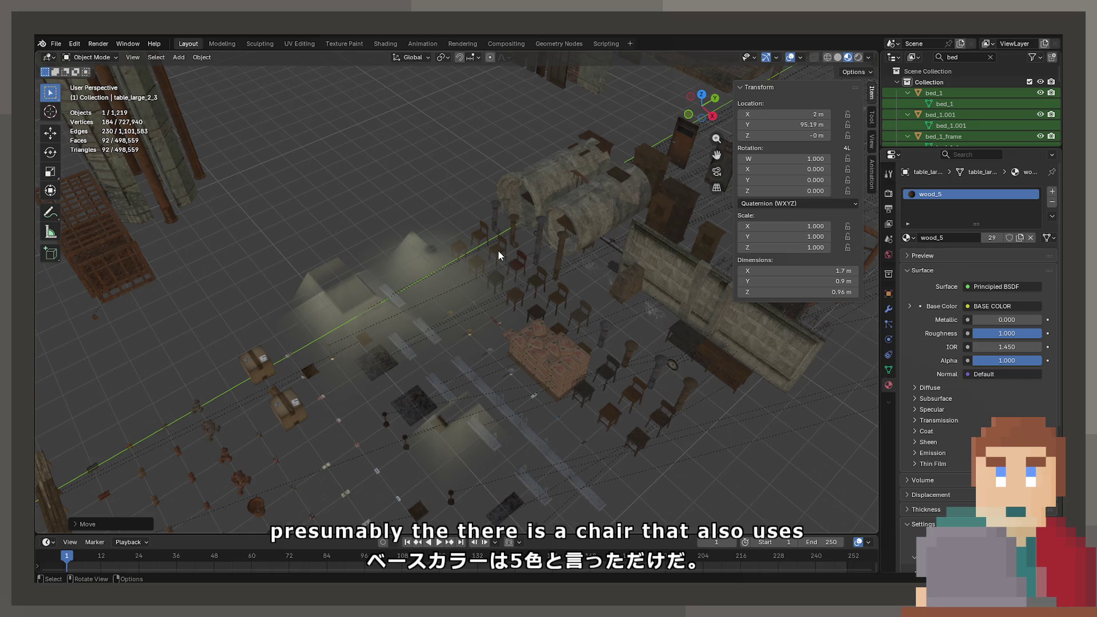
left_click(522, 262)
key("KP_Divide")
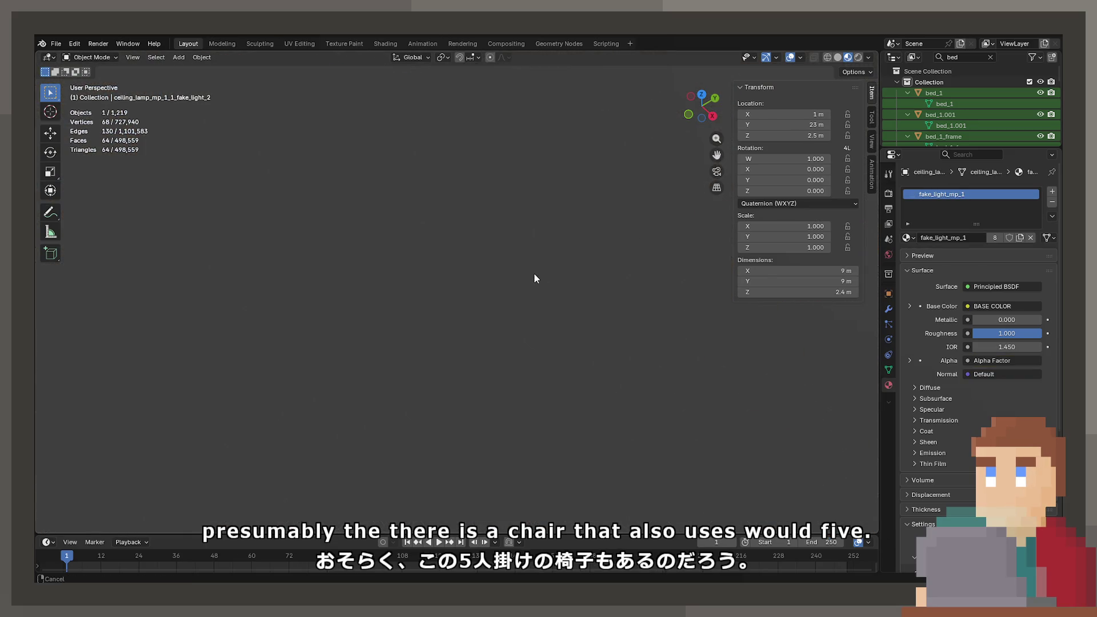
key("KP_Divide")
Frame chair_mp_4_2 and inspect neighbouring chairs chair_mp_4_1 and chair_mp_4_3
left_click(522, 320)
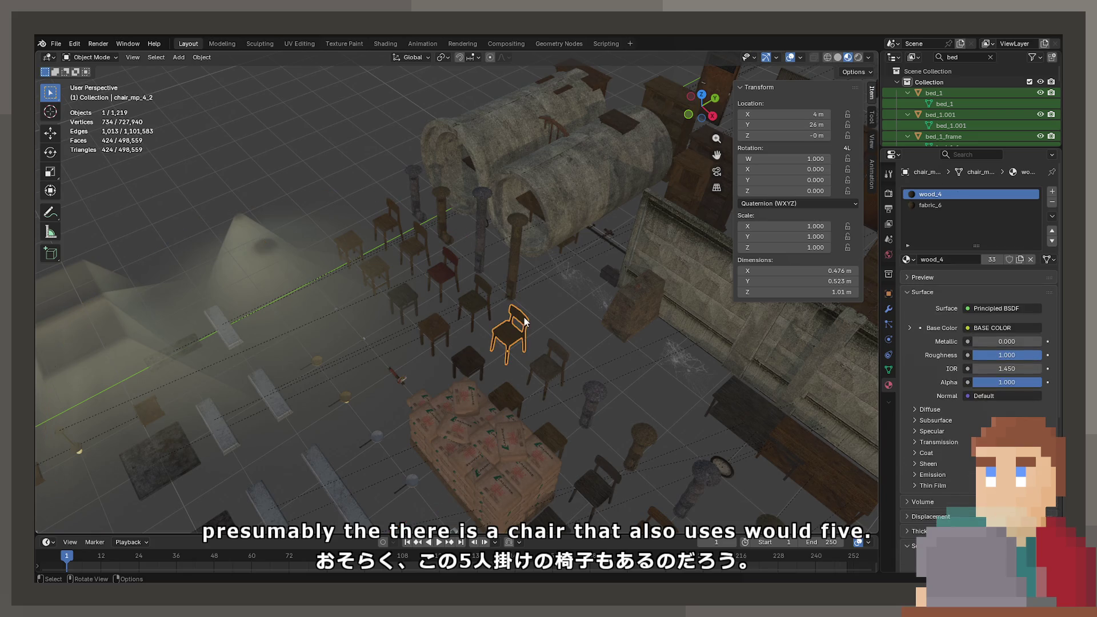
key("KP_Decimal")
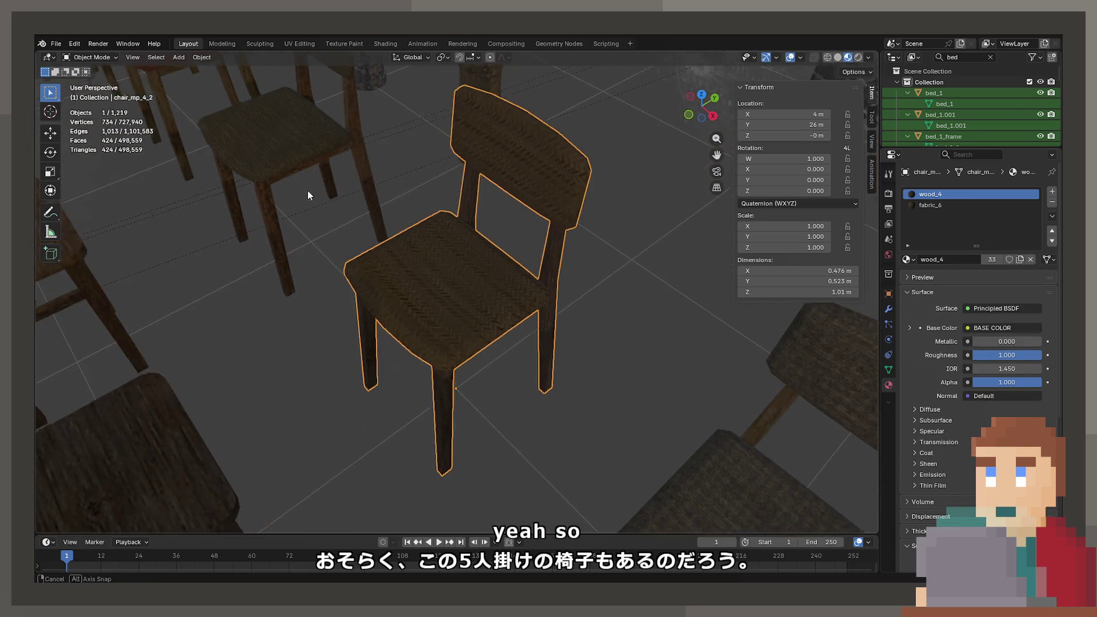
mouse_move(307, 190)
middle_mouse_down()
mouse_move(558, 296)
mouse_move(424, 272)
middle_mouse_up()
left_click(363, 283)
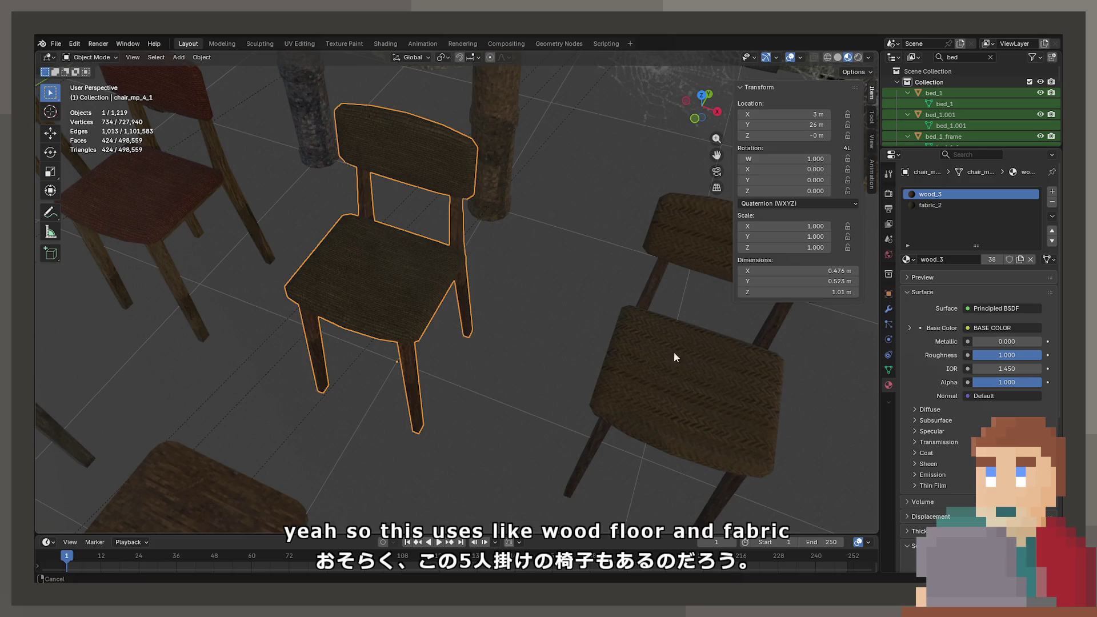
mouse_move(674, 352)
middle_mouse_down()
mouse_move(699, 428)
mouse_move(416, 349)
mouse_move(366, 307)
mouse_move(266, 280)
mouse_move(303, 247)
middle_mouse_up()
left_click(723, 450)
Check the materials on the red-seated chair_mp_4 and on chair_mp_3_3
left_click(384, 301)
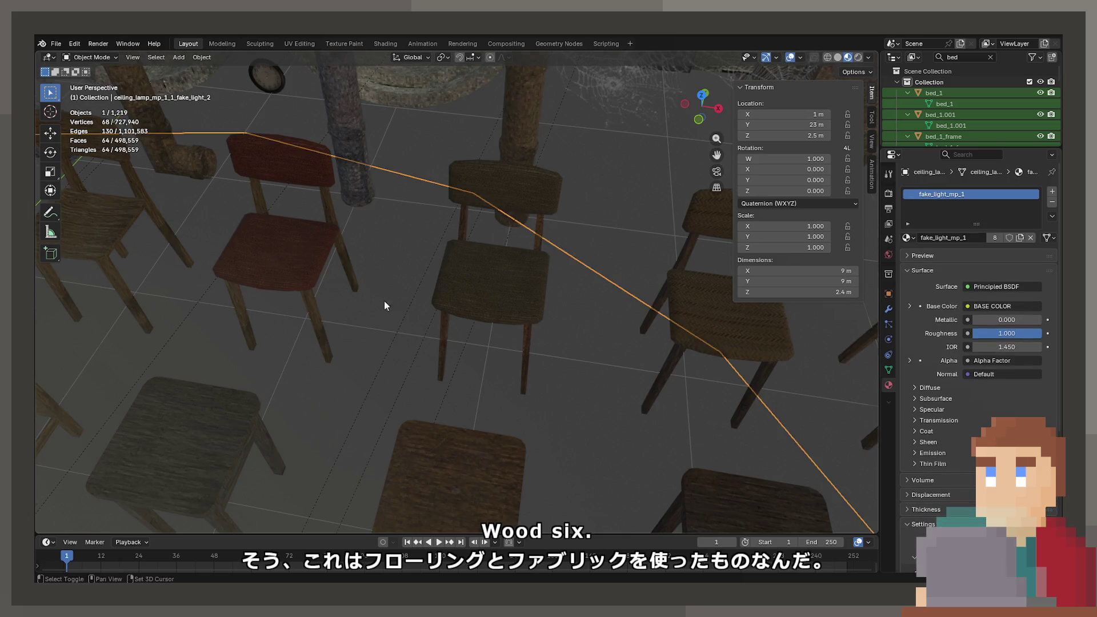
middle_click_drag(384, 301, 637, 375, "shift")
mouse_move(573, 328)
middle_mouse_down()
mouse_move(524, 286)
mouse_move(587, 284)
mouse_move(553, 293)
mouse_move(512, 255)
middle_mouse_up()
left_click(587, 283)
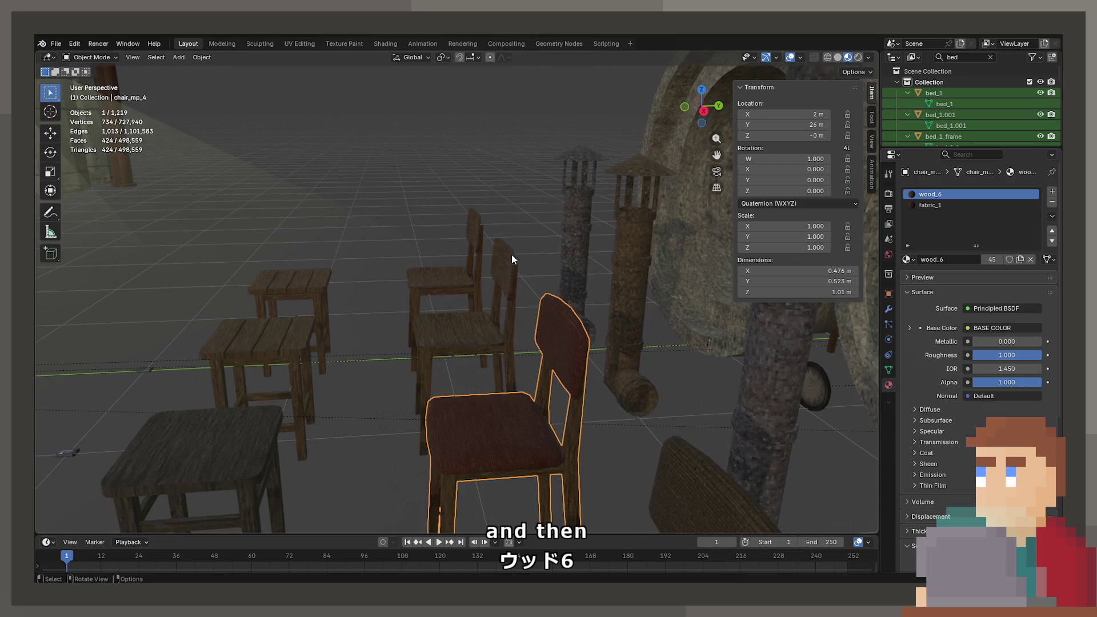
left_click(503, 245)
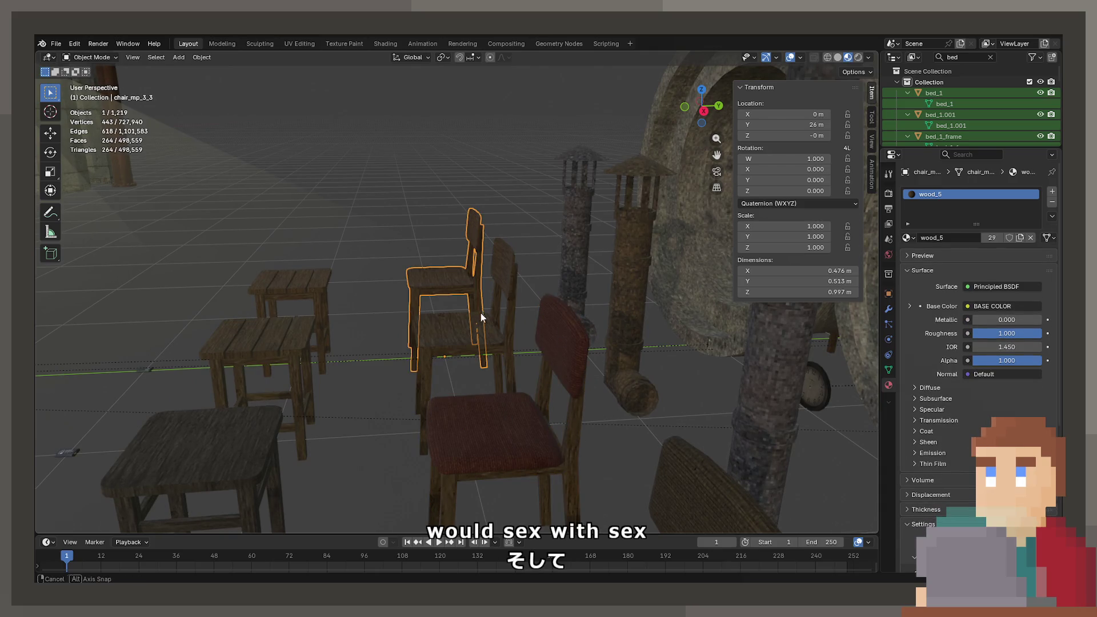
mouse_move(481, 313)
middle_mouse_down()
mouse_move(338, 335)
mouse_move(502, 300)
mouse_move(487, 255)
mouse_move(510, 185)
middle_mouse_up()
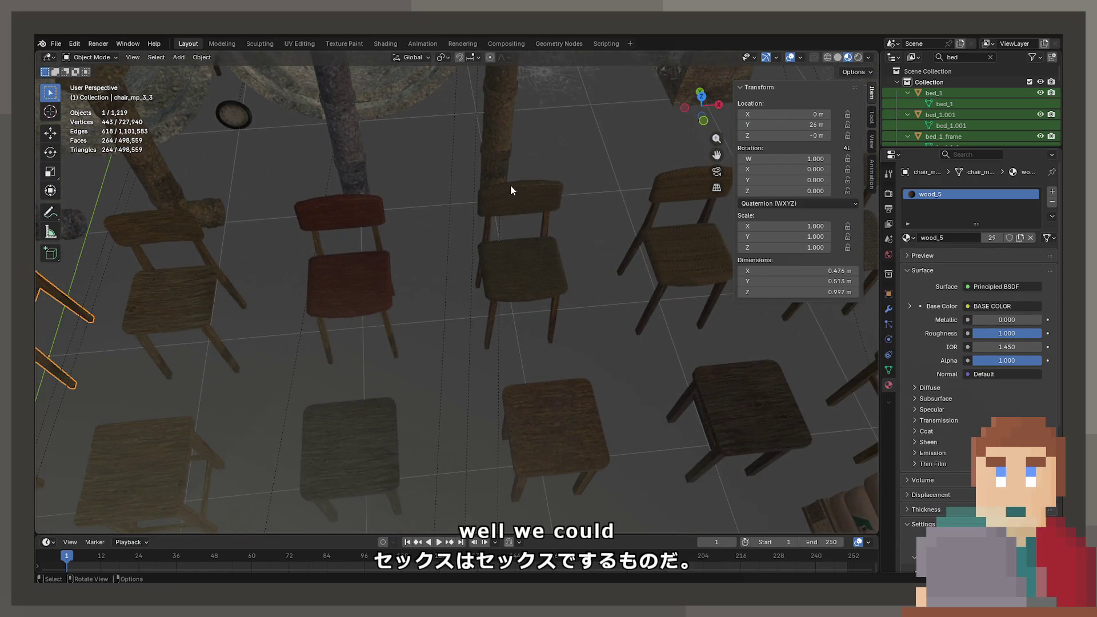
Select chair_mp_4_1 and replace its wood_3 material with wood_5
left_click(510, 185)
scroll(544, 184, "up", 2)
scroll(461, 221, "up", 4)
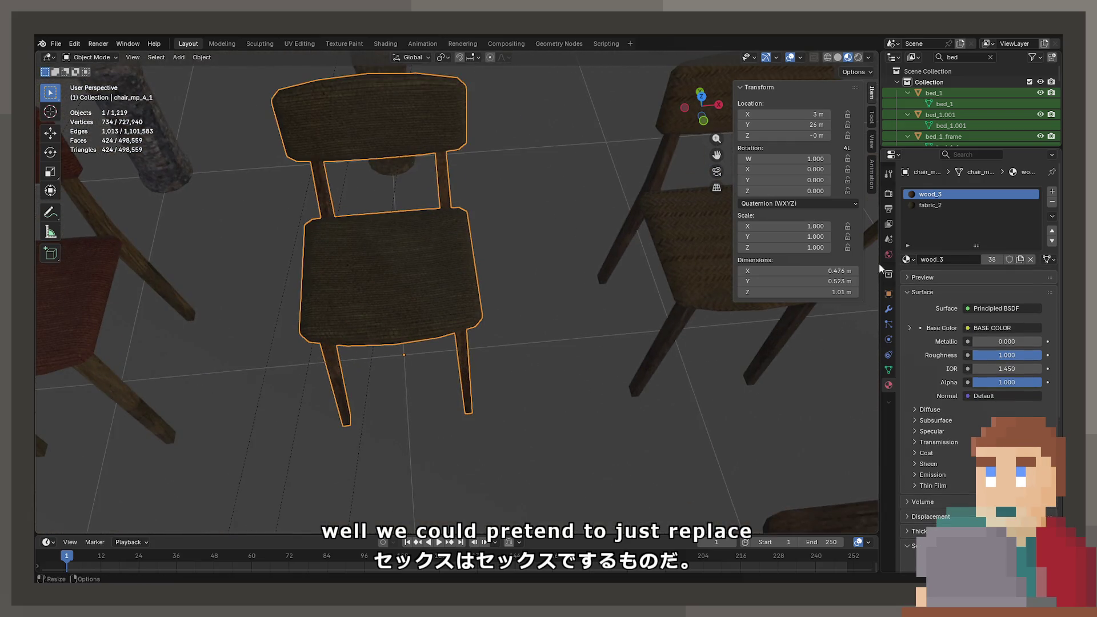
left_click(914, 259)
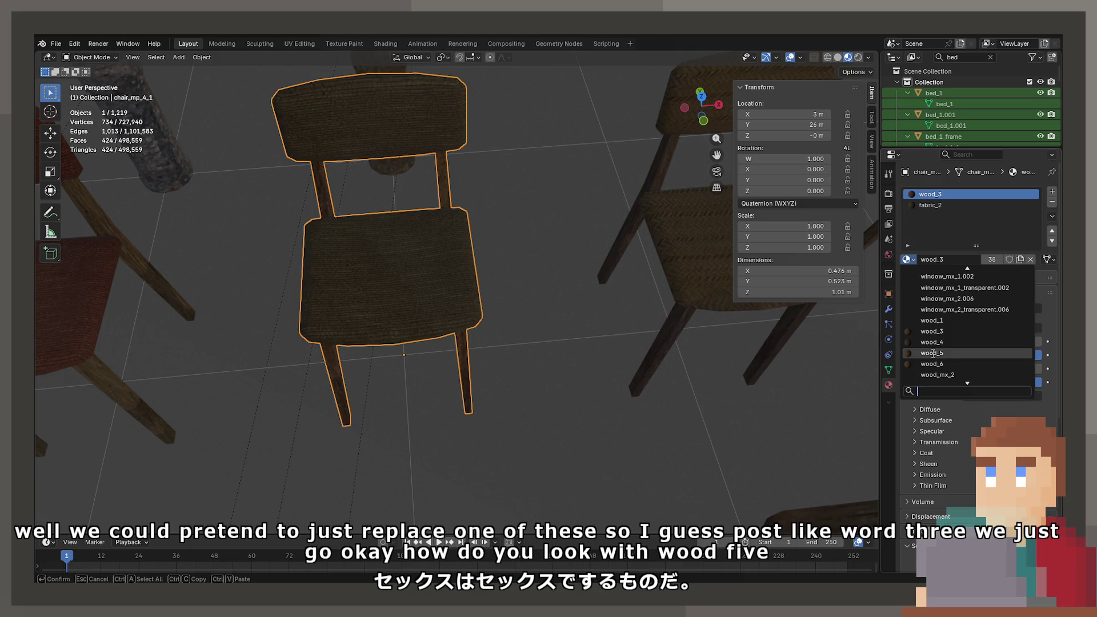
key("Return")
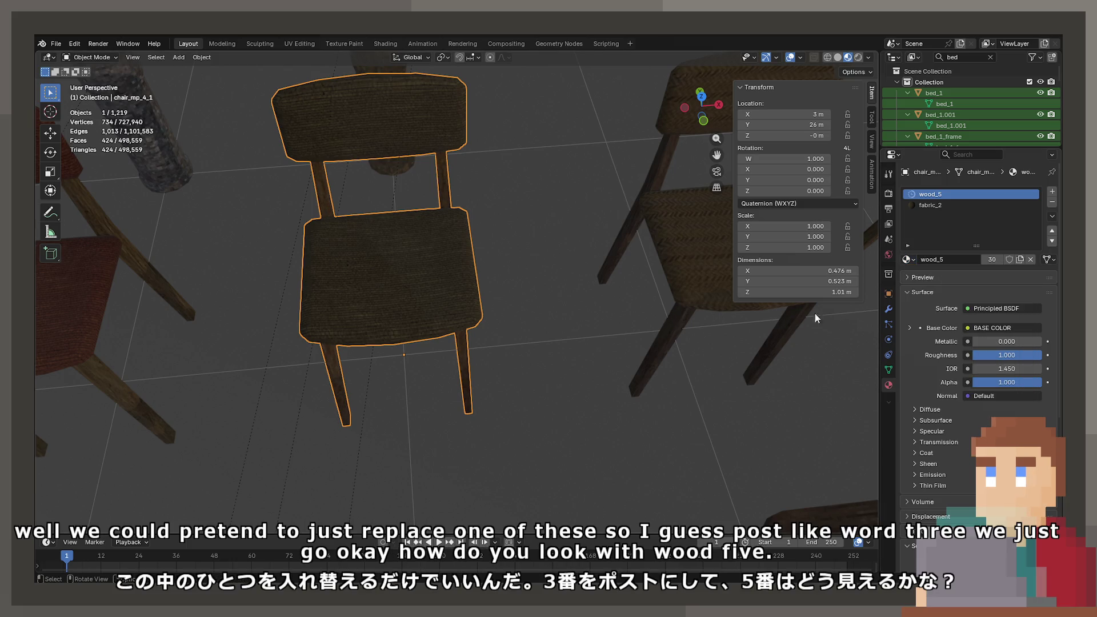
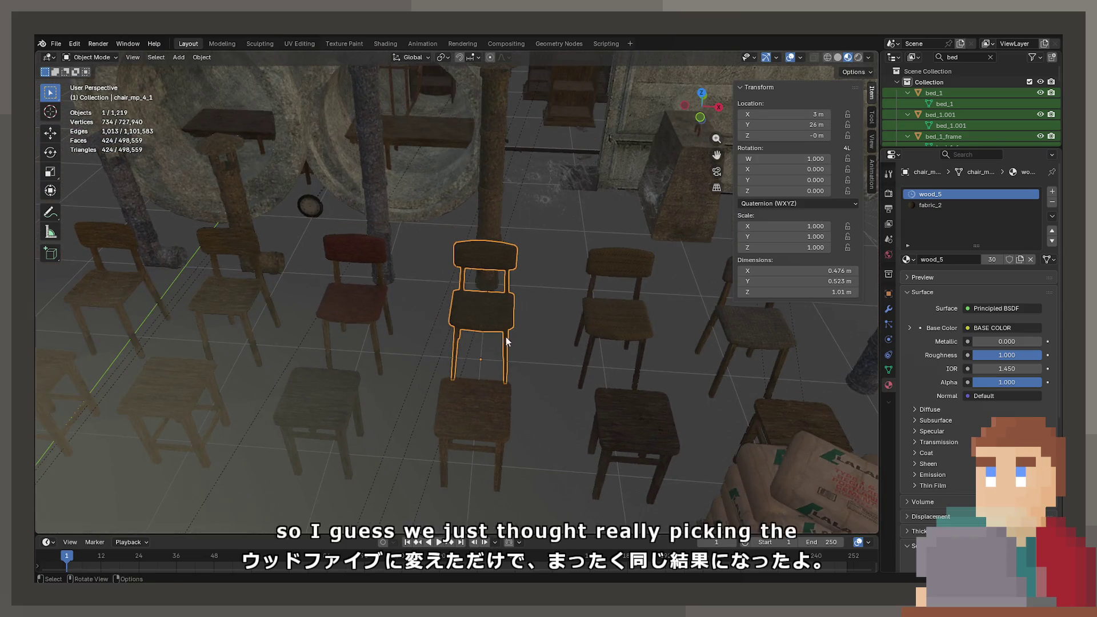
Look around the rows of wooden chairs and select the ceiling lamp light
middle_click_drag(506, 342, 485, 337)
scroll(485, 337, "up", 5)
scroll(485, 337, "down", 4)
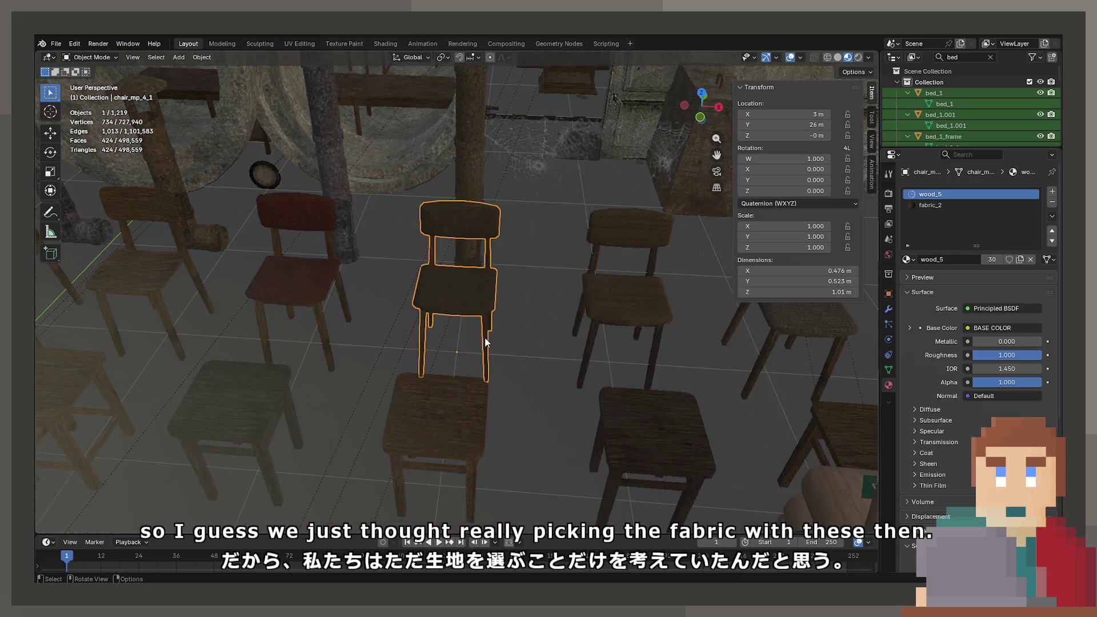
left_click(516, 324)
middle_click_drag(536, 315, 490, 312)
Save Zoo.blend, then select another chair to check its materials
key("ctrl+s")
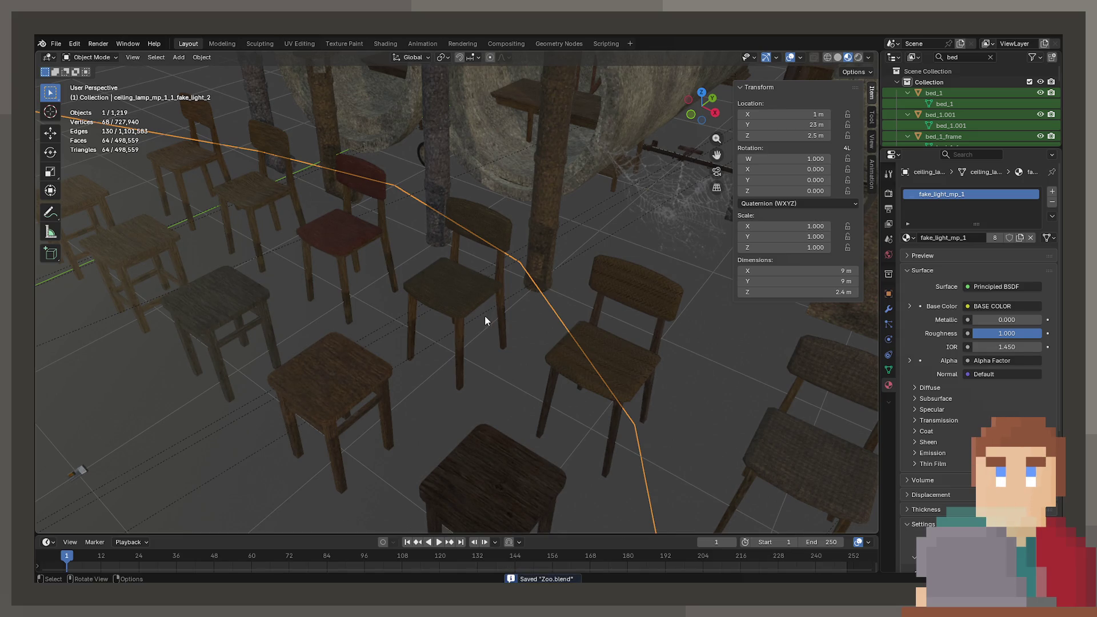
scroll(608, 288, "down", 3)
left_click(573, 296)
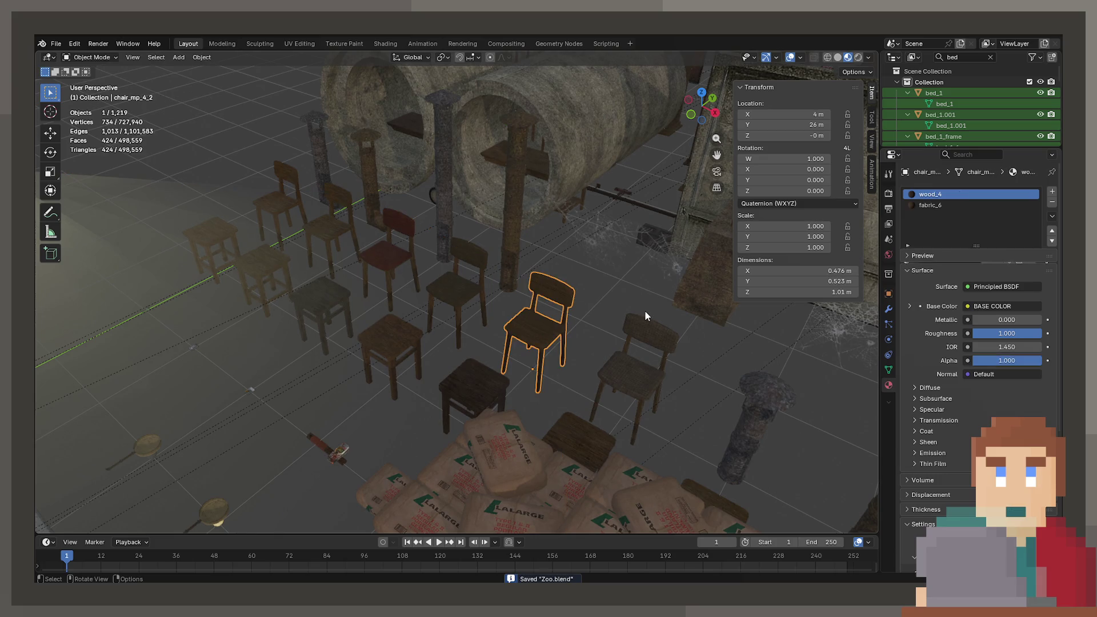
scroll(648, 327, "down", 5)
mouse_move(648, 324)
middle_mouse_down()
mouse_move(464, 296)
mouse_move(507, 245)
mouse_move(395, 252)
mouse_move(571, 269)
mouse_move(343, 282)
mouse_move(609, 286)
mouse_move(361, 307)
mouse_move(454, 308)
middle_mouse_up()
scroll(455, 311, "up", 3)
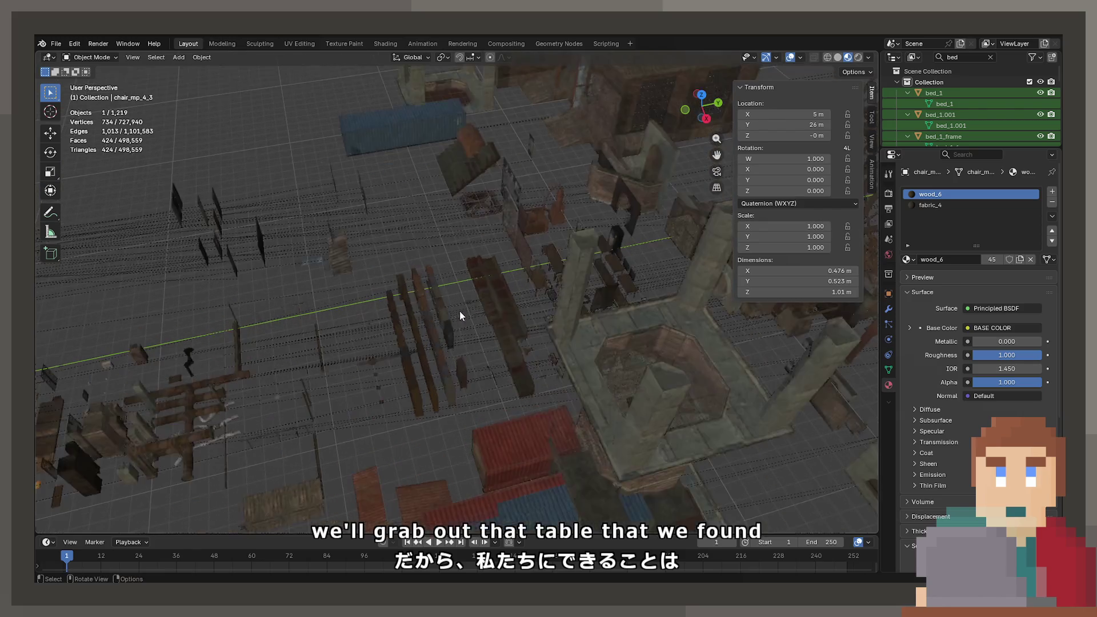
Select the large table found earlier and frame the view on it
scroll(489, 295, "up", 2)
left_click(568, 272)
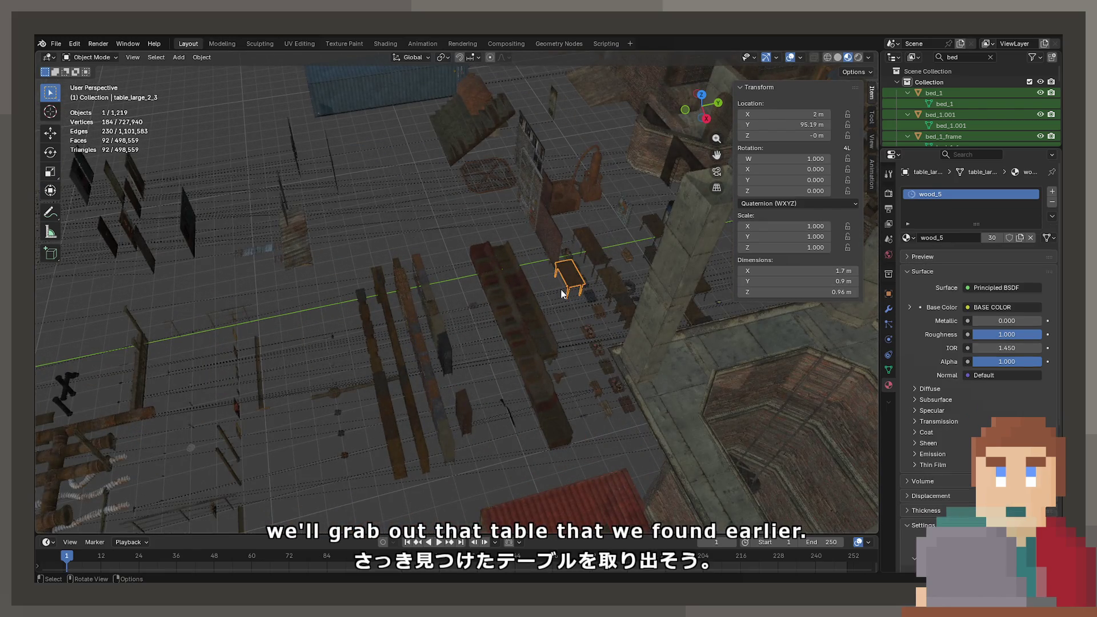
scroll(556, 291, "up", 1)
key("KP_Decimal")
mouse_move(548, 296)
middle_mouse_down()
mouse_move(605, 281)
mouse_move(478, 360)
mouse_move(531, 445)
mouse_move(503, 364)
mouse_move(485, 370)
mouse_move(481, 335)
mouse_move(261, 312)
mouse_move(576, 286)
mouse_move(759, 289)
mouse_move(413, 281)
mouse_move(480, 302)
mouse_move(437, 273)
mouse_move(512, 282)
mouse_move(304, 260)
mouse_move(579, 244)
mouse_move(551, 258)
middle_mouse_up()
Compare the large tables table_large_2_1 through table_large_2_4 one by one
left_click(480, 332)
left_click(213, 291)
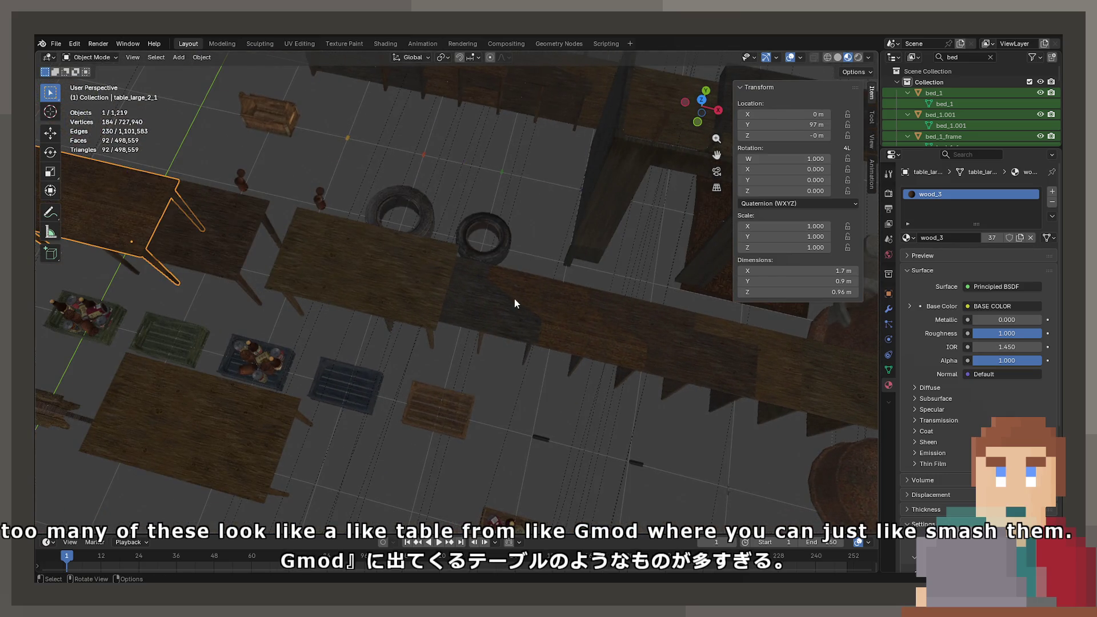
left_click(418, 313)
mouse_move(465, 309)
middle_mouse_down("shift")
mouse_move(443, 257)
mouse_move(388, 243)
middle_mouse_up("shift")
left_click(443, 257)
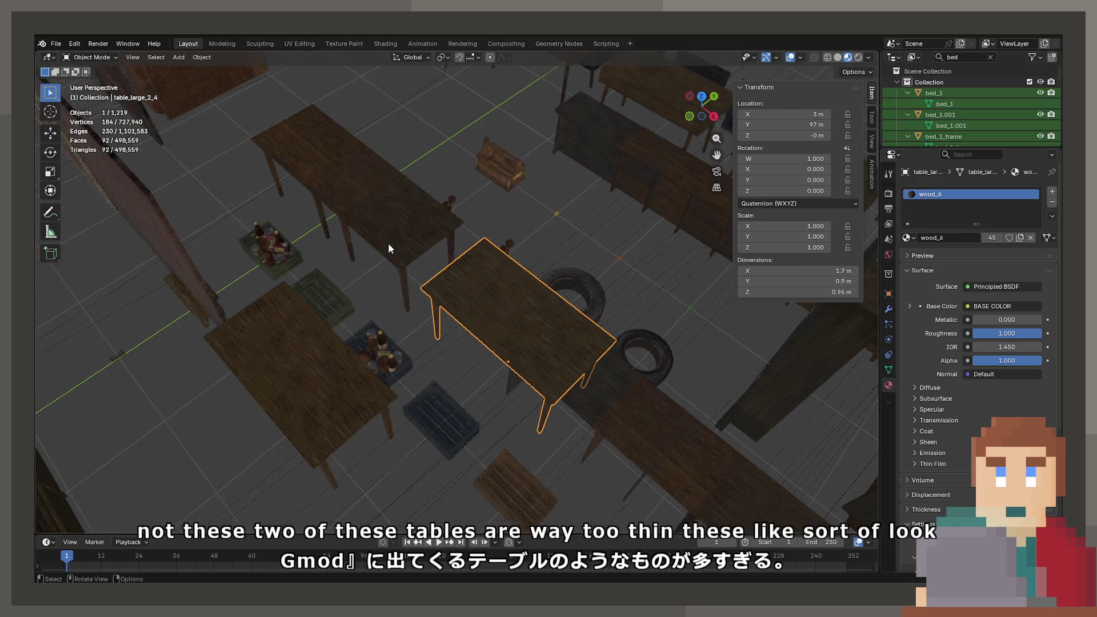
left_click(385, 246)
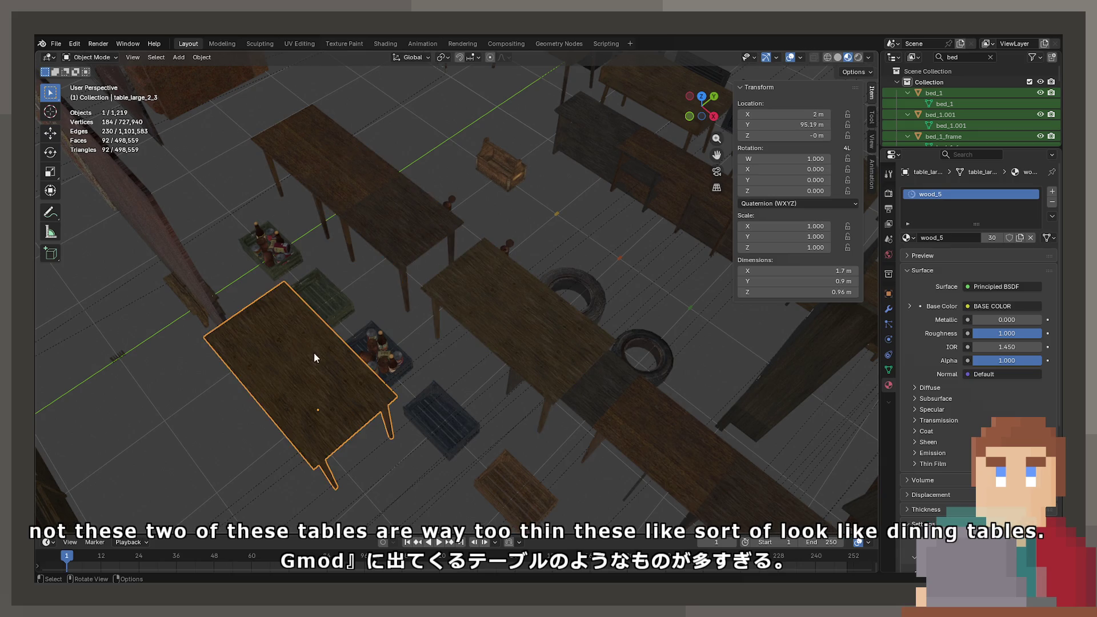
Select table_large_2_2 with the wood_4 material and frame it
left_click(409, 224)
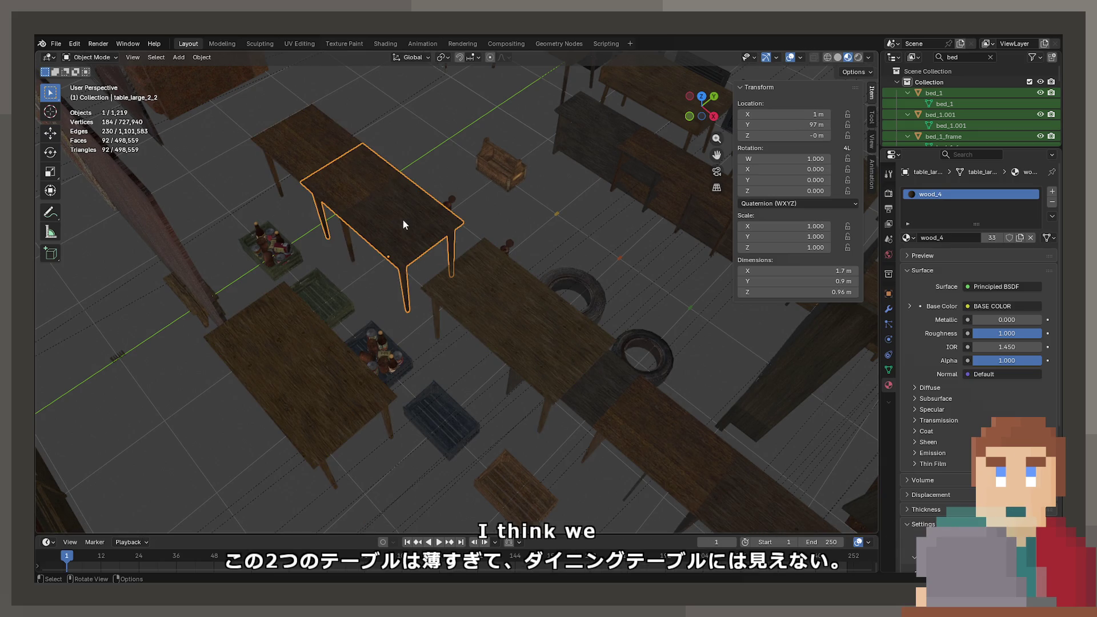
key("KP_Decimal")
middle_click_drag(453, 255, 482, 257)
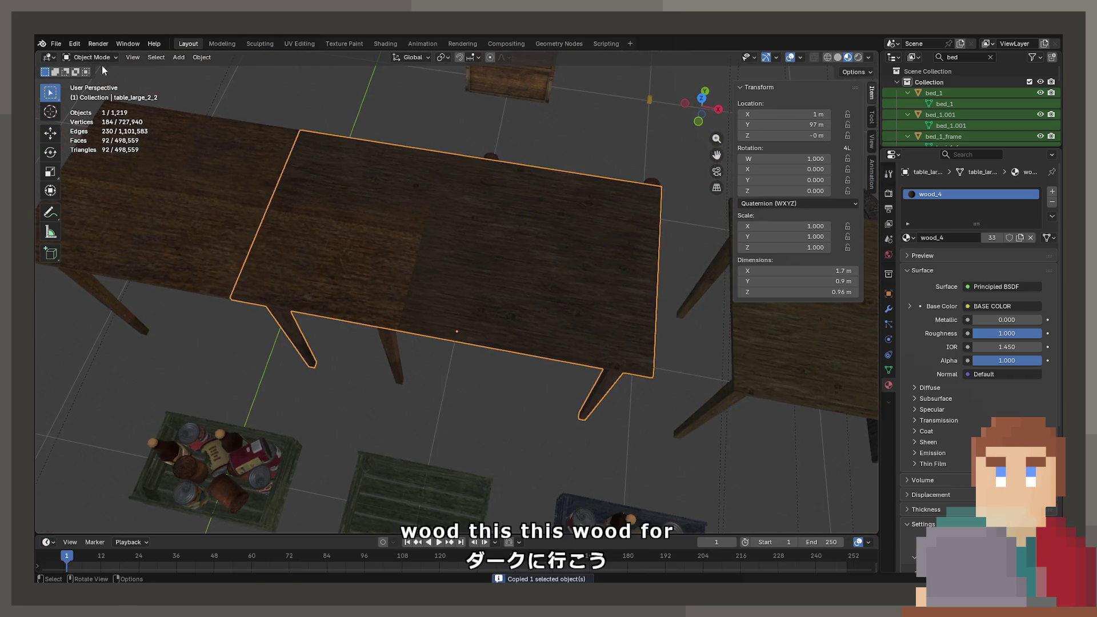
left_click(56, 43)
Open ProjectNisekisha.blend from recent files and paste table_large_2_2 into it
mouse_move(121, 79)
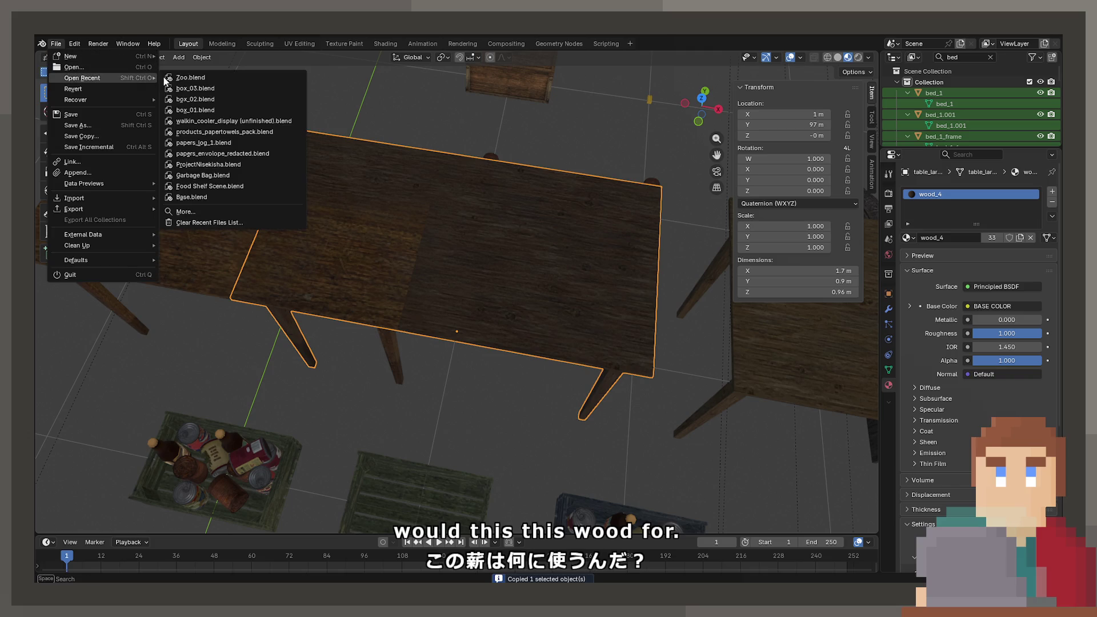
left_click(216, 165)
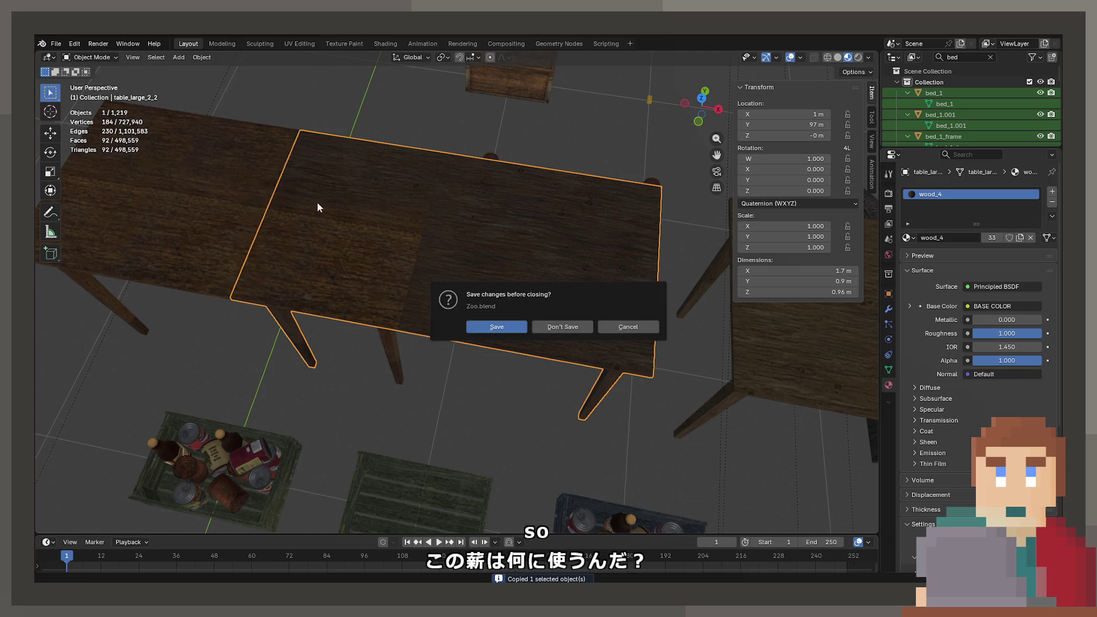
key("ctrl+v")
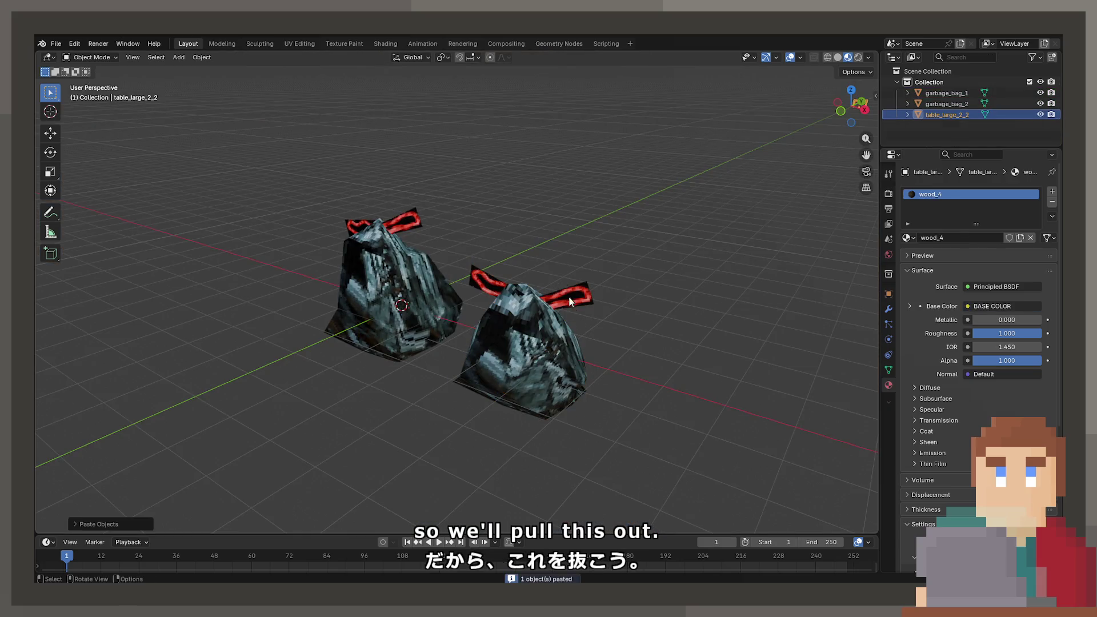
scroll(568, 296, "down", 8)
middle_click_drag(465, 250, 528, 261)
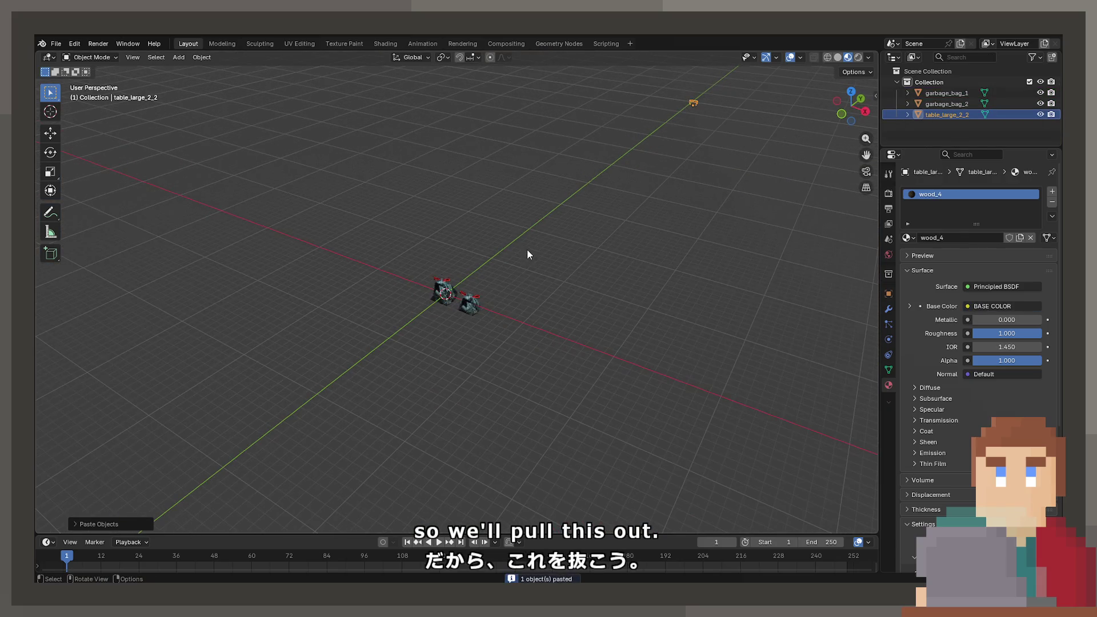
key("n")
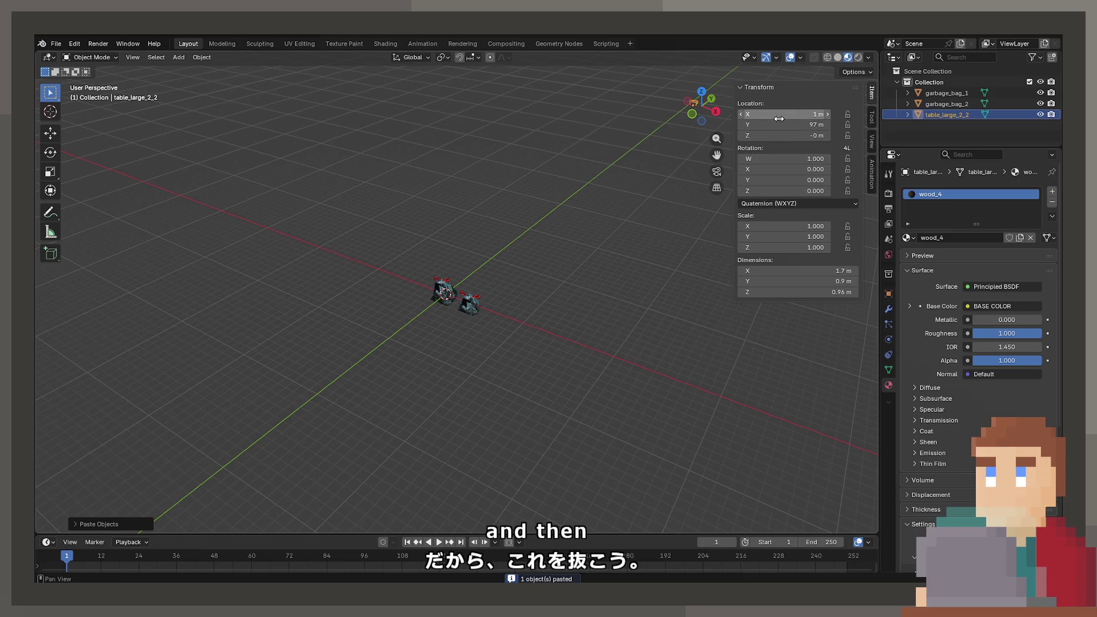
Select both garbage bags and scale them down to 0.290
middle_click_drag(515, 269, 532, 277)
scroll(532, 277, "up", 8)
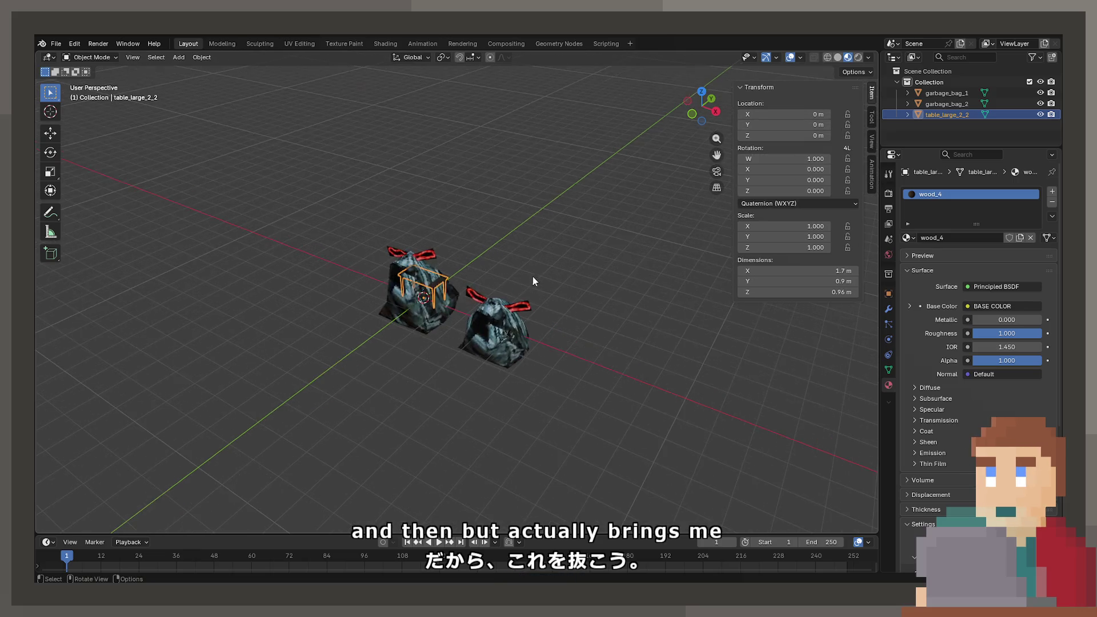
left_click(441, 320)
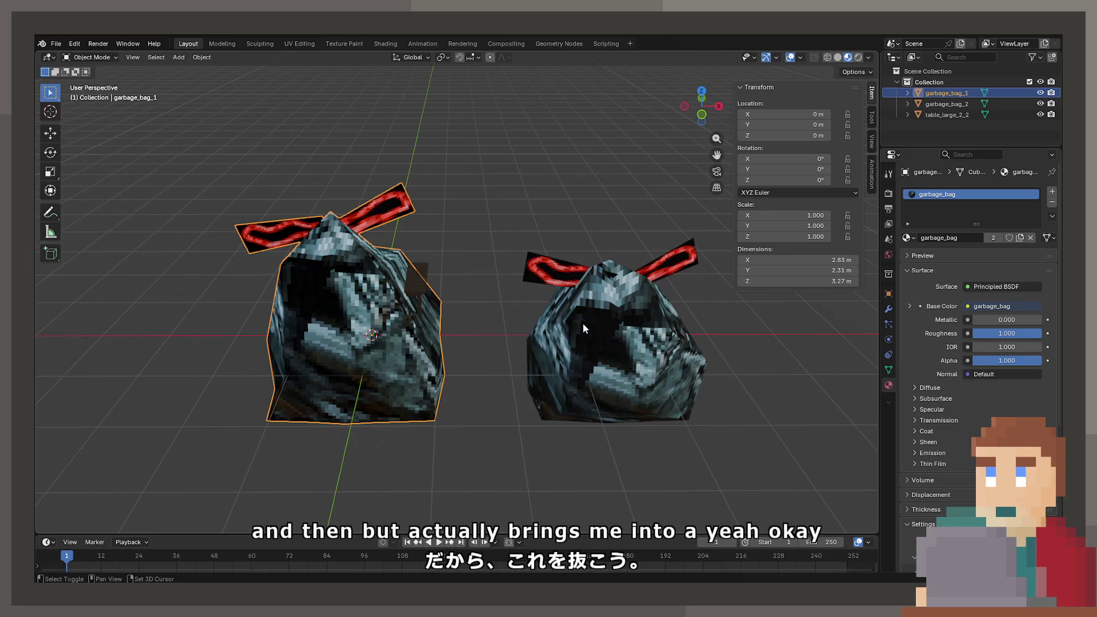
left_click(581, 322, "shift")
middle_click_drag(582, 322, 708, 324)
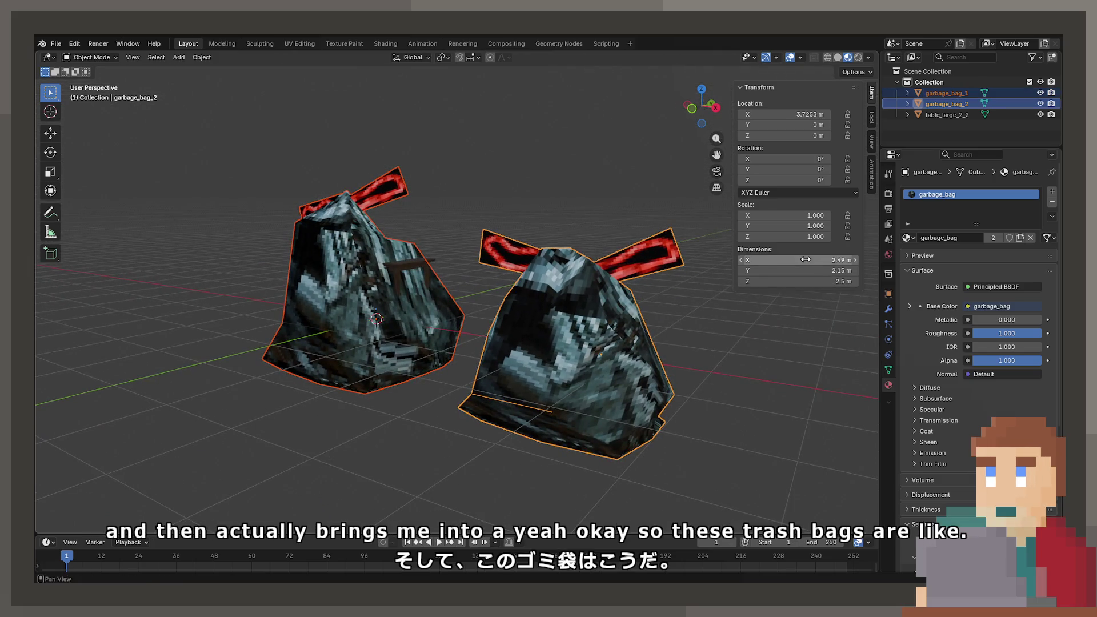
left_click(393, 337)
left_click(564, 372, "shift")
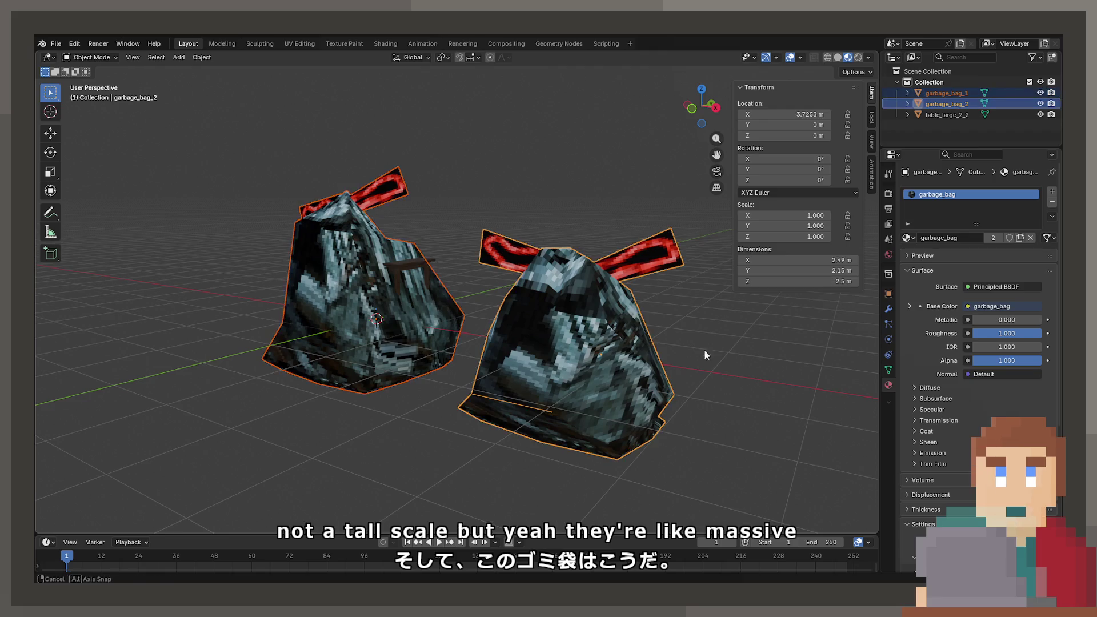
key("s")
scroll(629, 346, "down", 3)
left_click(563, 341)
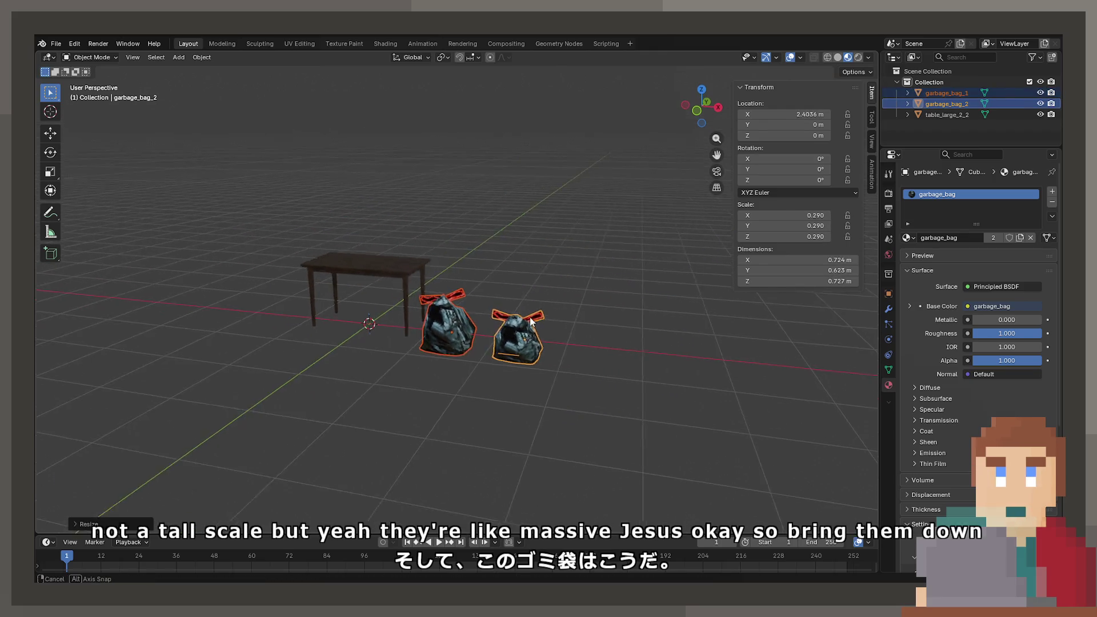
Raise both garbage bags slightly along the Z axis
scroll(529, 307, "up", 5)
key("g")
key("z")
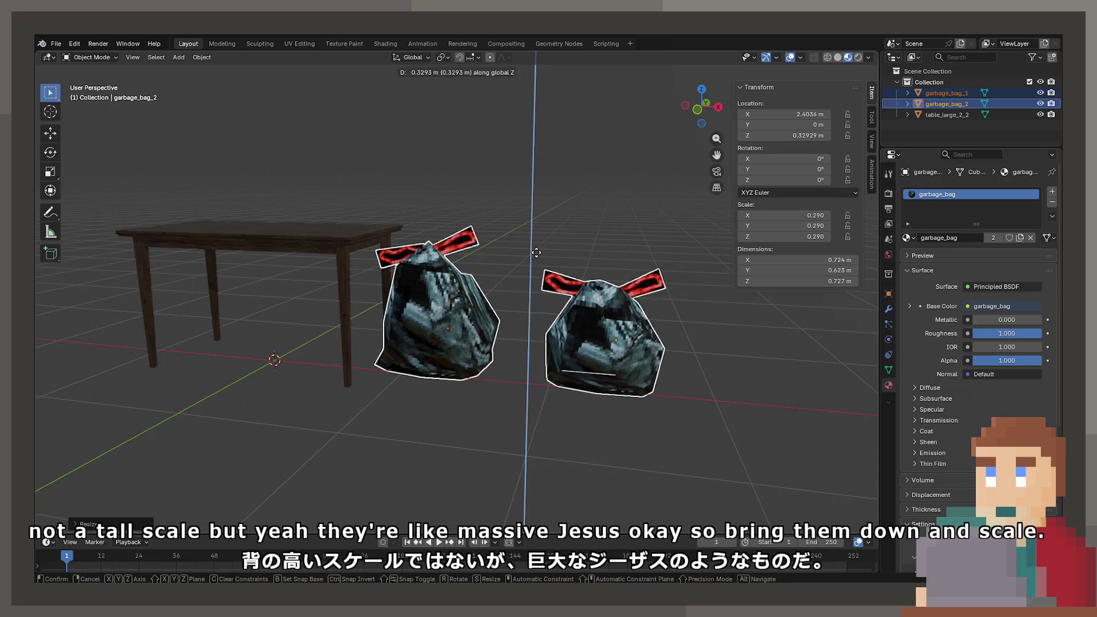
left_click(213, 215)
Reselect both bags and pick the first bag's bottom vertex in Edit Mode
left_click(396, 271)
left_click(462, 318)
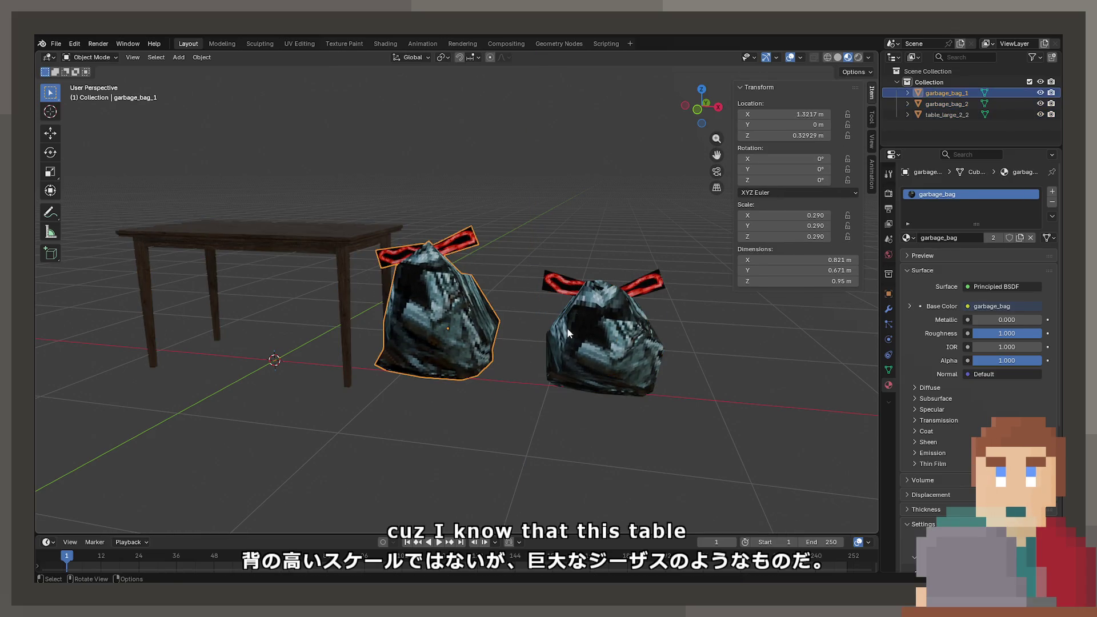
left_click(567, 327, "shift")
mouse_move(582, 346)
middle_mouse_down()
mouse_move(446, 301)
mouse_move(372, 356)
middle_mouse_up()
key("Tab")
left_click(426, 317)
key("F3")
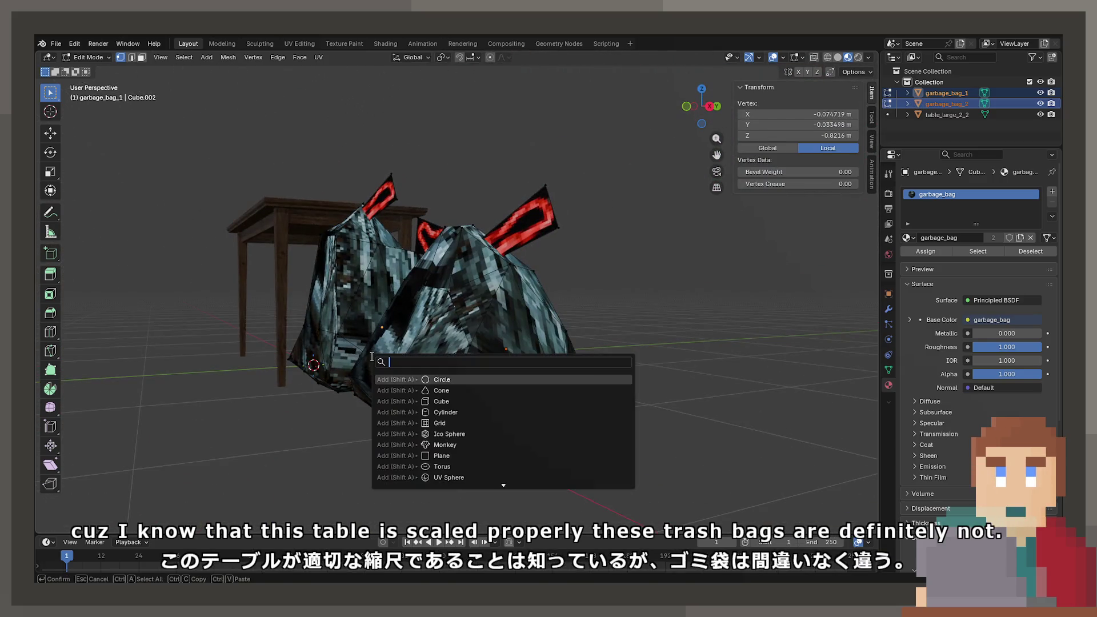
Snap the 3D cursor to the first bag's bottom vertex and set its origin there
type("origi")
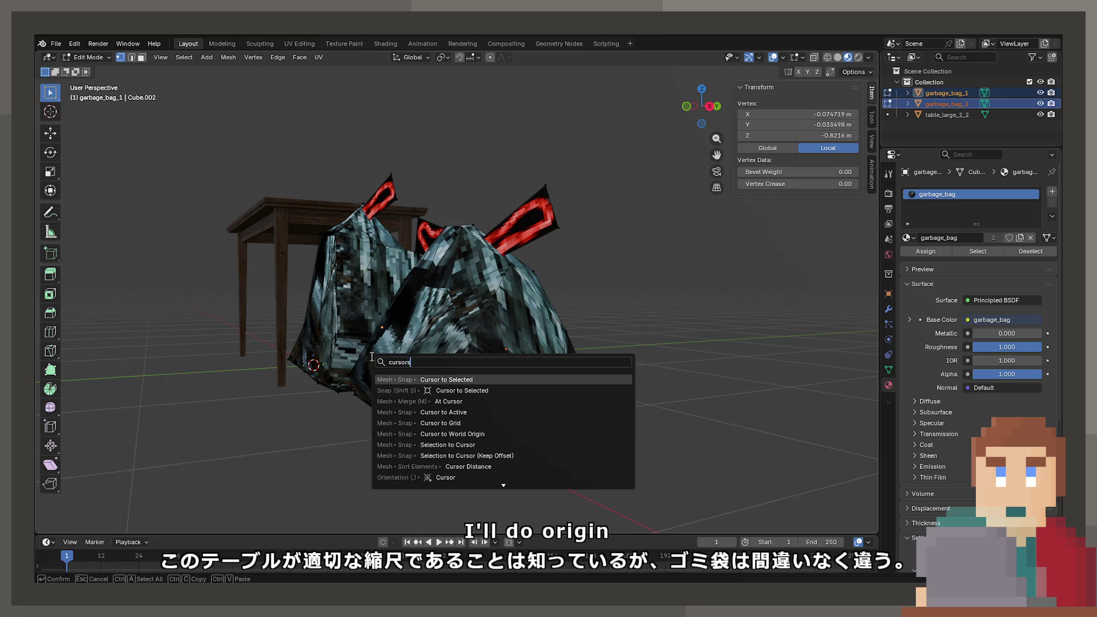
key("Return")
key("Tab")
key("F3")
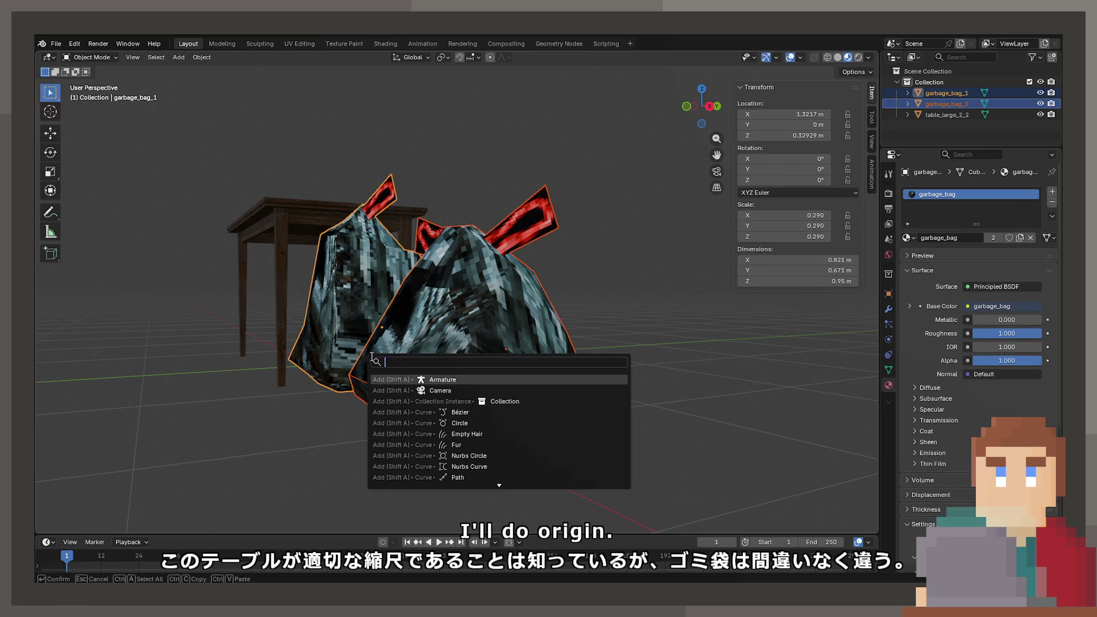
type("or")
type(" to cur")
key("Return")
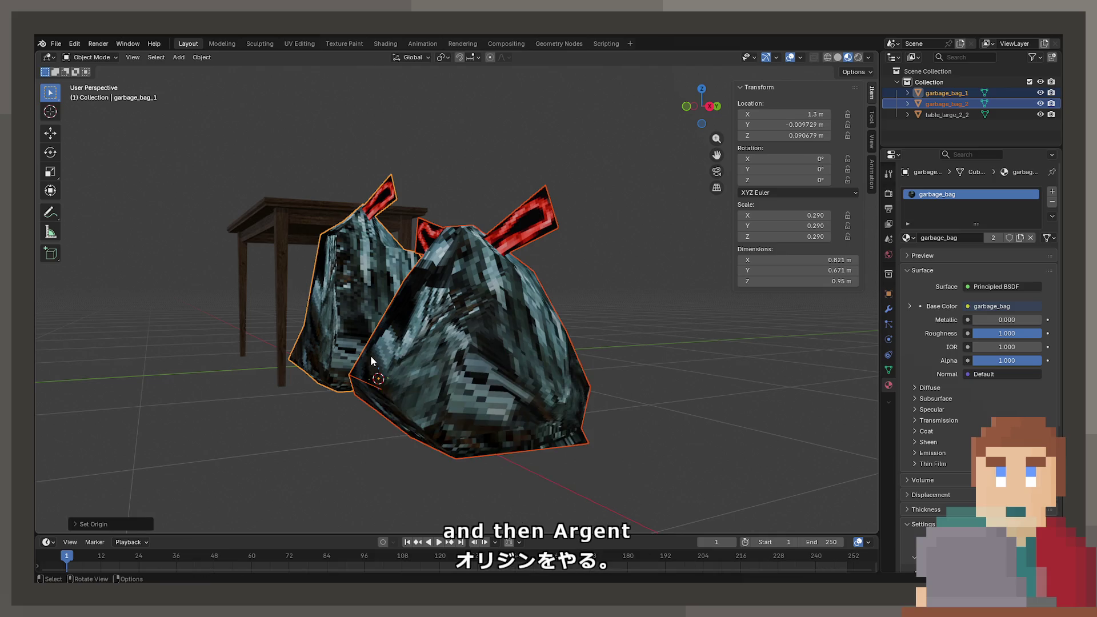
Select the second bag alone and pick its bottom vertex and edge loop
left_click(437, 347)
key("Tab")
mouse_move(437, 346)
middle_mouse_down()
mouse_move(443, 276)
mouse_move(490, 247)
mouse_move(492, 267)
middle_mouse_up()
mouse_move(515, 204)
middle_mouse_down()
mouse_move(542, 219)
mouse_move(523, 269)
middle_mouse_up()
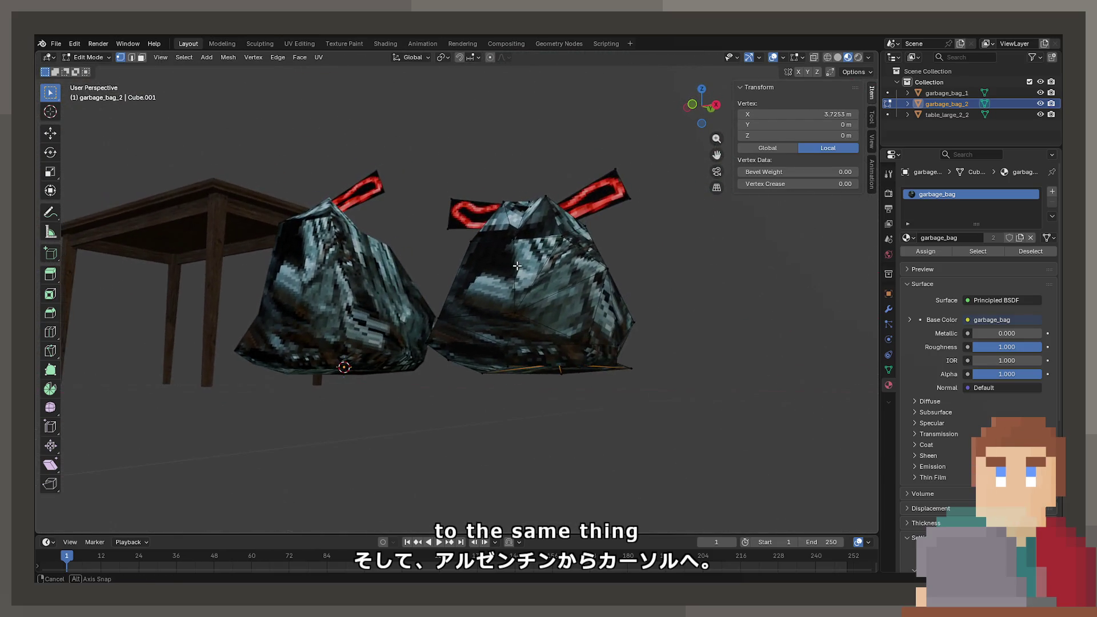
scroll(516, 292, "up", 3)
left_click(595, 365)
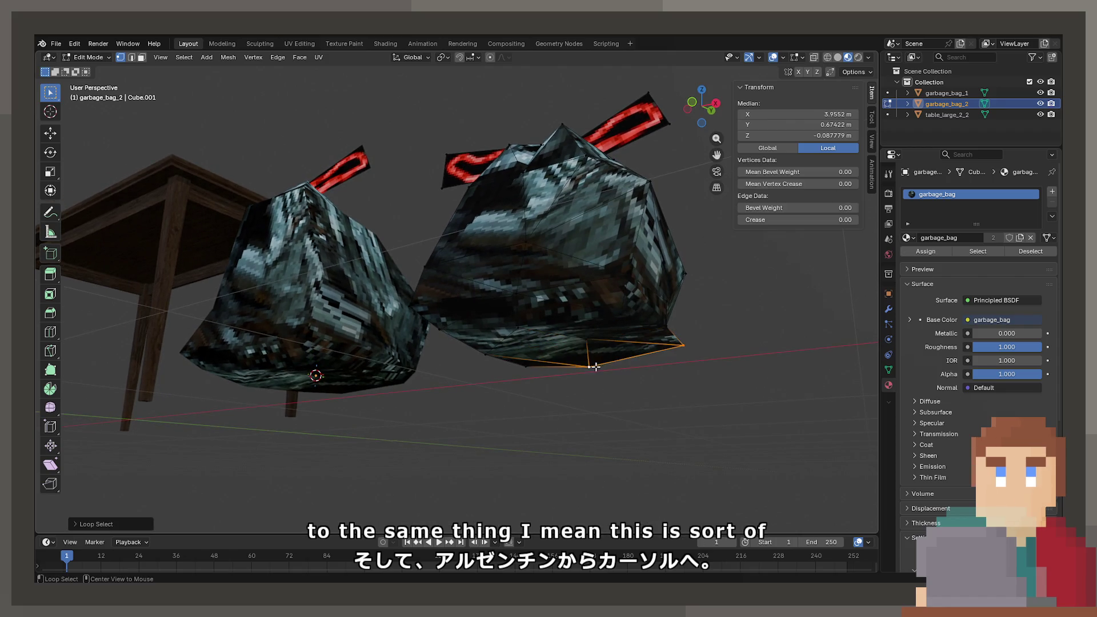
middle_click_drag(594, 366, 622, 337)
middle_click_drag(605, 300, 588, 275)
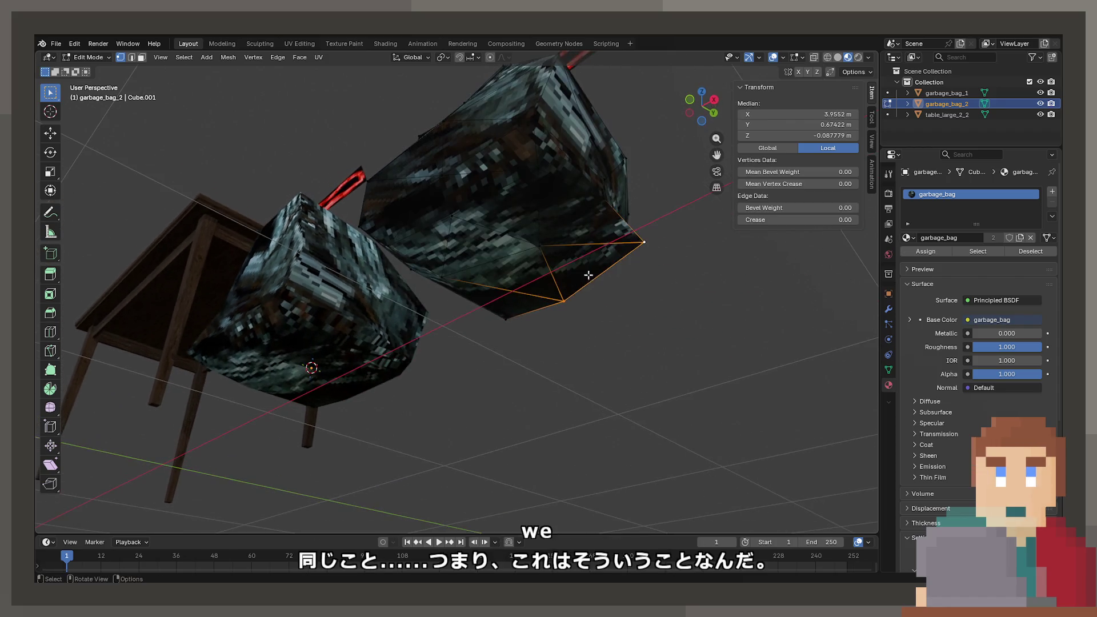
middle_click_drag(564, 195, 496, 153)
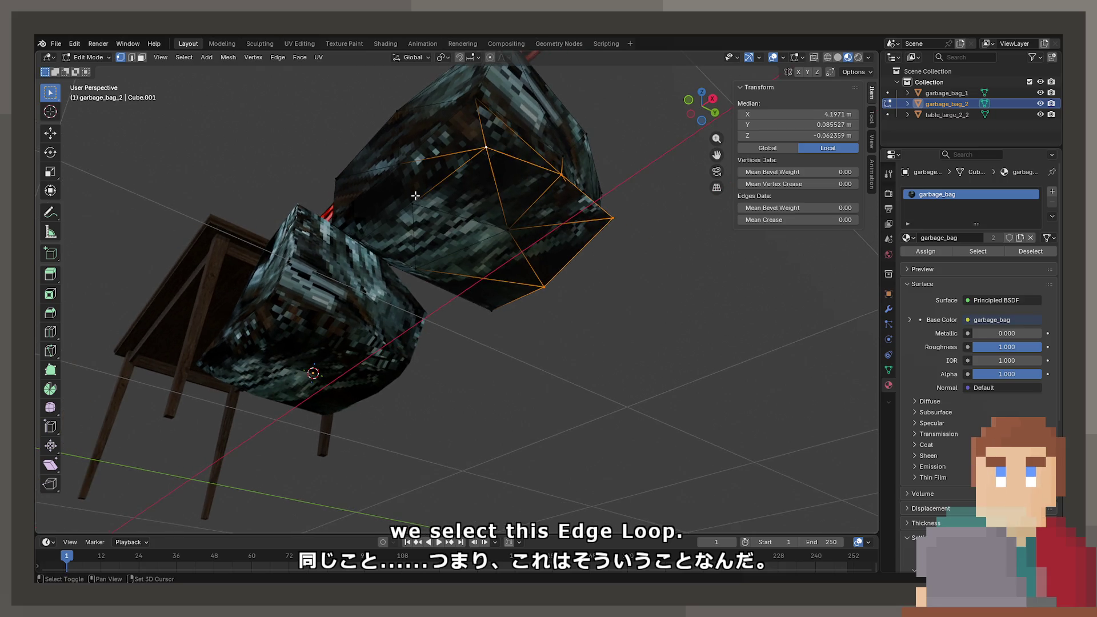
left_click(411, 257, "alt+shift")
middle_click_drag(411, 257, 500, 374)
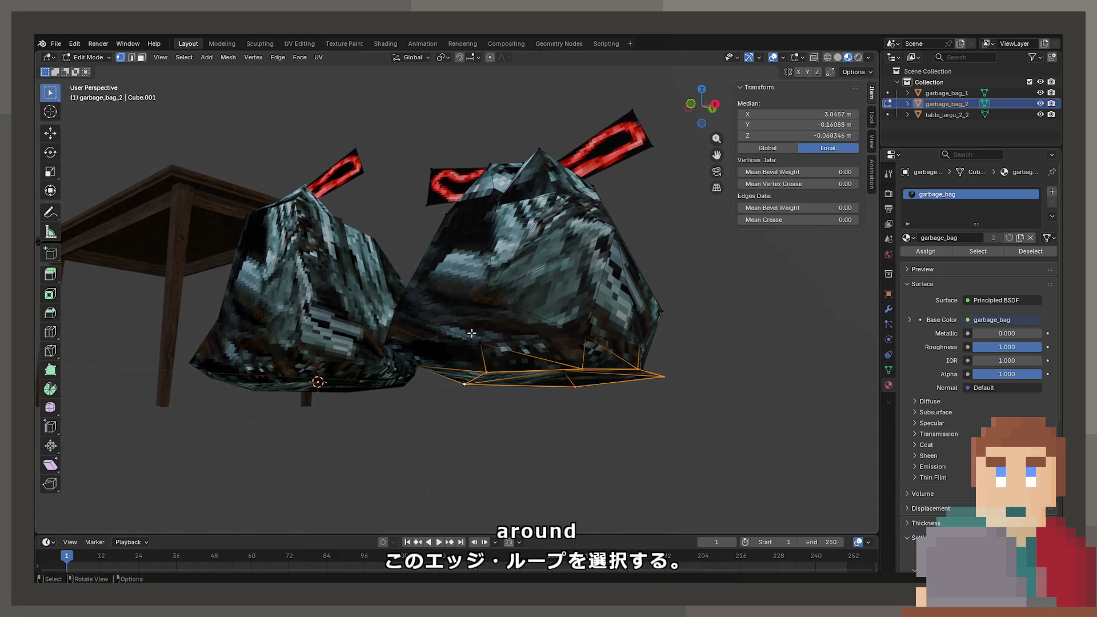
Select the edge loop around the bag and move it along the X axis
key("F3")
mouse_move(423, 305)
middle_mouse_down()
mouse_move(477, 139)
mouse_move(640, 233)
mouse_move(574, 263)
mouse_move(592, 295)
mouse_move(585, 321)
mouse_move(582, 304)
middle_mouse_up()
key("g")
key("x")
left_click(643, 236)
scroll(594, 288, "up", 1)
Snap the cursor to the selection and set garbage_bag_2's origin to it
key("F3")
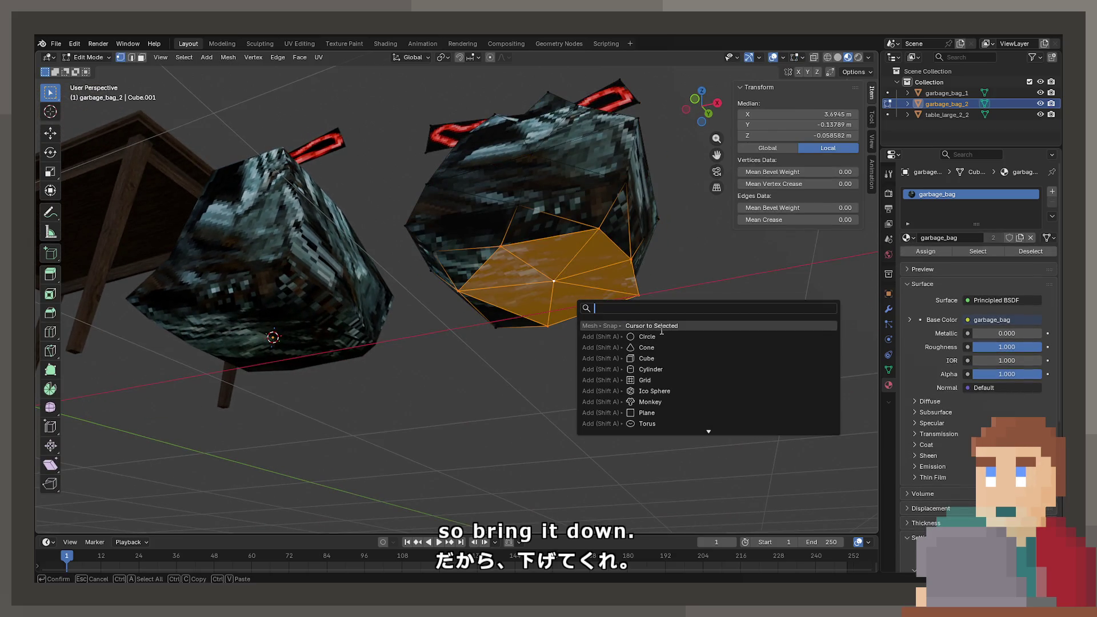
key("Return")
key("Tab")
key("F3")
key("Return")
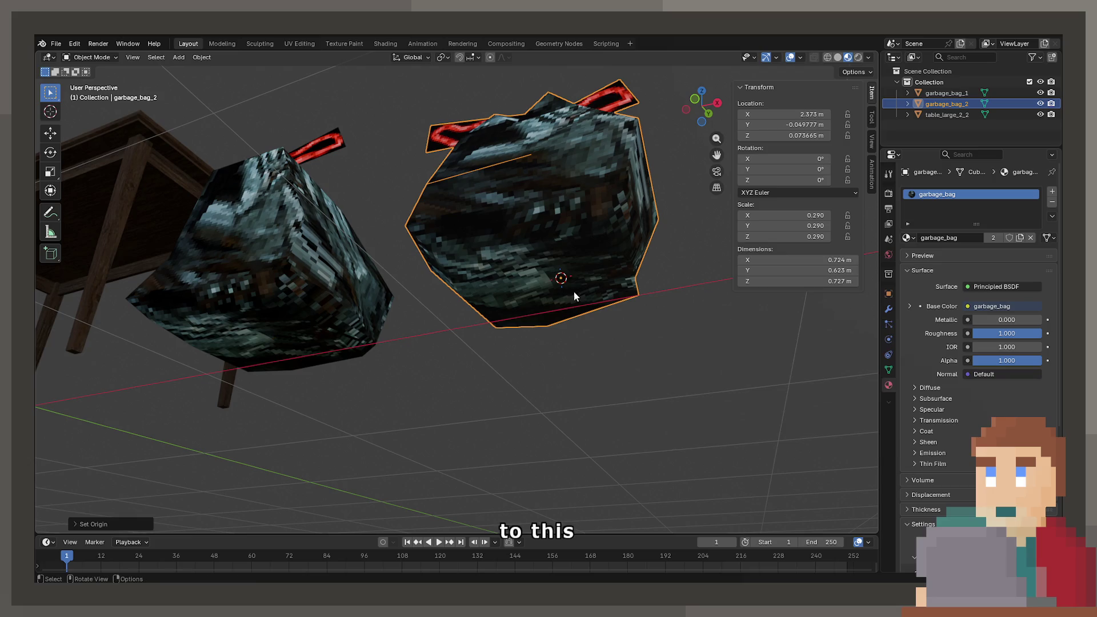
mouse_move(574, 292)
middle_mouse_down()
mouse_move(538, 322)
mouse_move(372, 311)
mouse_move(451, 293)
mouse_move(533, 310)
mouse_move(471, 298)
middle_mouse_up()
Select four bottom vertices of garbage_bag_1 and snap the cursor to their centre
left_click(452, 293, "shift")
key("Tab")
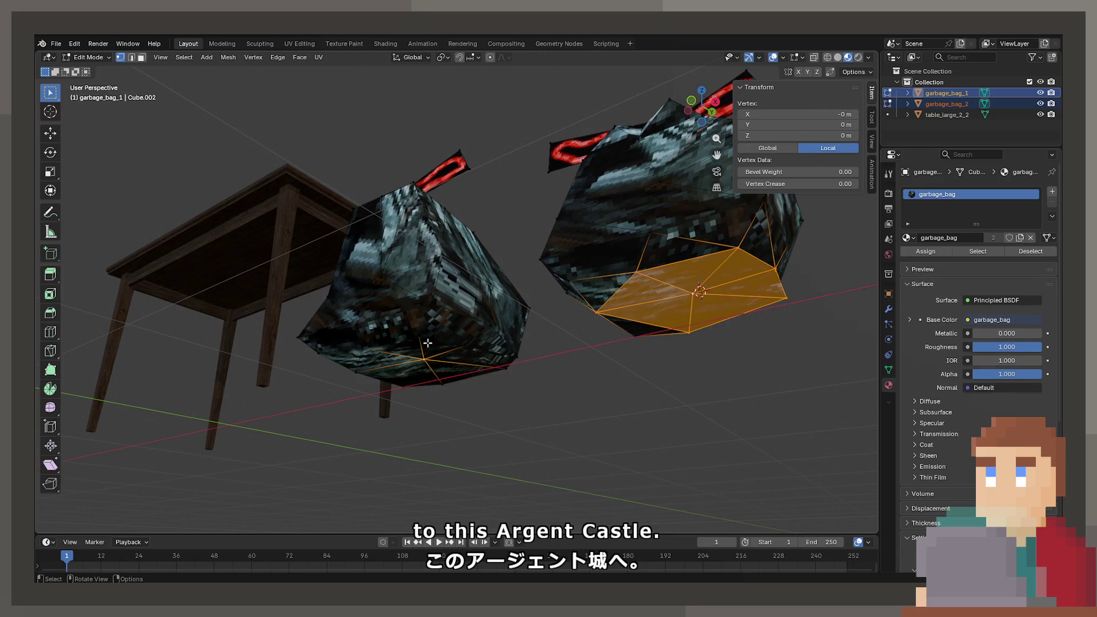
middle_click_drag(428, 343, 455, 303)
left_click(455, 303)
left_click(437, 280, "shift")
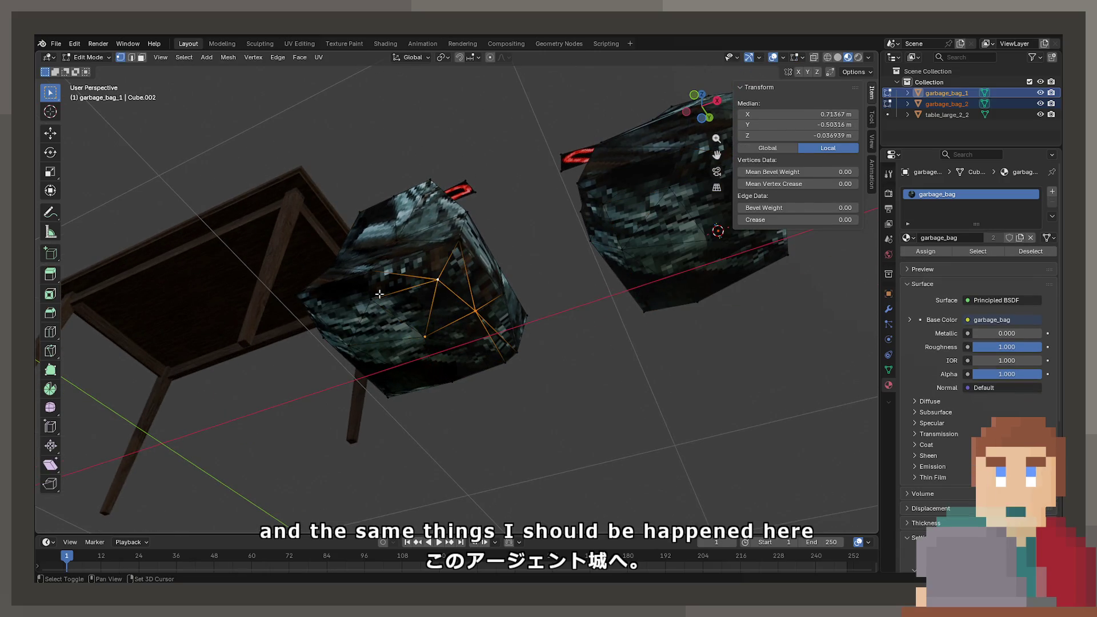
left_click(371, 299, "shift")
left_click(349, 345, "shift")
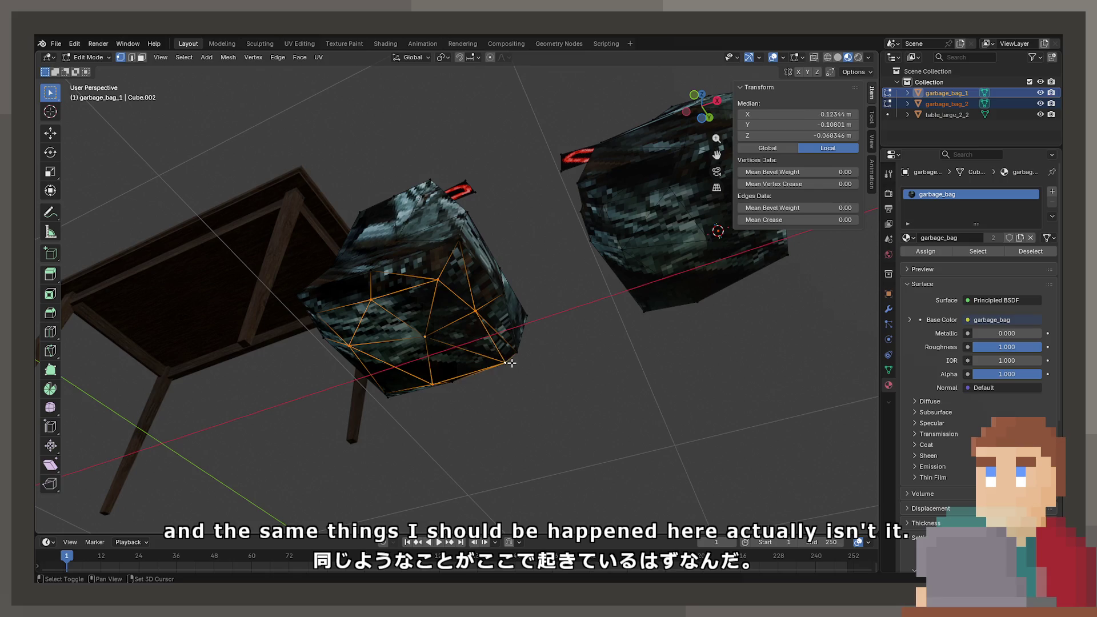
mouse_move(511, 363)
middle_mouse_down()
mouse_move(534, 361)
mouse_move(451, 348)
middle_mouse_up()
key("shift+s")
left_click(534, 362)
Set garbage_bag_1's origin to the 3D cursor at its bottom
key("Tab")
right_click(451, 348)
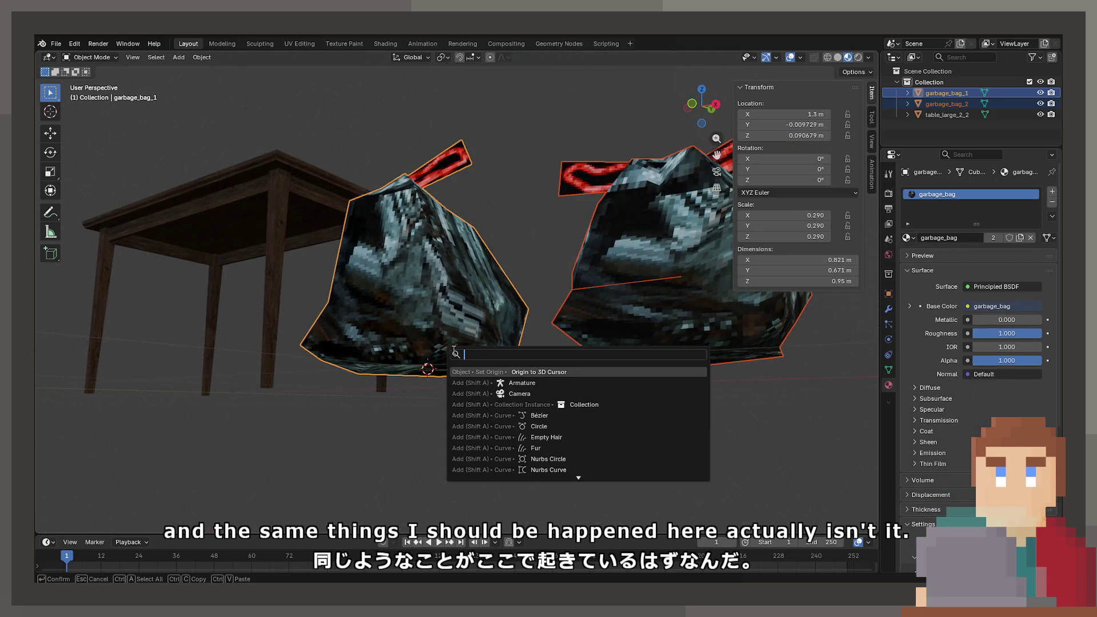
left_click(408, 293)
key("F3")
key("Return")
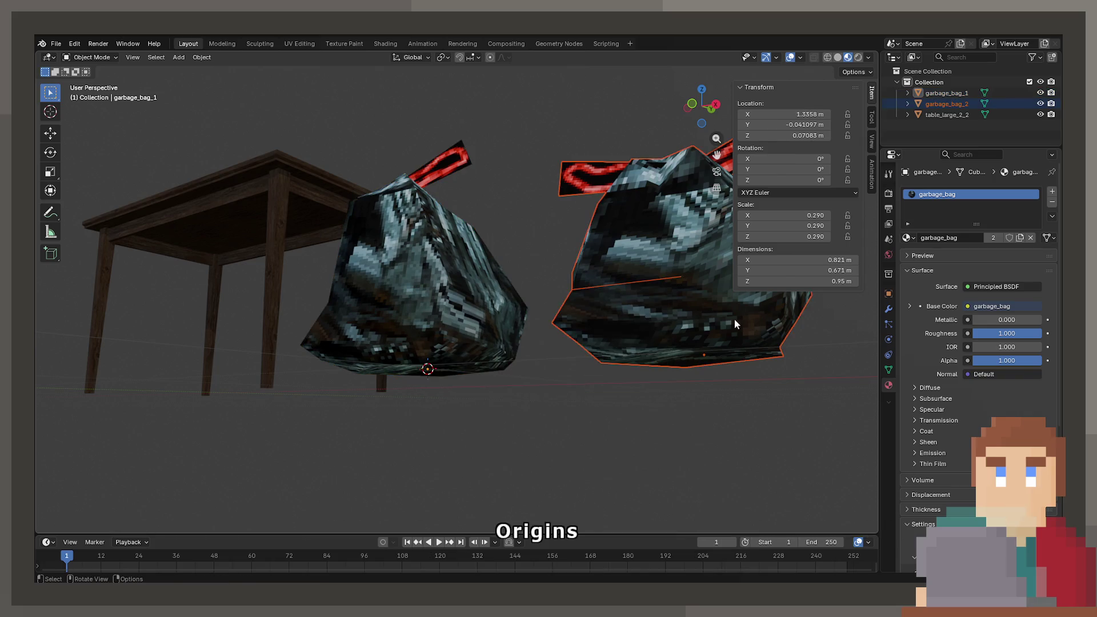
Select garbage_bag_2's bottom face and snap the 3D cursor to it
key("Tab")
key("Tab")
key("Tab")
middle_click_drag(640, 317, 568, 248)
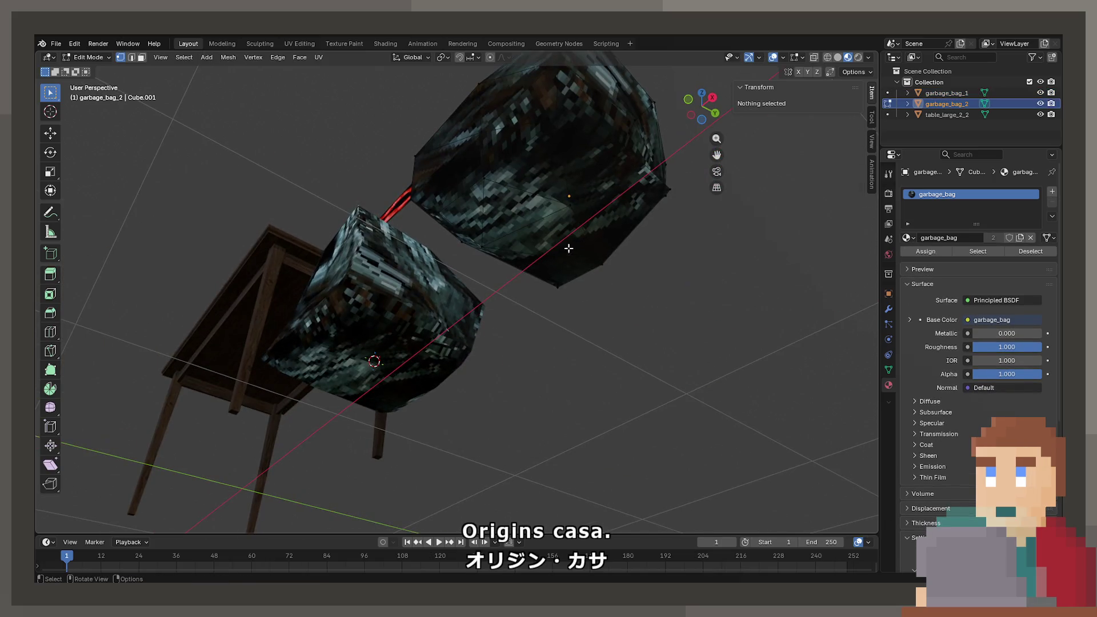
left_click(566, 207)
middle_click_drag(566, 207, 558, 243)
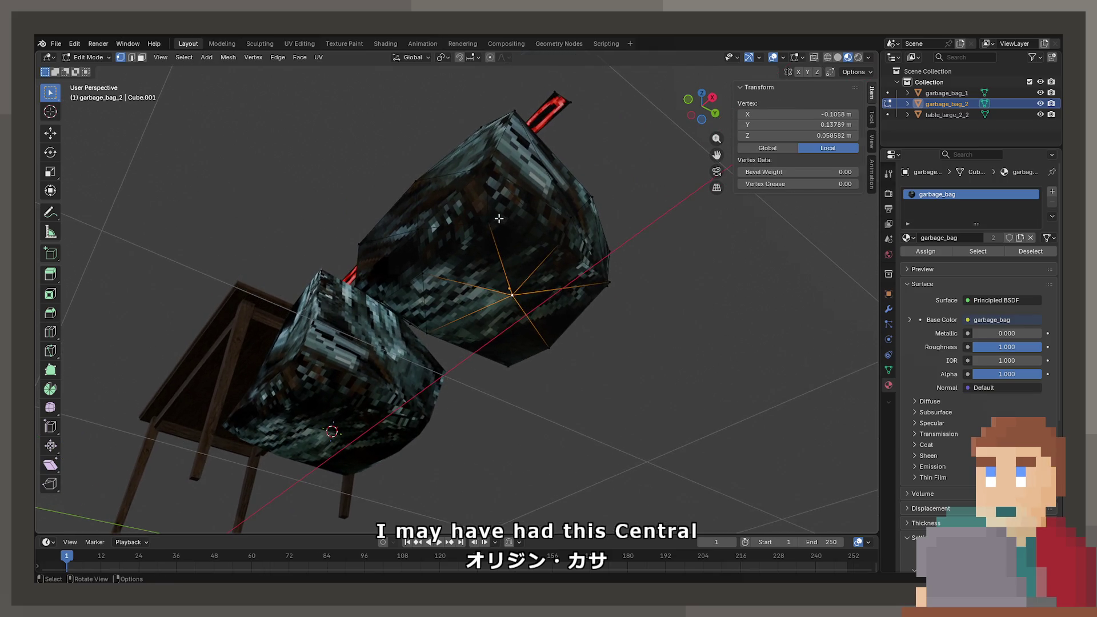
left_click(543, 350, "shift")
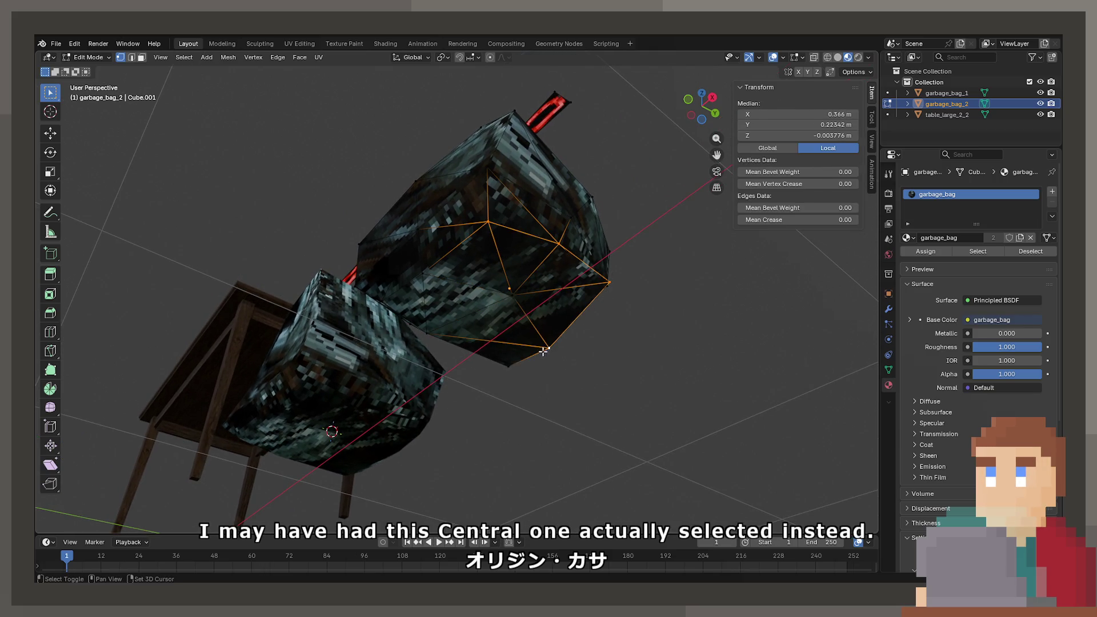
left_click(427, 333, "shift")
mouse_move(433, 277)
middle_mouse_down()
mouse_move(549, 248)
mouse_move(566, 281)
middle_mouse_up()
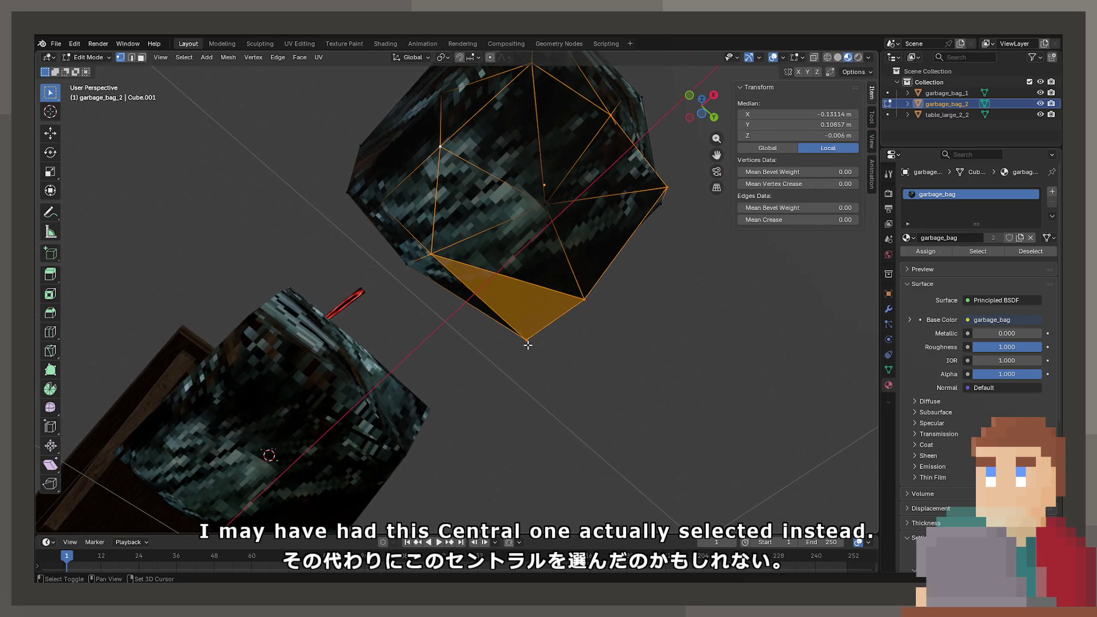
key("F3")
key("Return")
key("Tab")
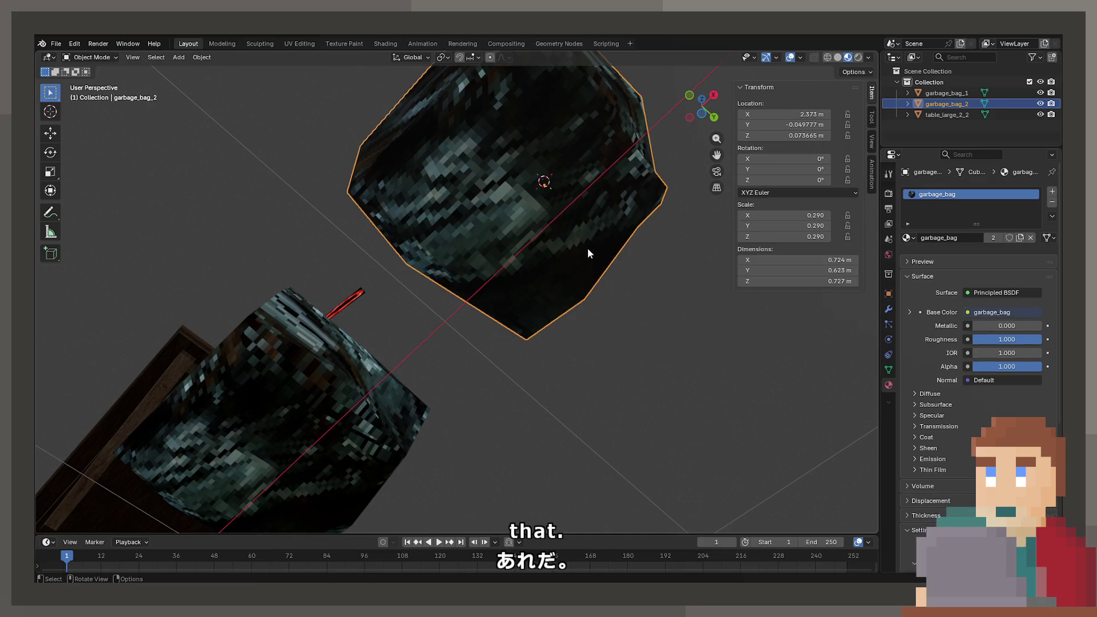
Set garbage_bag_2's origin to its bottom face
key("F3")
key("Return")
mouse_move(618, 269)
middle_mouse_down()
mouse_move(550, 274)
mouse_move(586, 296)
mouse_move(605, 286)
middle_mouse_up()
key("g")
key("z")
key("Escape")
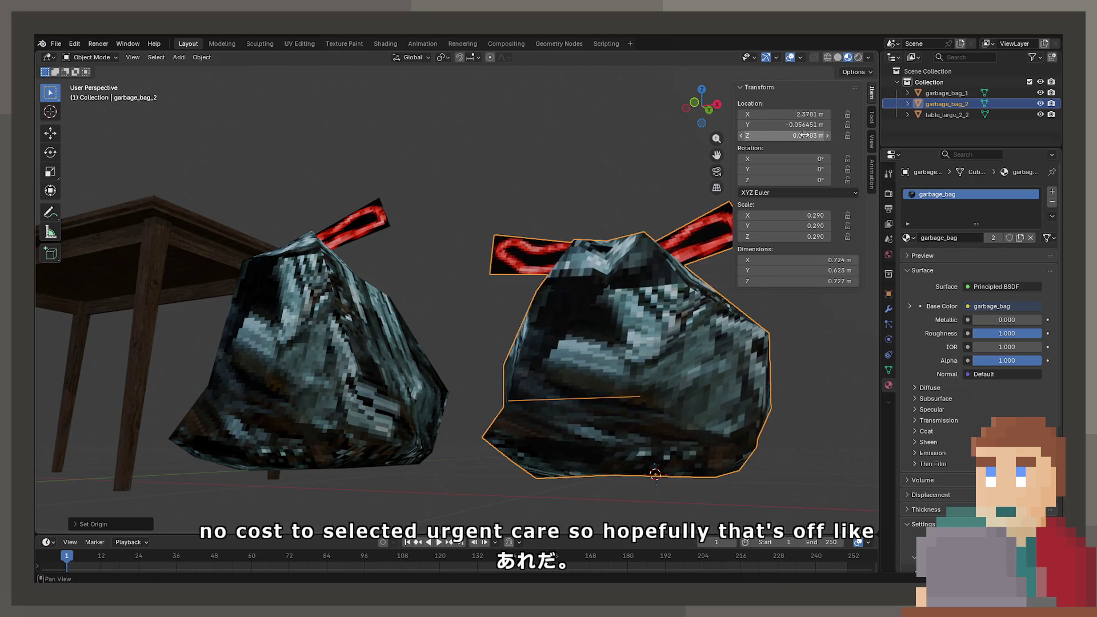
Set garbage_bag_1's Location Z to 0 m and select garbage_bag_2 too
left_click(385, 301)
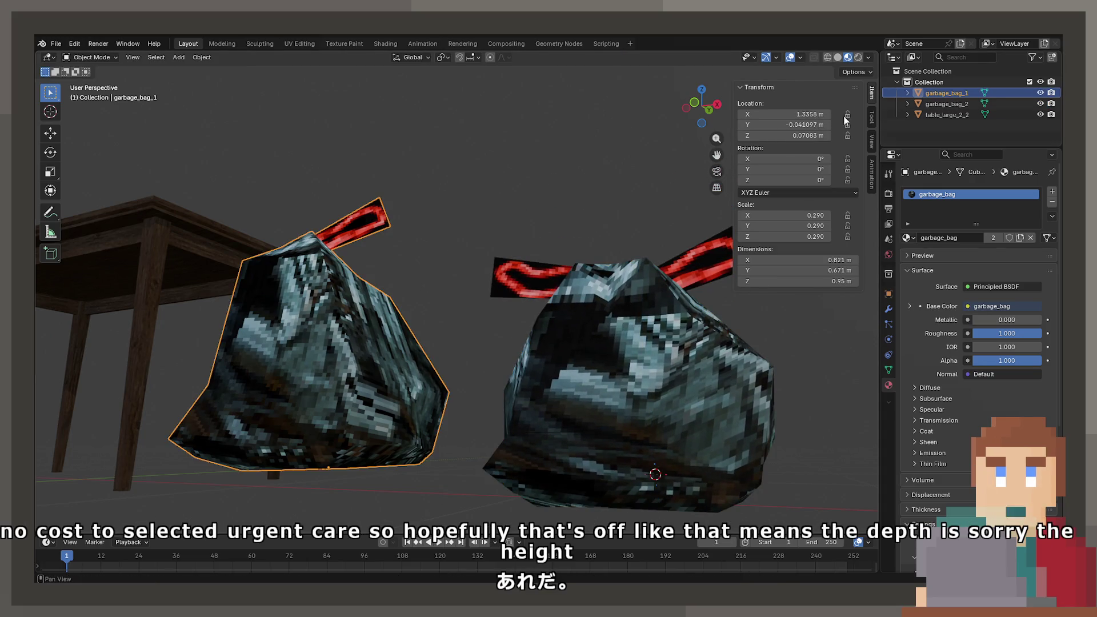
left_click_drag(782, 136, 788, 135)
scroll(405, 217, "down", 5)
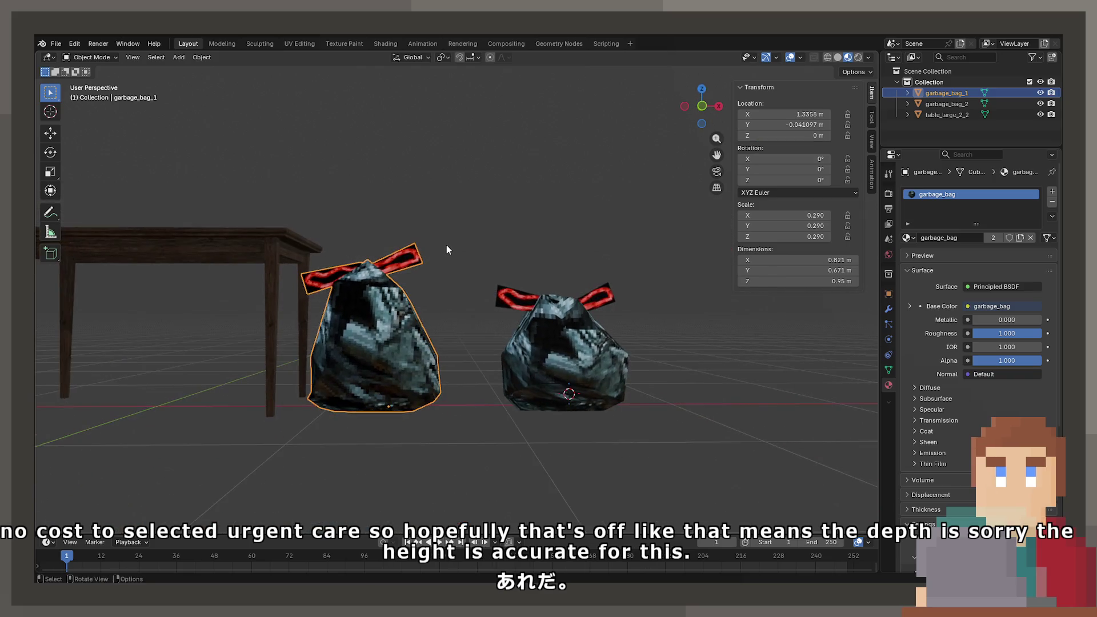
middle_click_drag(489, 276, 479, 294)
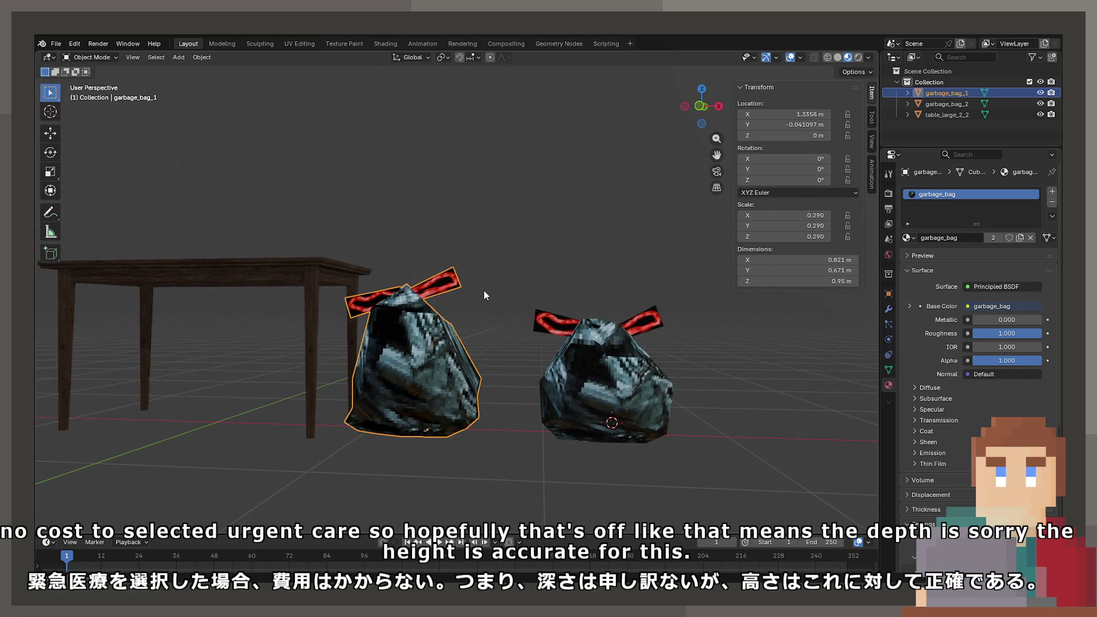
left_click(585, 349)
mouse_move(584, 350)
middle_mouse_down()
mouse_move(578, 360)
mouse_move(616, 391)
middle_mouse_up()
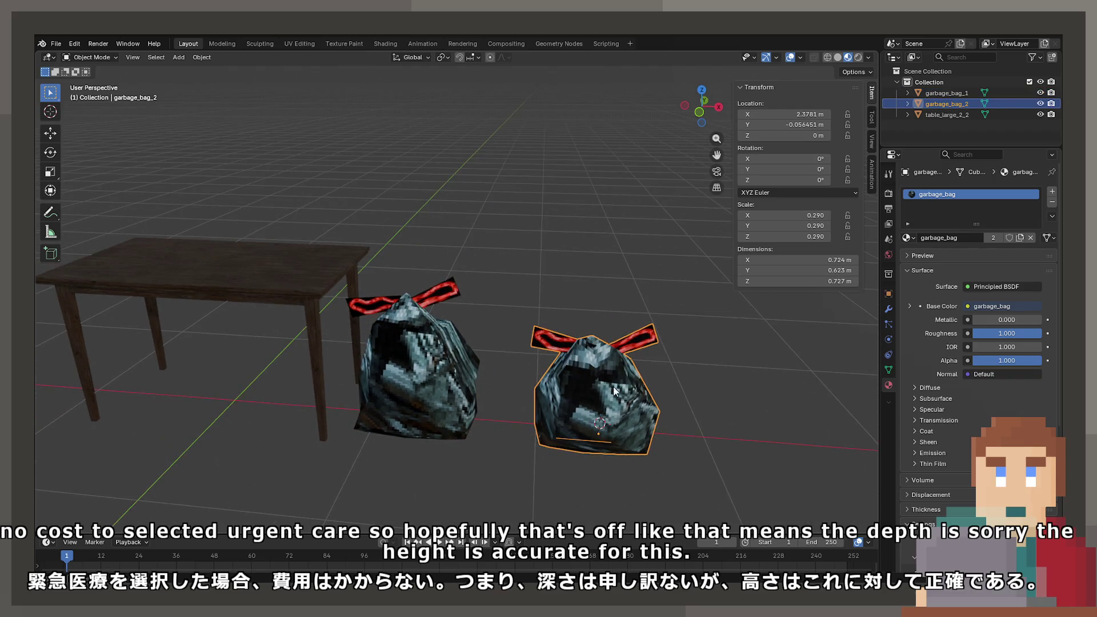
Apply scale on both garbage bags so it reads 1.000, then check them beside the table
key("ctrl+a")
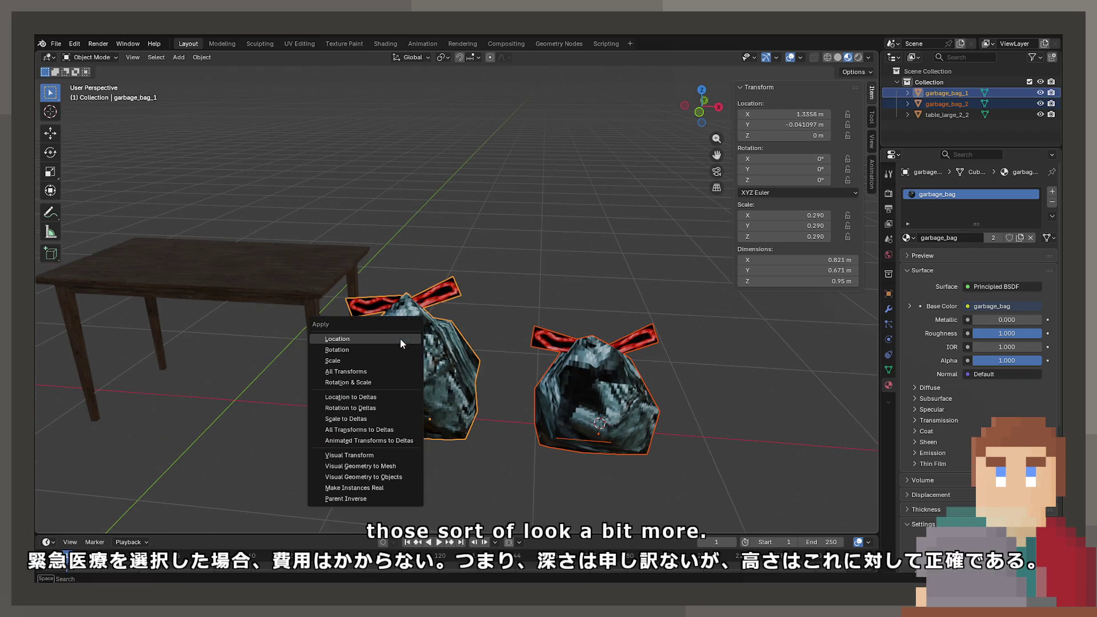
left_click(395, 361)
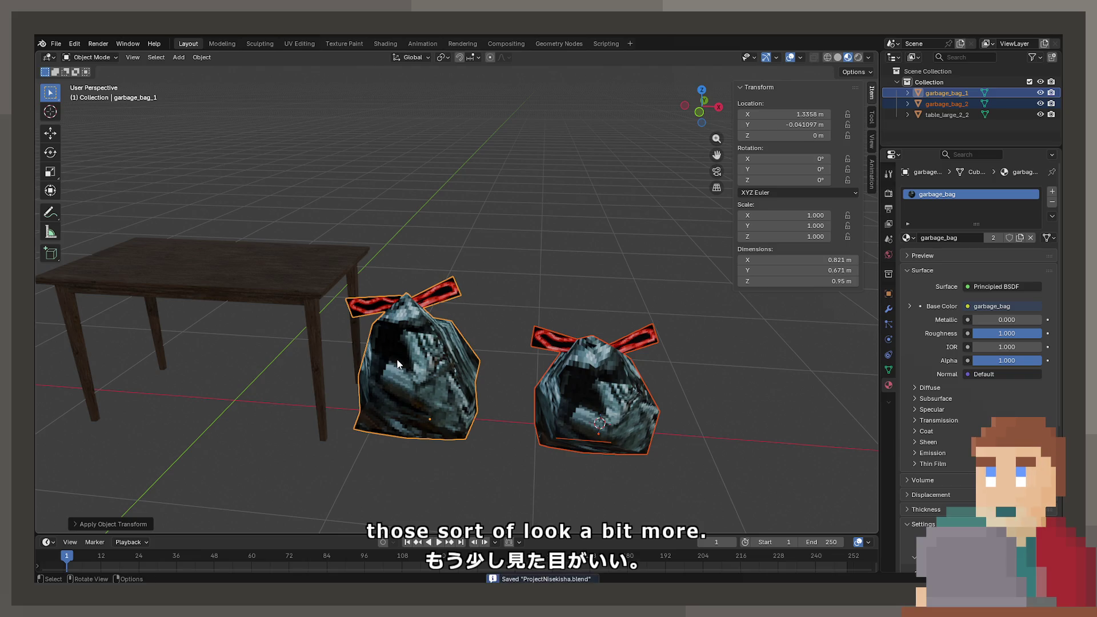
left_click(641, 422)
left_click(323, 312)
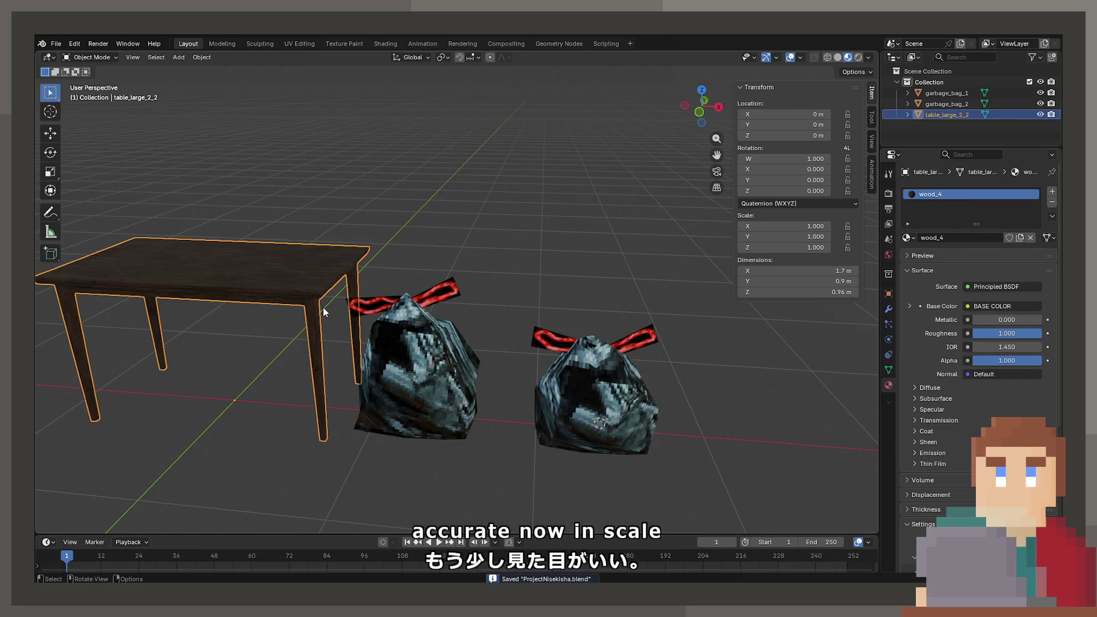
middle_click_drag(347, 262, 450, 264)
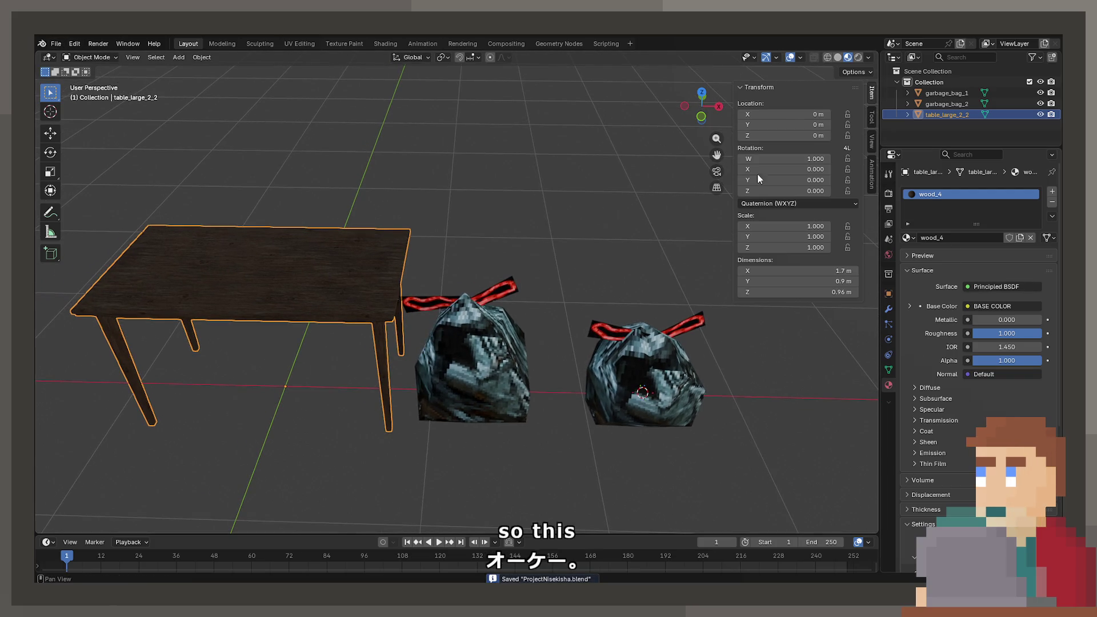
left_click(56, 44)
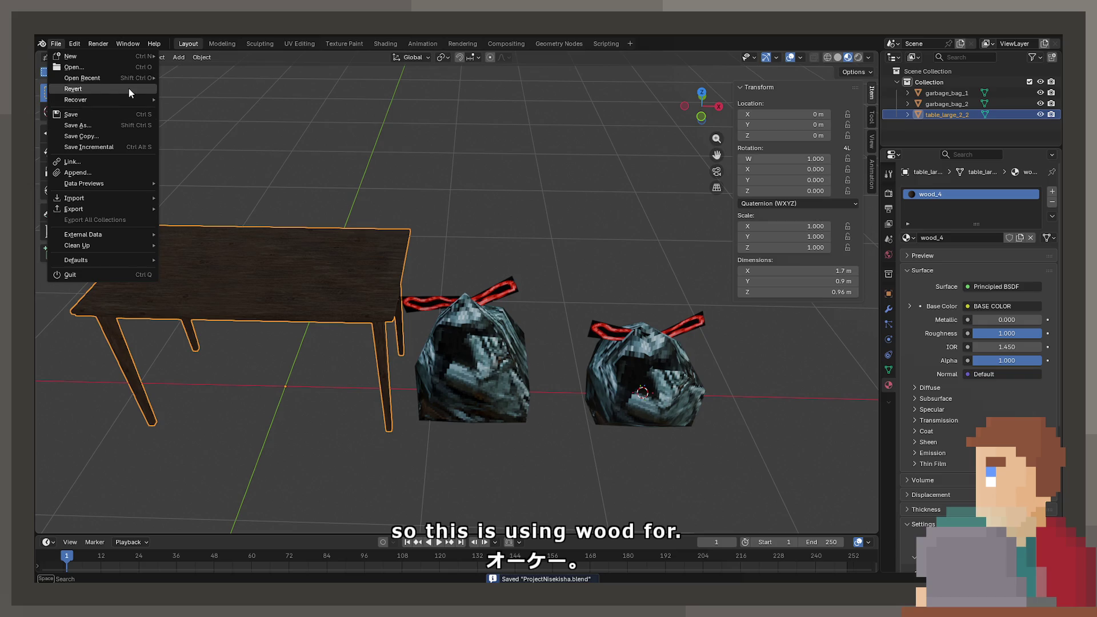
Look over the Zoo scene's chairs and select chair_mp_4_3
mouse_move(145, 79)
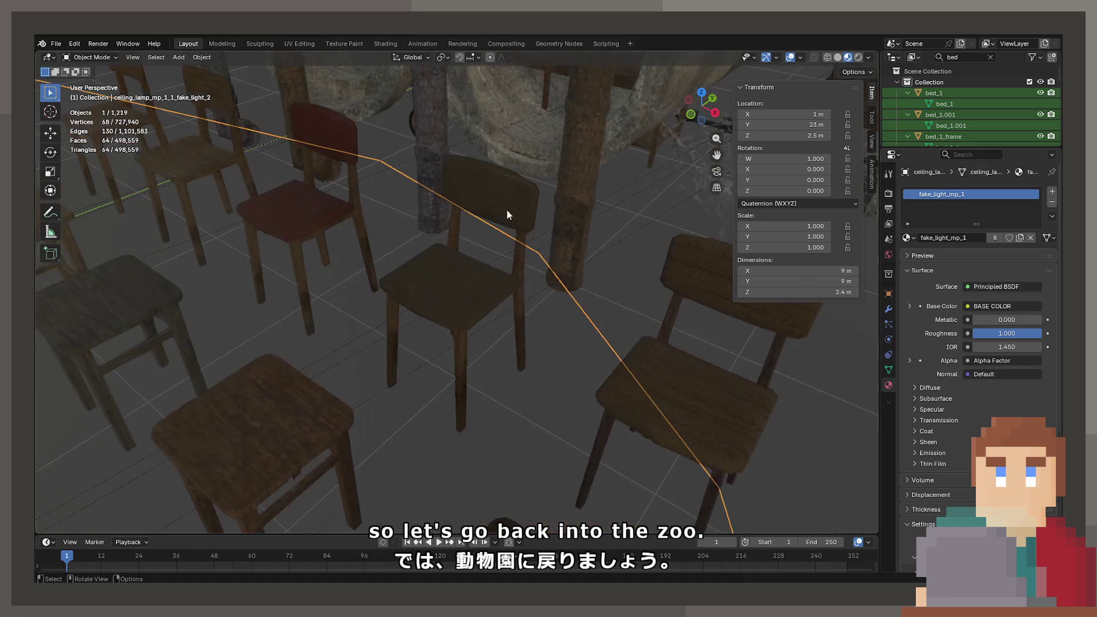
mouse_move(510, 202)
middle_mouse_down()
mouse_move(472, 335)
mouse_move(385, 316)
mouse_move(477, 260)
mouse_move(448, 283)
mouse_move(507, 280)
mouse_move(395, 276)
middle_mouse_up()
left_click(529, 266)
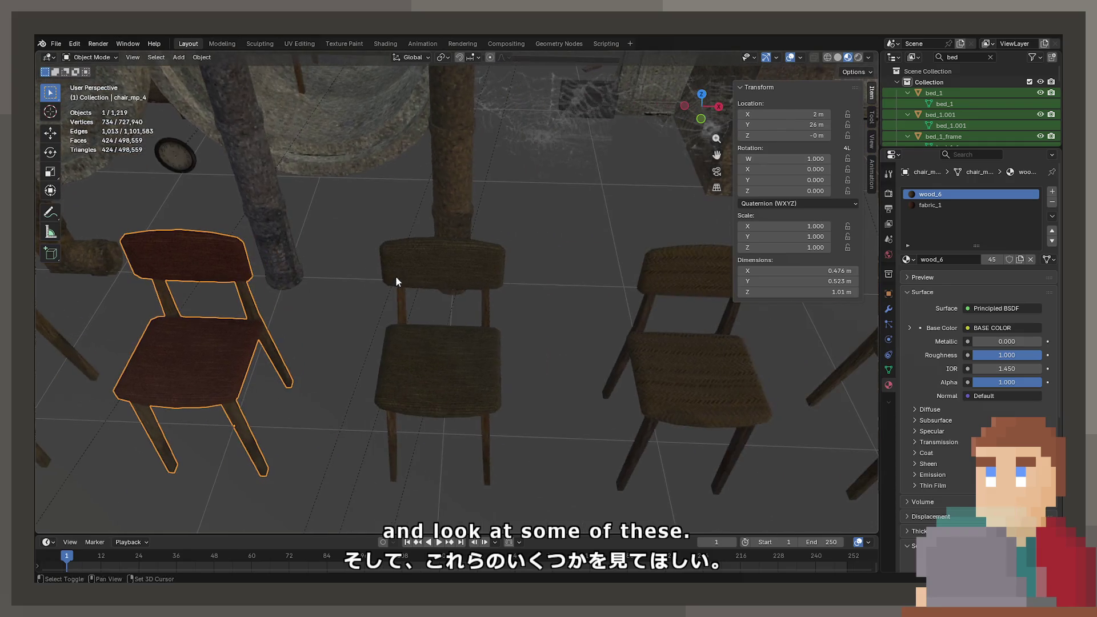
left_click(638, 265)
mouse_move(619, 269)
middle_mouse_down("shift")
mouse_move(655, 252)
mouse_move(395, 256)
mouse_move(417, 306)
mouse_move(424, 278)
mouse_move(561, 269)
mouse_move(628, 293)
mouse_move(704, 282)
mouse_move(251, 280)
mouse_move(532, 248)
mouse_move(596, 305)
mouse_move(461, 291)
middle_mouse_up("shift")
left_click(652, 249)
mouse_move(553, 269)
middle_mouse_down()
mouse_move(419, 252)
mouse_move(522, 177)
mouse_move(512, 222)
middle_mouse_up()
left_click(523, 177)
scroll(680, 254, "down", 5)
scroll(469, 286, "up", 10)
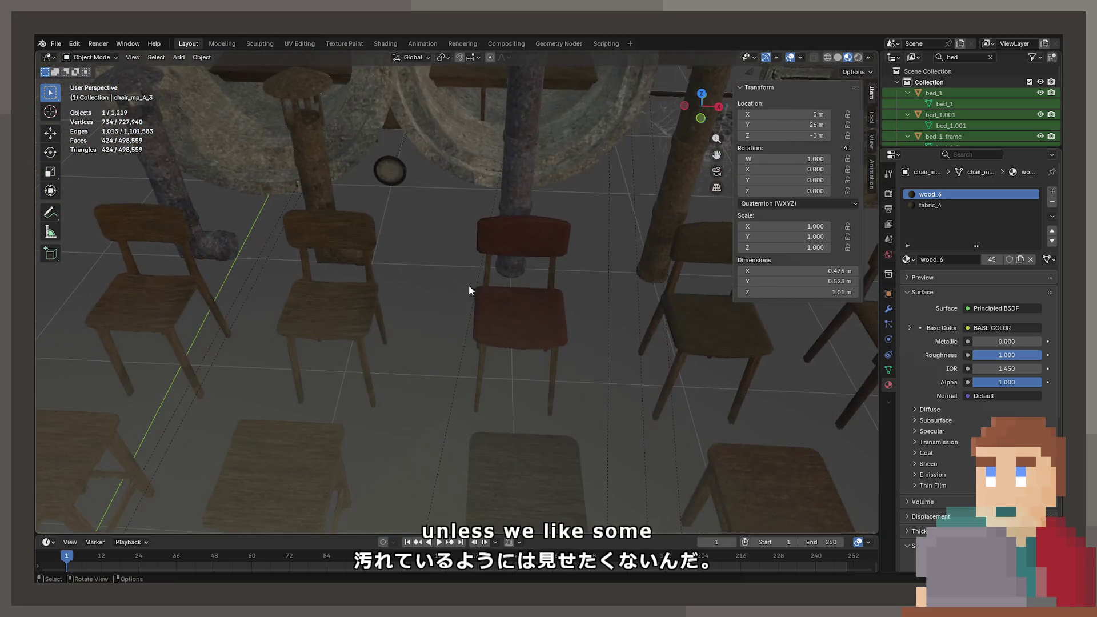
left_click(483, 190)
mouse_move(482, 189)
middle_mouse_down()
mouse_move(447, 210)
mouse_move(485, 235)
mouse_move(99, 255)
middle_mouse_up()
left_click(465, 252)
mouse_move(465, 252)
middle_mouse_down()
mouse_move(541, 228)
mouse_move(427, 255)
mouse_move(469, 240)
middle_mouse_up()
scroll(539, 232, "up", 3)
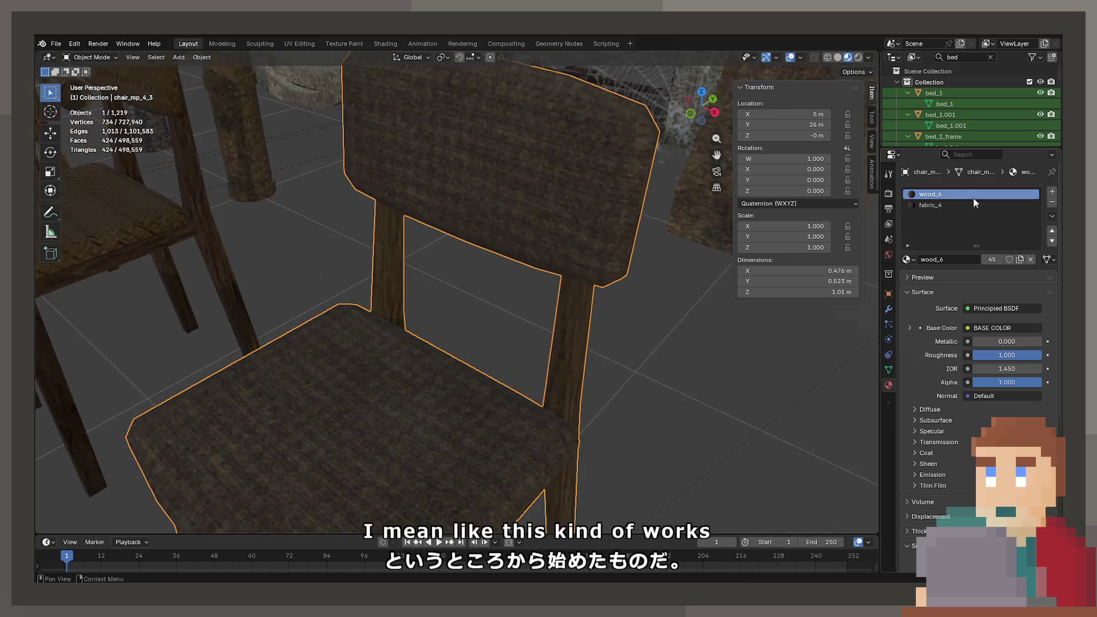
Switch chair_mp_4_3's material from wood_6 to wood_4, frame it and copy it
left_click(907, 260)
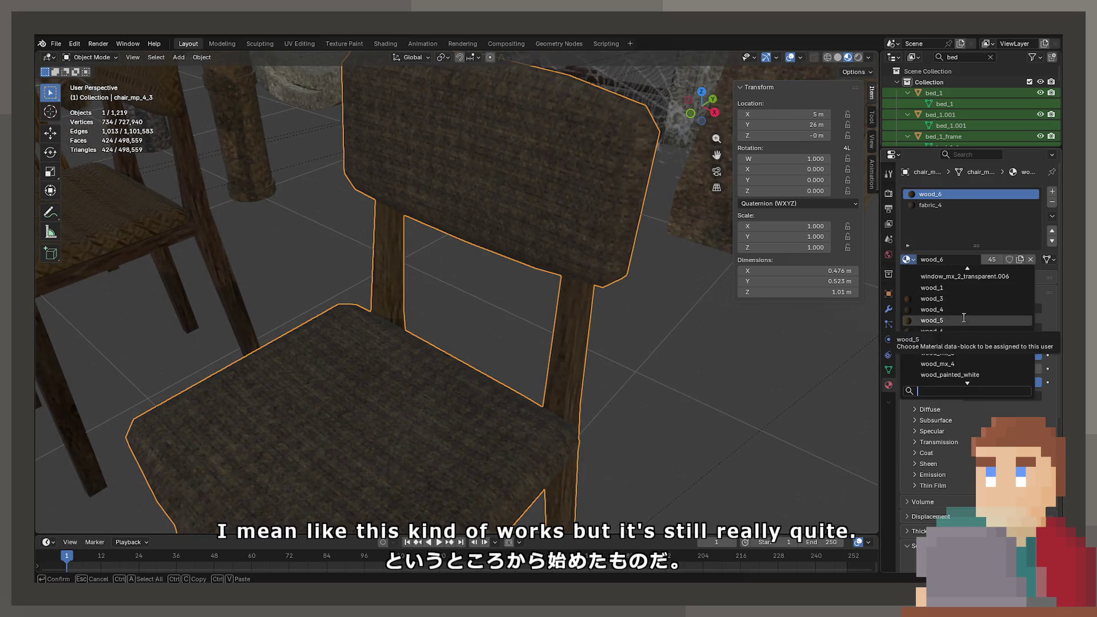
left_click(962, 309)
scroll(574, 255, "down", 5)
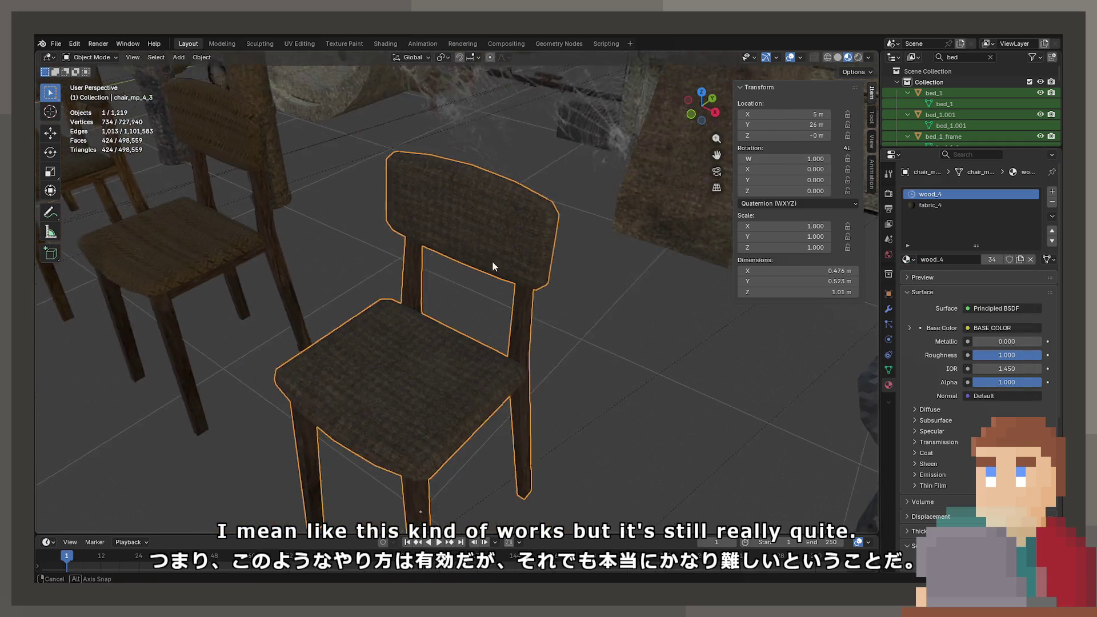
middle_click_drag(492, 261, 491, 278)
scroll(471, 267, "down", 8)
mouse_move(505, 115)
middle_mouse_down()
mouse_move(464, 193)
mouse_move(485, 320)
middle_mouse_up()
key("KP_Decimal")
key("ctrl+c")
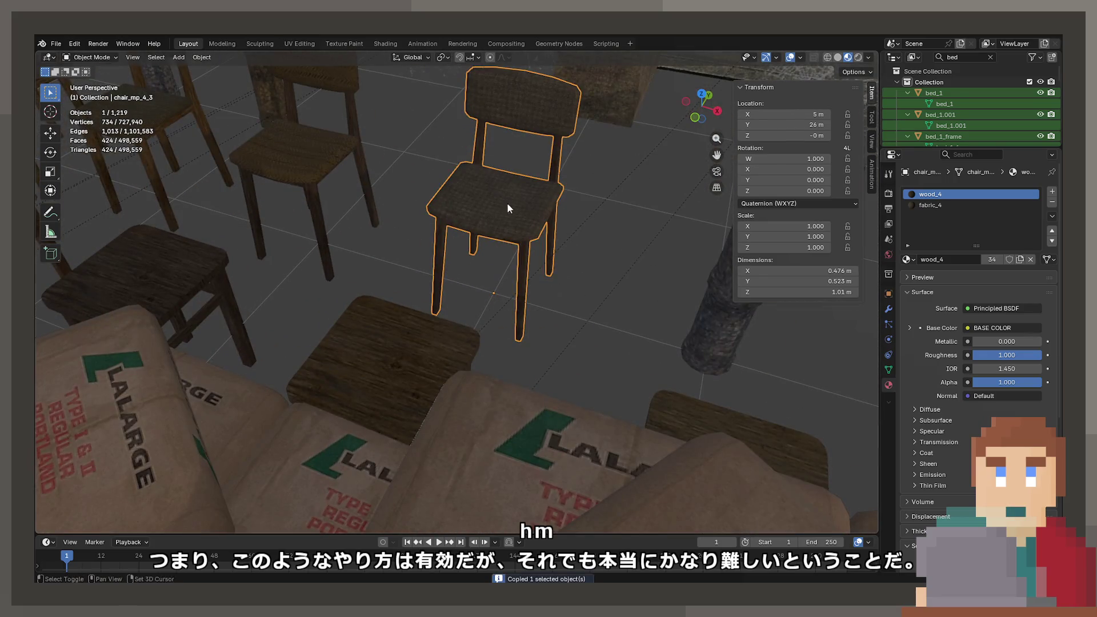
Reopen ProjectNisekisha.blend from recent files without saving the Zoo changes
scroll(506, 202, "up", 2)
left_click(55, 44)
mouse_move(104, 79)
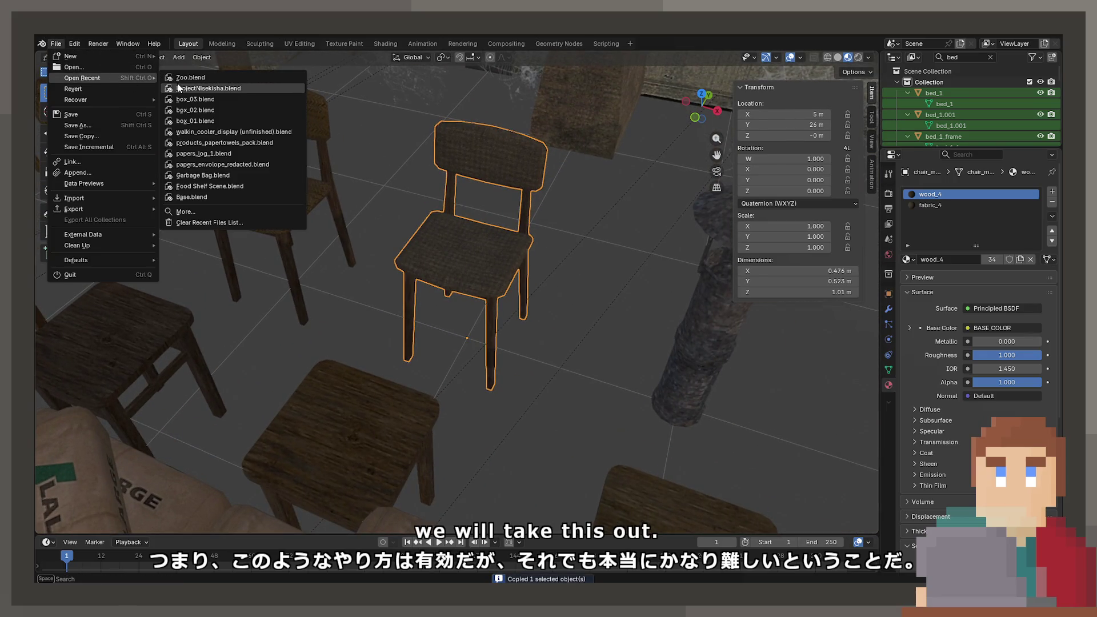
left_click(212, 81)
left_click(575, 328)
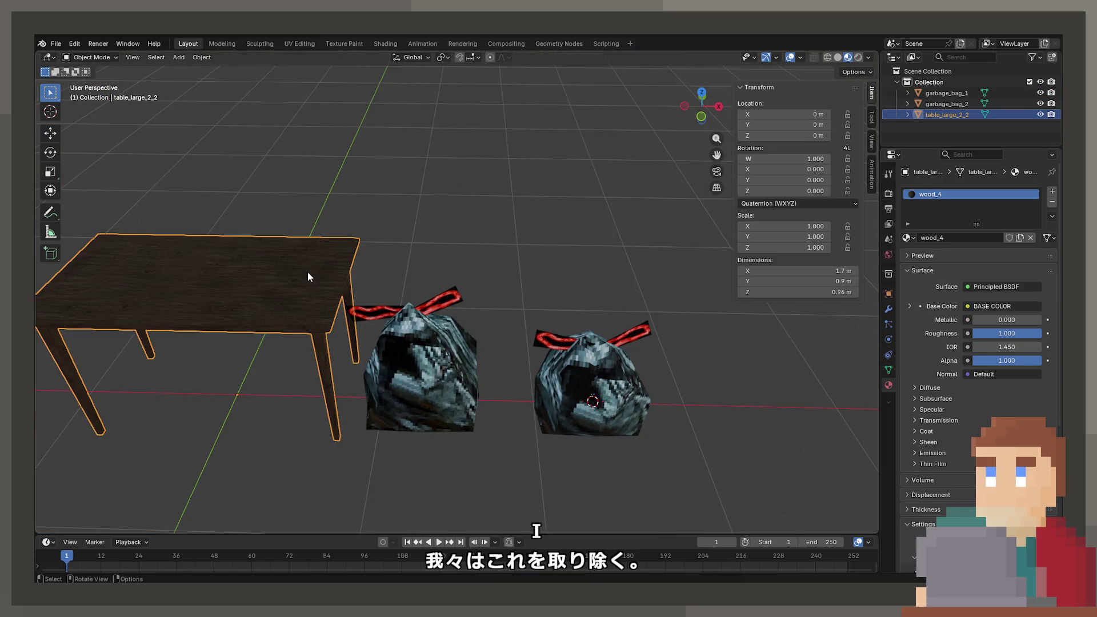
Box-select the large table's top vertices in a front-ortho wireframe Edit Mode view
left_click(444, 199)
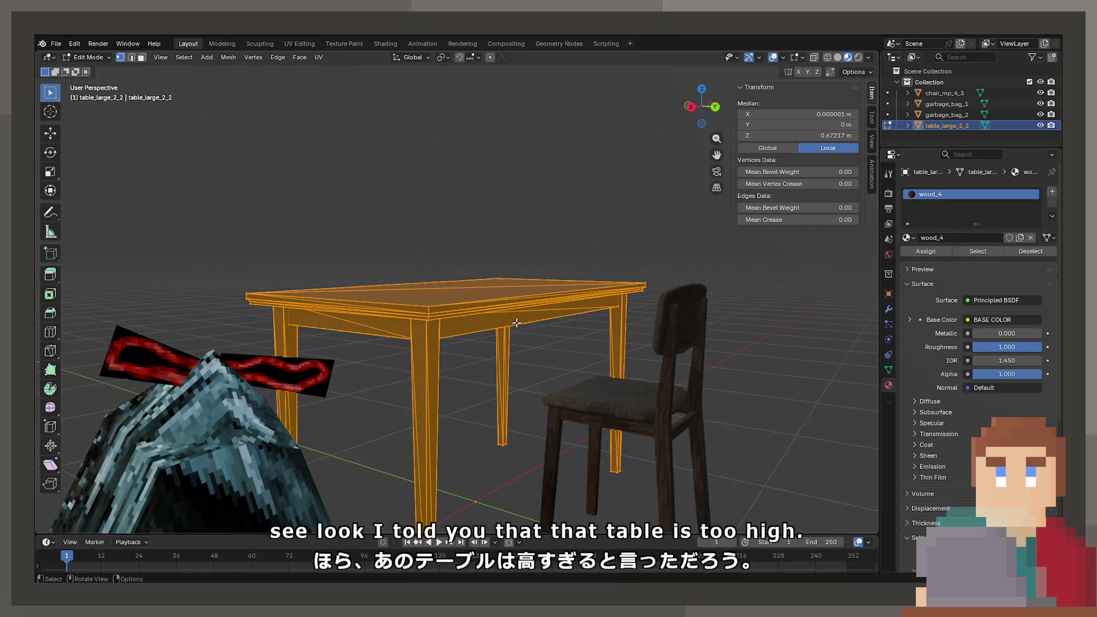
key("KP_5")
key("KP_1")
left_click(372, 287)
scroll(517, 295, "down", 5)
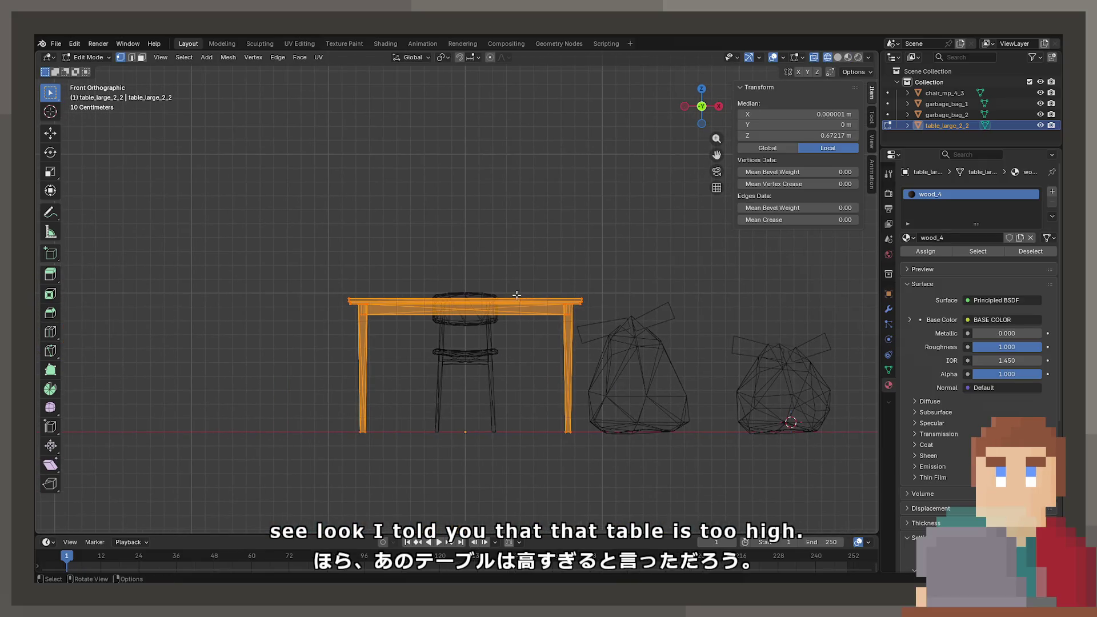
left_click(245, 263)
left_click_drag(245, 255, 697, 328)
Lower the tabletop along Z so the table stands 0.85 m instead of 0.96 m
key("g")
key("z")
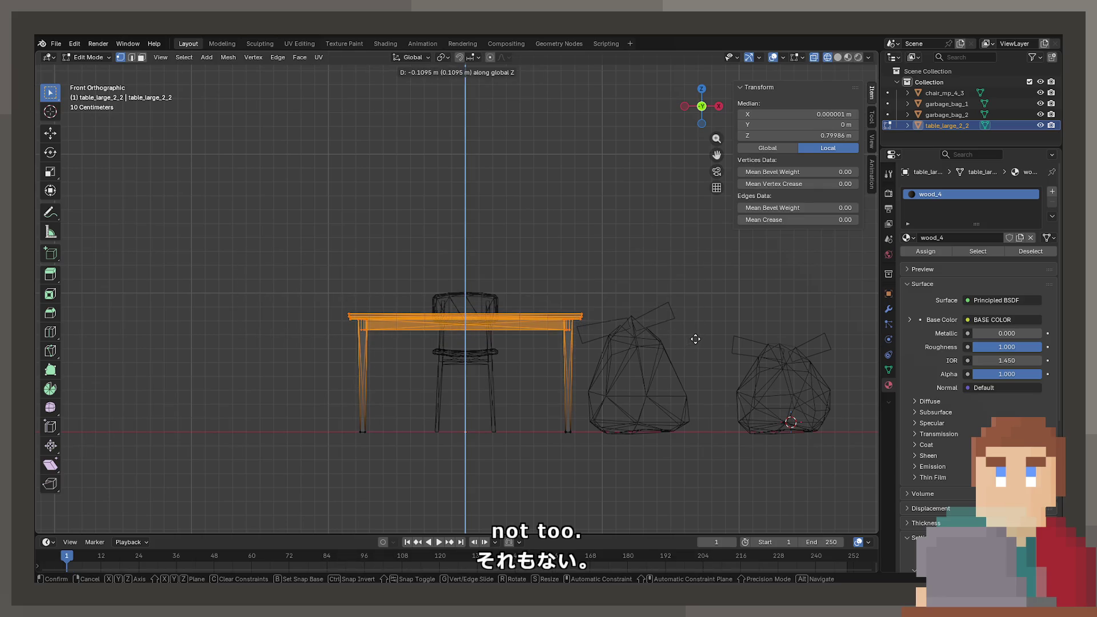
key("Tab")
key("shift+z")
mouse_move(740, 348)
middle_mouse_down()
mouse_move(407, 306)
mouse_move(478, 303)
mouse_move(470, 320)
middle_mouse_up()
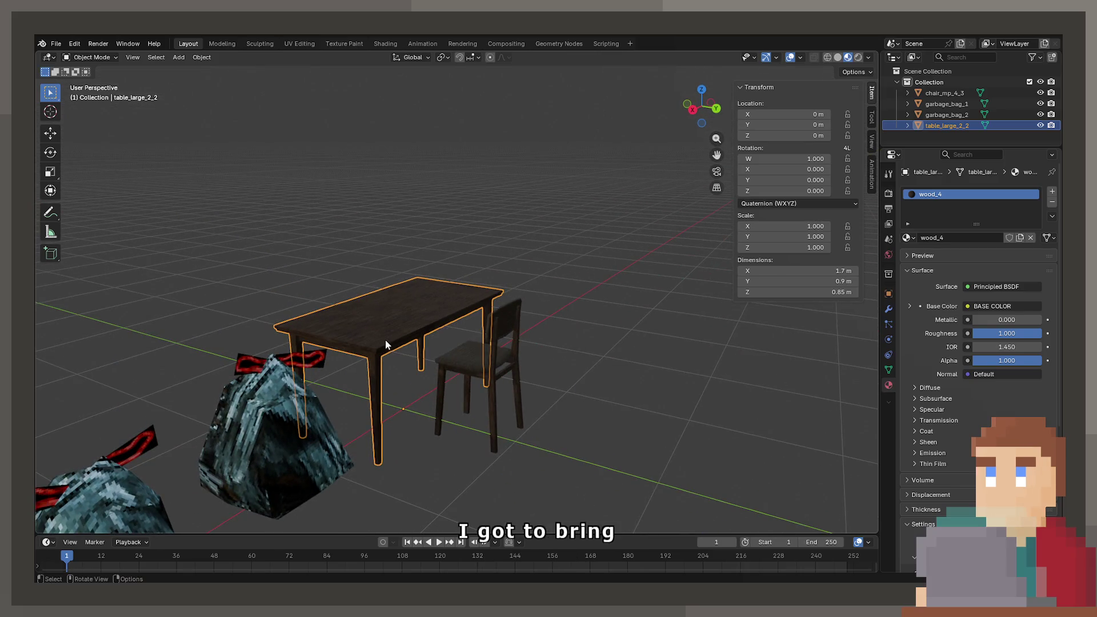
Re-enter Edit Mode and inspect the table from beneath in wireframe
key("Tab")
left_click(369, 357)
mouse_move(368, 357)
middle_mouse_down()
mouse_move(378, 343)
mouse_move(385, 356)
middle_mouse_up()
scroll(385, 356, "up", 3)
mouse_move(341, 384)
middle_mouse_down()
mouse_move(643, 374)
mouse_move(518, 311)
mouse_move(437, 230)
middle_mouse_up()
key("alt+a")
key("z")
left_click(293, 266)
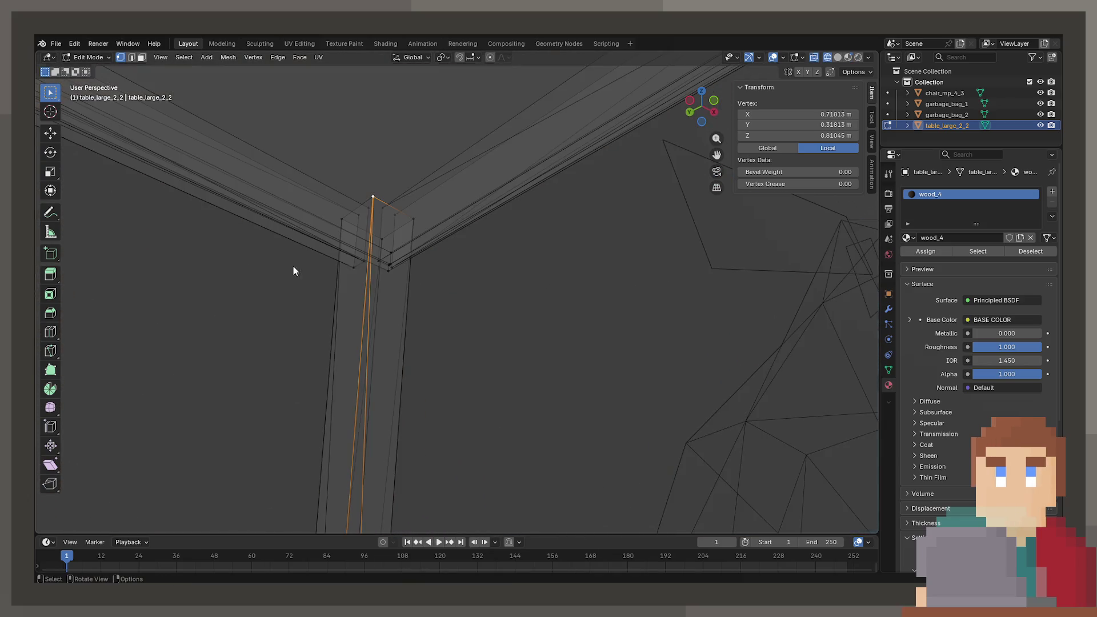
Move the stray beam vertex vertically up to the beam corner
left_click(381, 269)
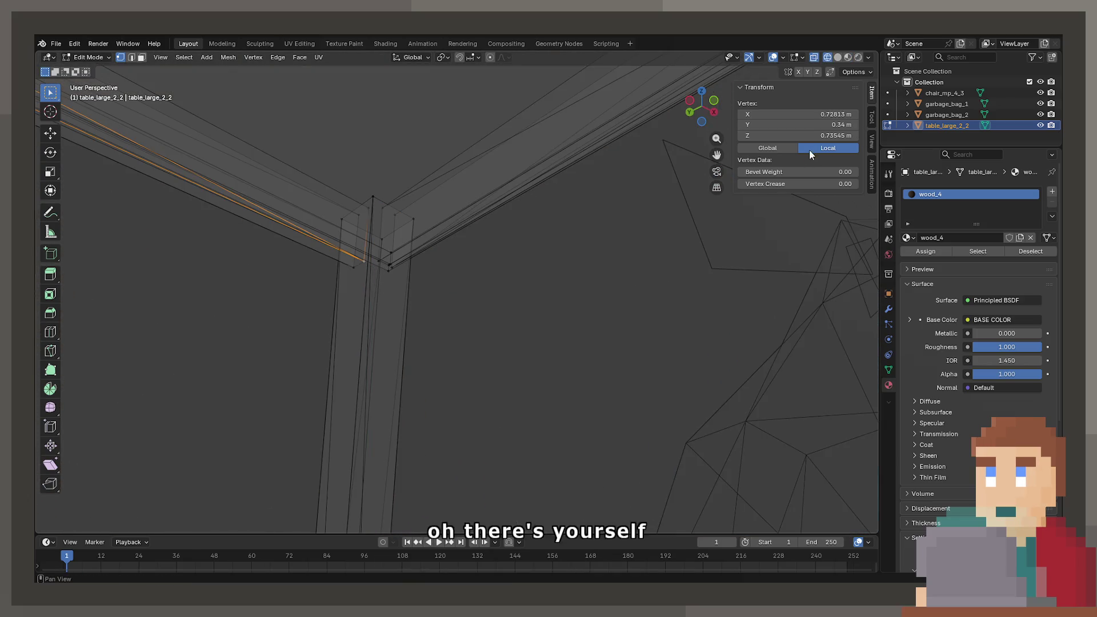
left_click(767, 148)
key("g")
key("z")
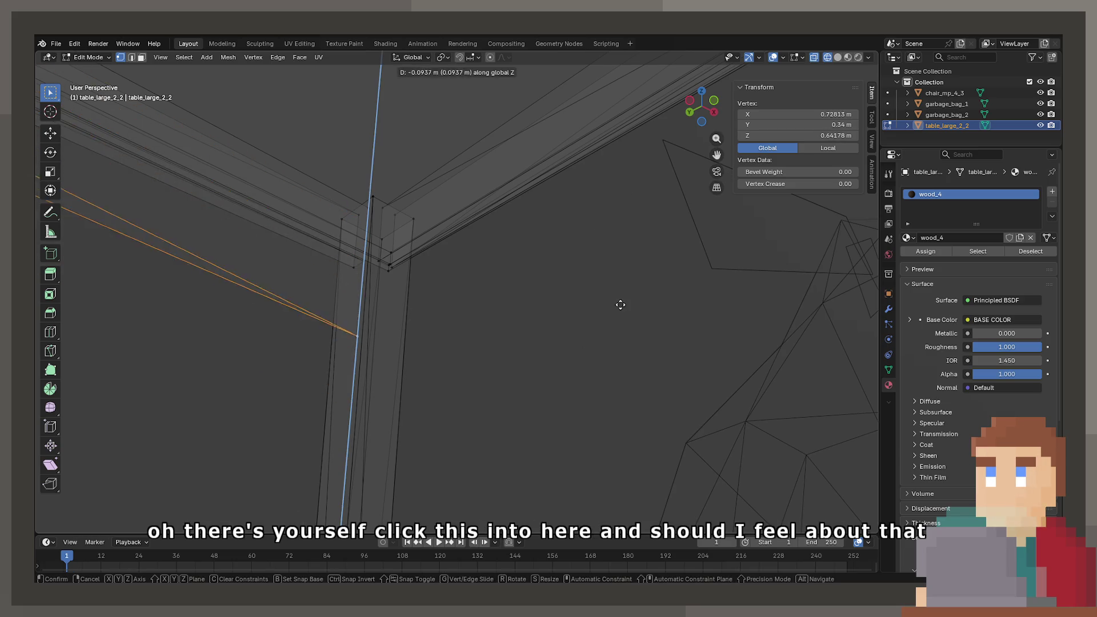
left_click(618, 290)
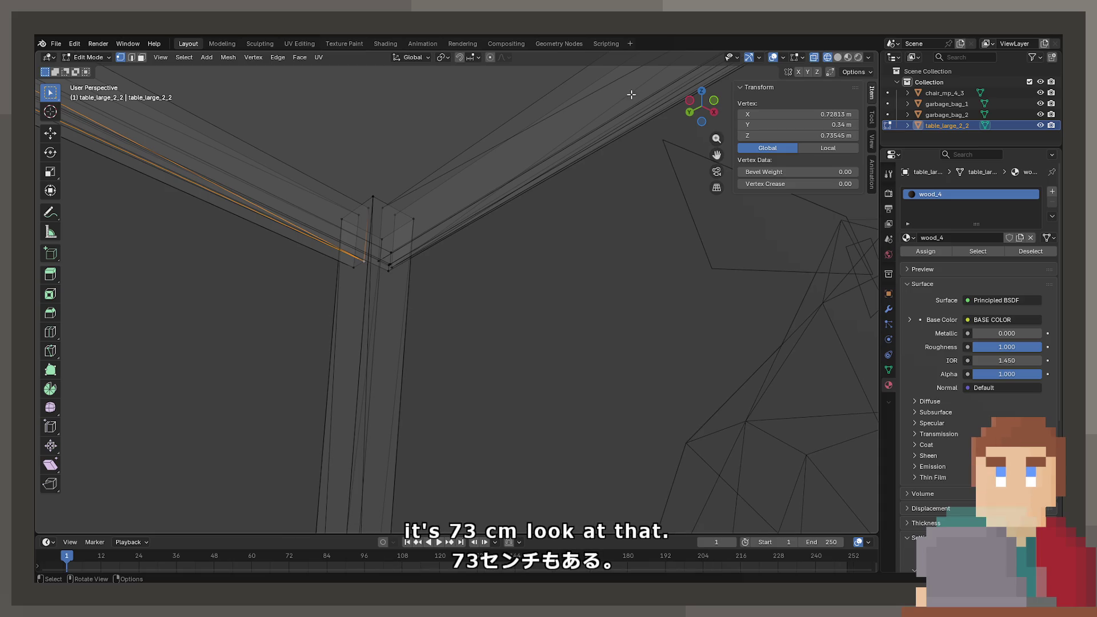
Return to Object Mode with material preview shading and select the chair
key("Tab")
scroll(409, 204, "down", 5)
key("z")
left_click(436, 304)
key("z")
left_click(442, 437)
mouse_move(442, 436)
middle_mouse_down()
mouse_move(493, 344)
mouse_move(539, 325)
mouse_move(588, 348)
mouse_move(507, 282)
middle_mouse_up()
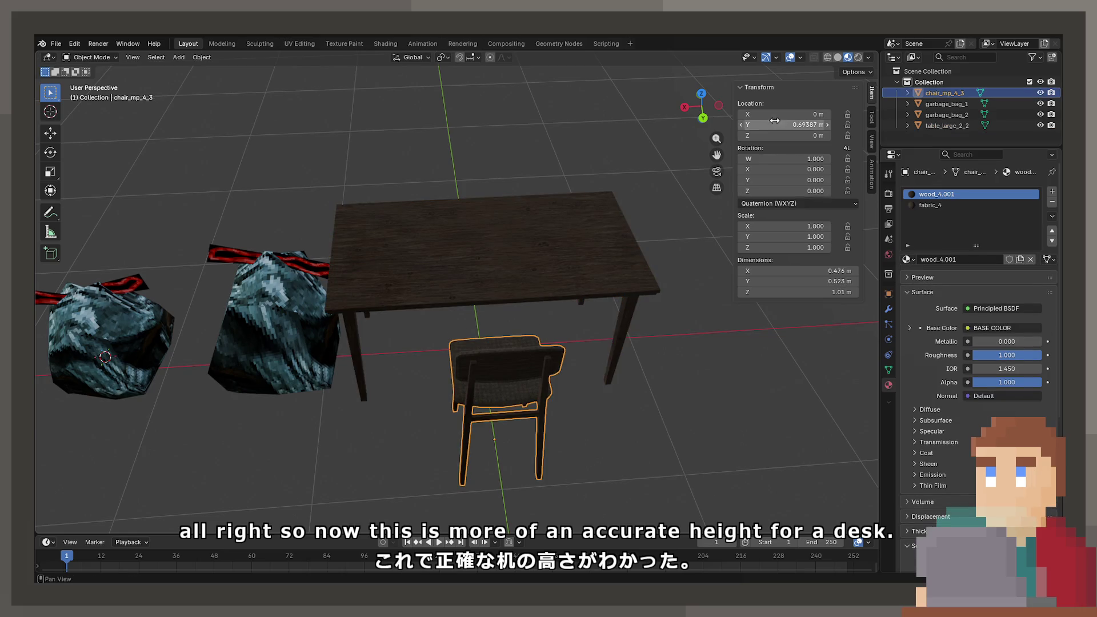
type("0")
Place the chair at Y 0 and X −1.5 m beside the table
key("Return")
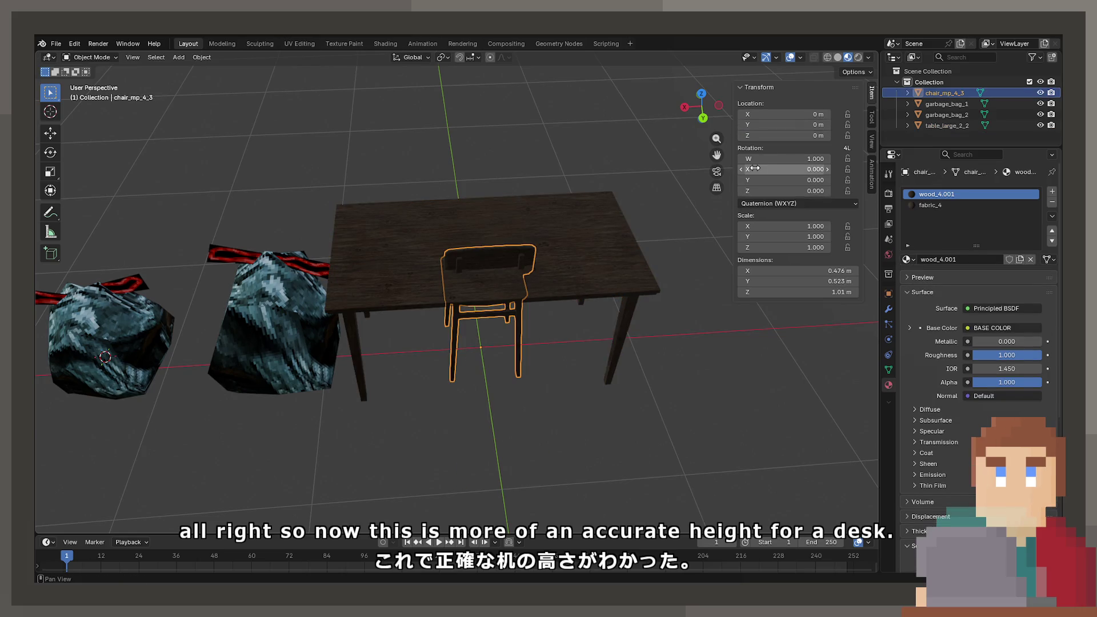
key("g")
key("x")
left_click(692, 247)
left_click(783, 114)
type("-1.5")
key("Return")
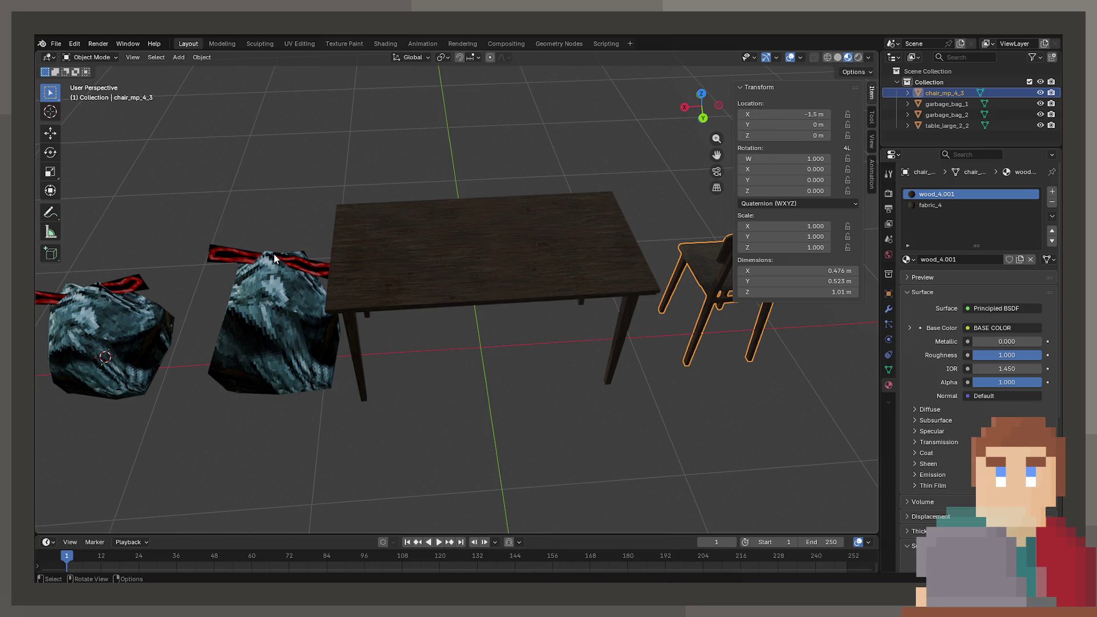
Line up the two garbage bags at X 1.5 m and 2.5 m with Y 0
left_click(274, 253)
middle_click_drag(491, 280, 821, 94, "shift")
left_click(800, 114)
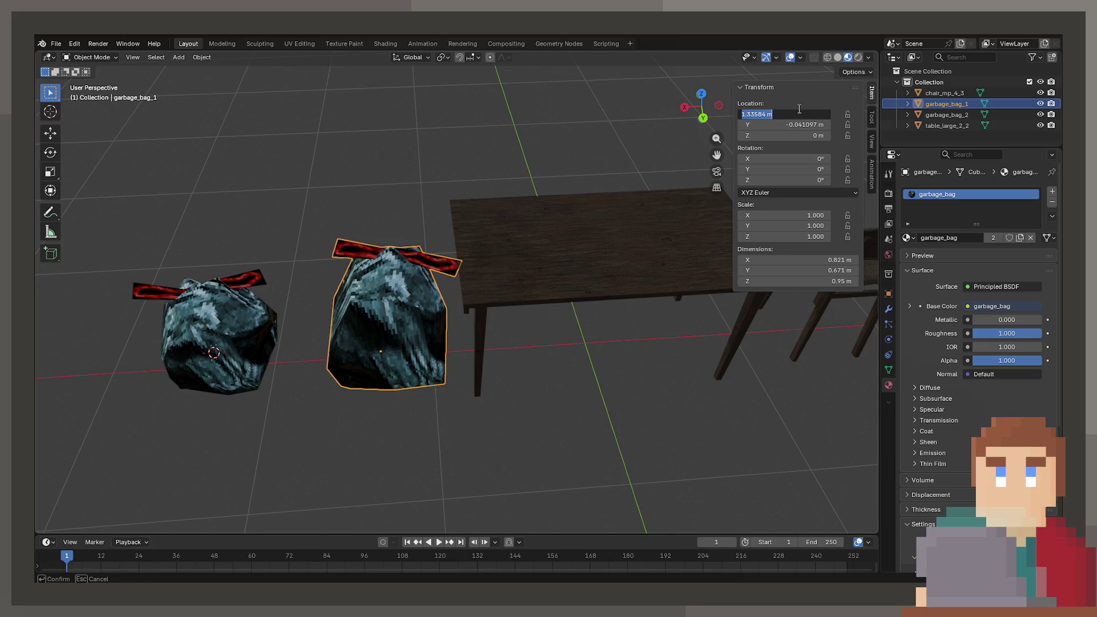
type(".5")
key("Return")
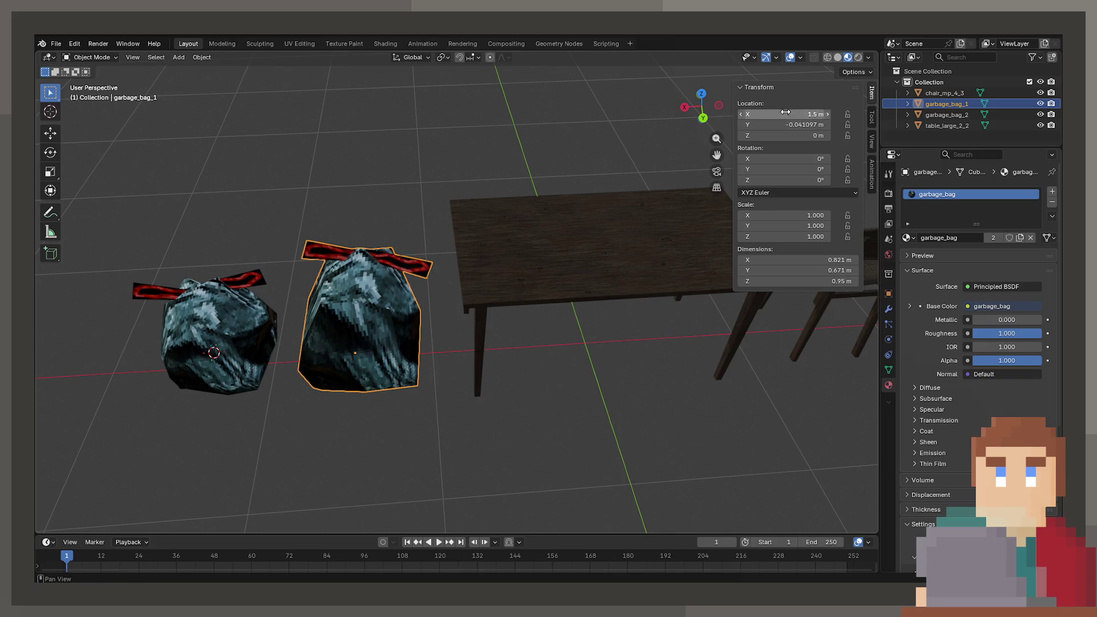
key("Return")
left_click(217, 338)
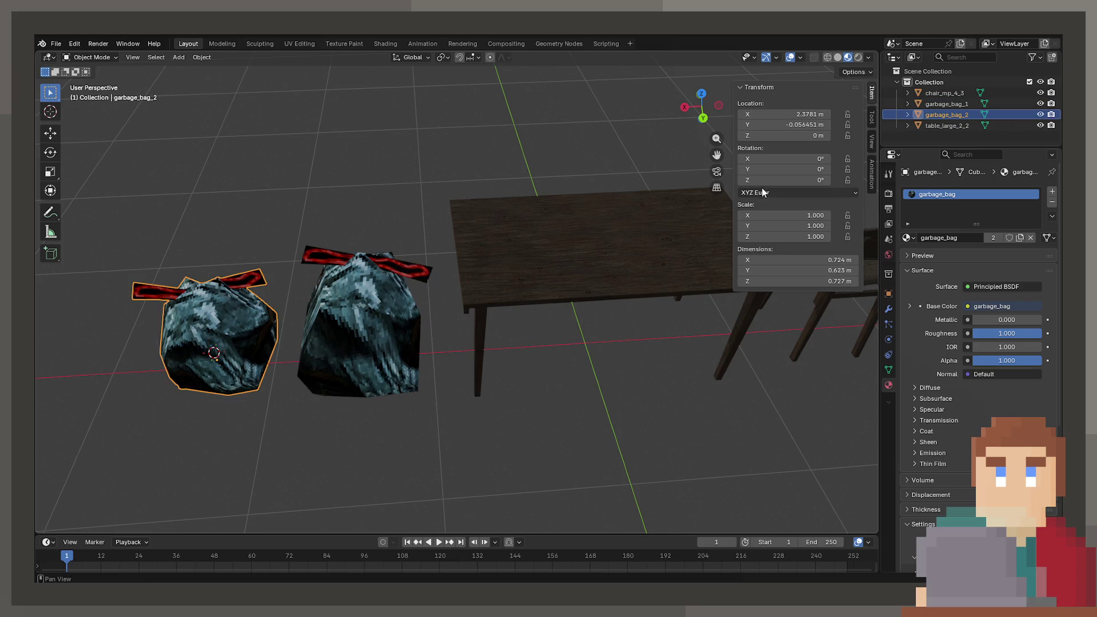
left_click(788, 115)
type("2.5")
key("Return")
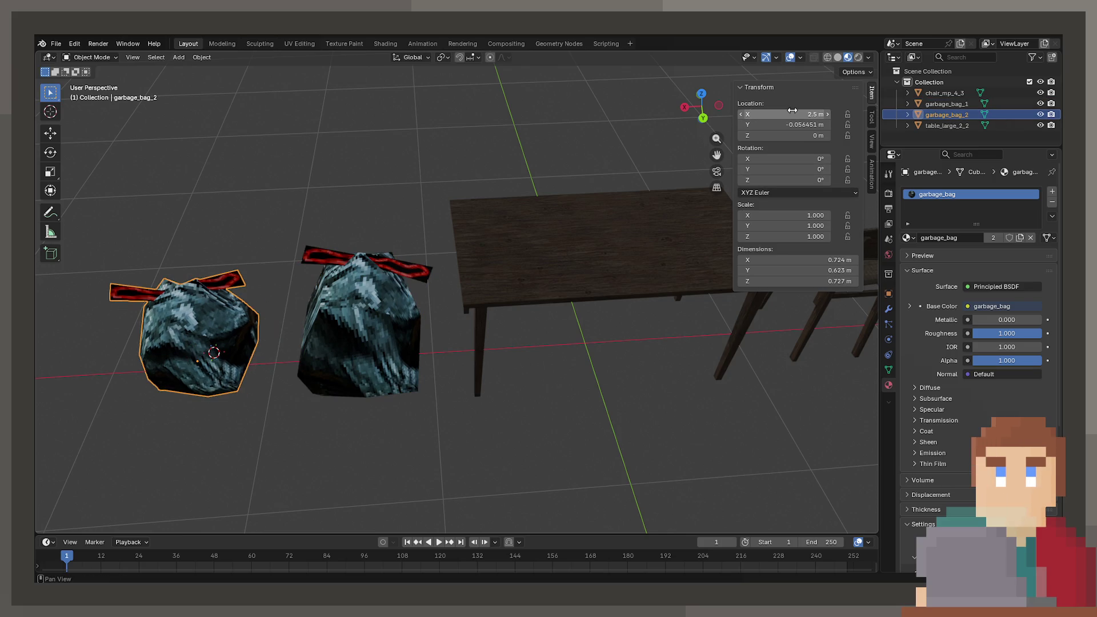
key("BackSpace")
In top view, move the chair to the table's edge and duplicate it alongside
mouse_move(343, 343)
middle_mouse_down()
mouse_move(443, 380)
mouse_move(553, 361)
mouse_move(541, 375)
mouse_move(560, 348)
mouse_move(503, 364)
mouse_move(408, 325)
mouse_move(402, 311)
mouse_move(431, 333)
mouse_move(440, 303)
mouse_move(403, 348)
mouse_move(371, 344)
middle_mouse_up()
left_click(434, 293)
left_click(304, 324)
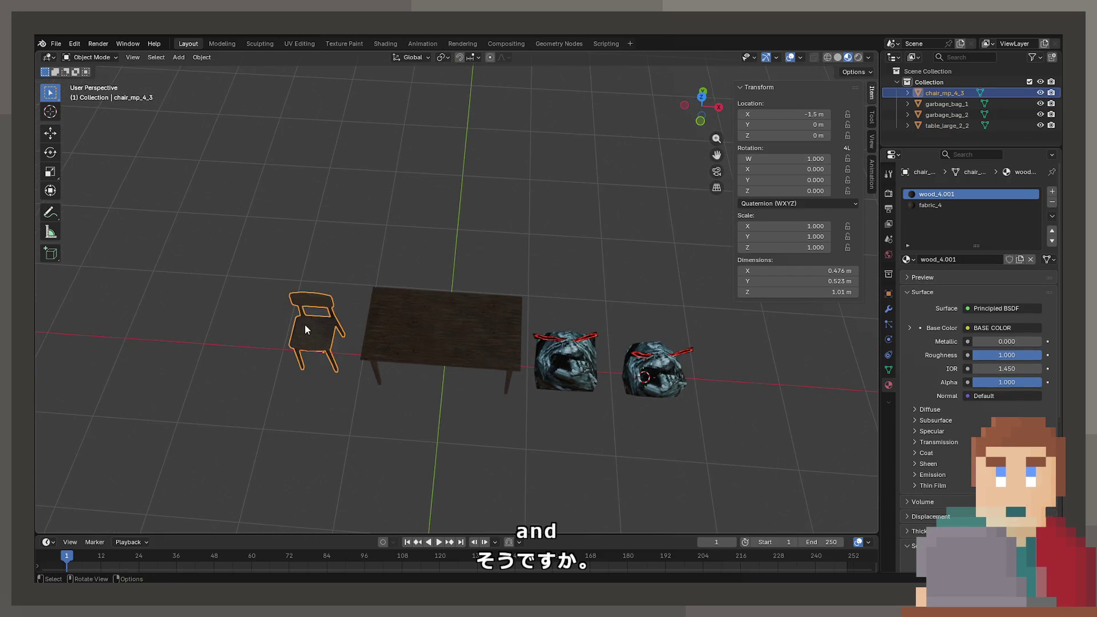
key("KP_7")
key("g")
key("shift+z")
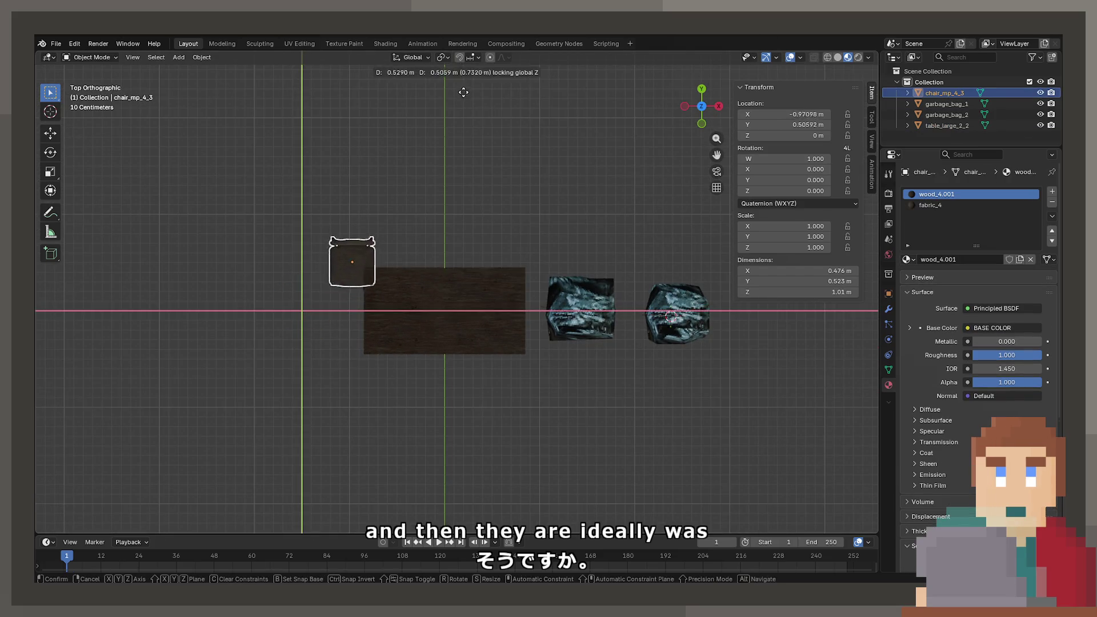
left_click(517, 105)
key("shift+d")
key("x")
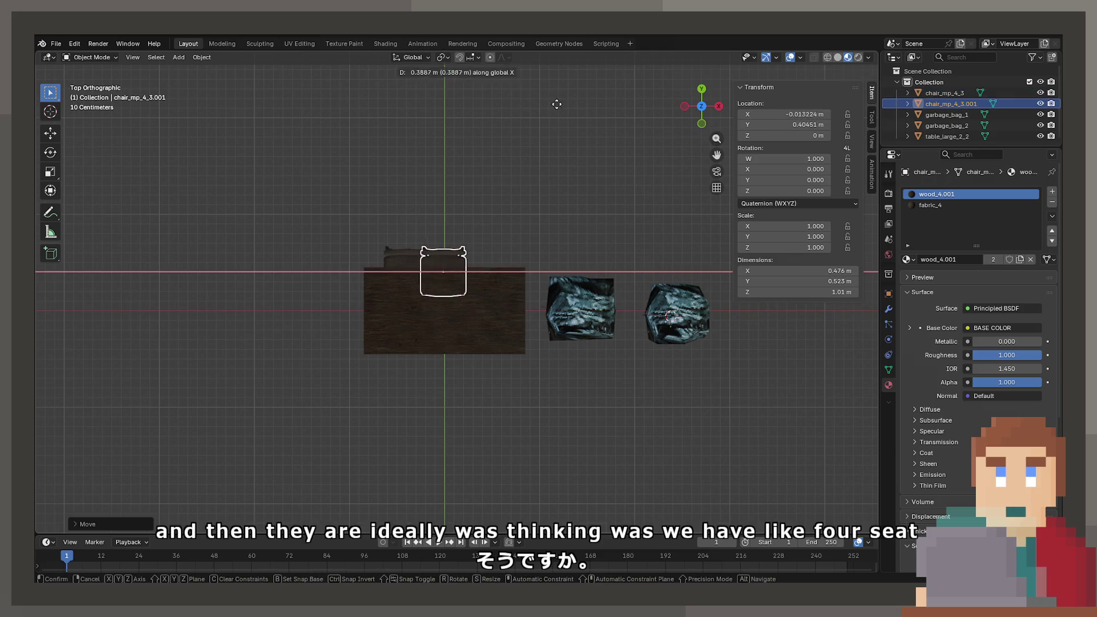
left_click(587, 104)
Adjust the chairs' spacing along X and select both chairs
mouse_move(495, 201)
middle_mouse_down()
mouse_move(479, 119)
mouse_move(443, 266)
mouse_move(485, 229)
middle_mouse_up()
scroll(486, 229, "up", 5)
key("g")
key("x")
left_click(449, 294)
left_click(445, 287, "shift")
scroll(533, 259, "down", 5)
middle_click_drag(543, 260, 514, 255)
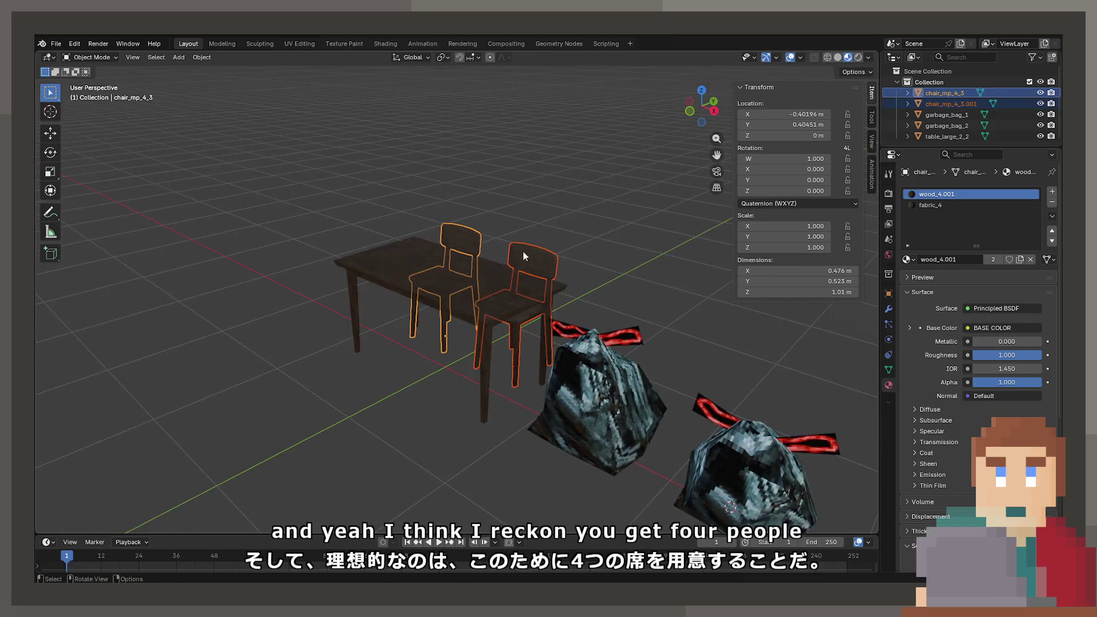
Trial-copy both chairs rotated 180° across the table, then undo the copies and save
key("shift+d")
key("x")
left_click(423, 283)
type("rz180")
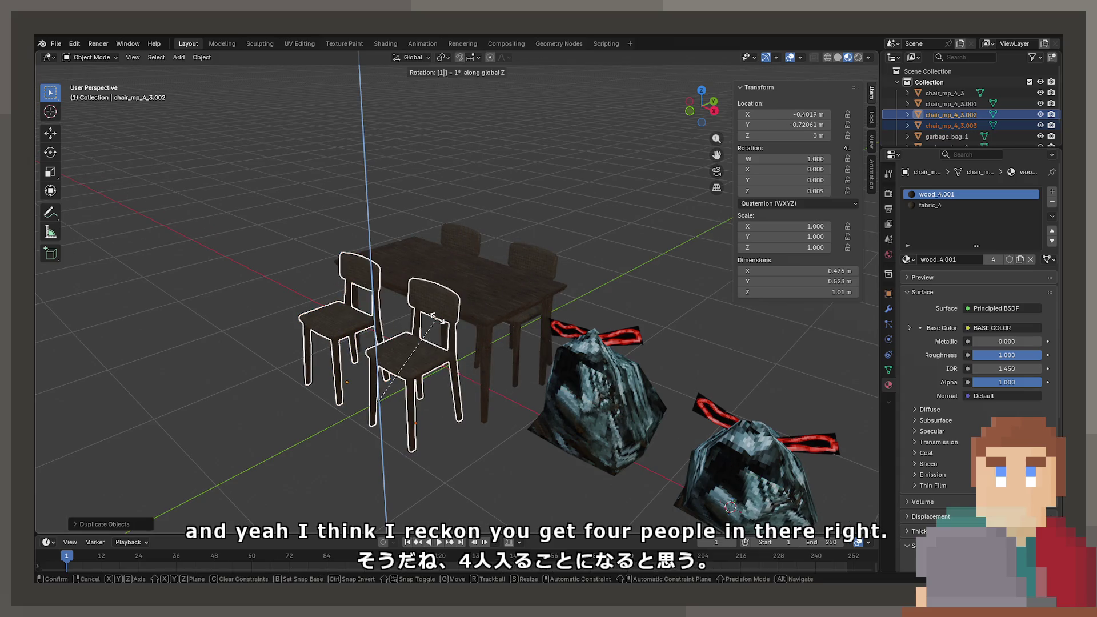
key("Return")
key("g")
key("y")
left_click(491, 366)
mouse_move(492, 366)
middle_mouse_down()
mouse_move(512, 400)
mouse_move(437, 411)
mouse_move(433, 389)
mouse_move(579, 390)
mouse_move(466, 365)
mouse_move(530, 406)
mouse_move(711, 300)
middle_mouse_up()
key("ctrl+z")
key("ctrl+z")
key("ctrl+z")
key("ctrl+z")
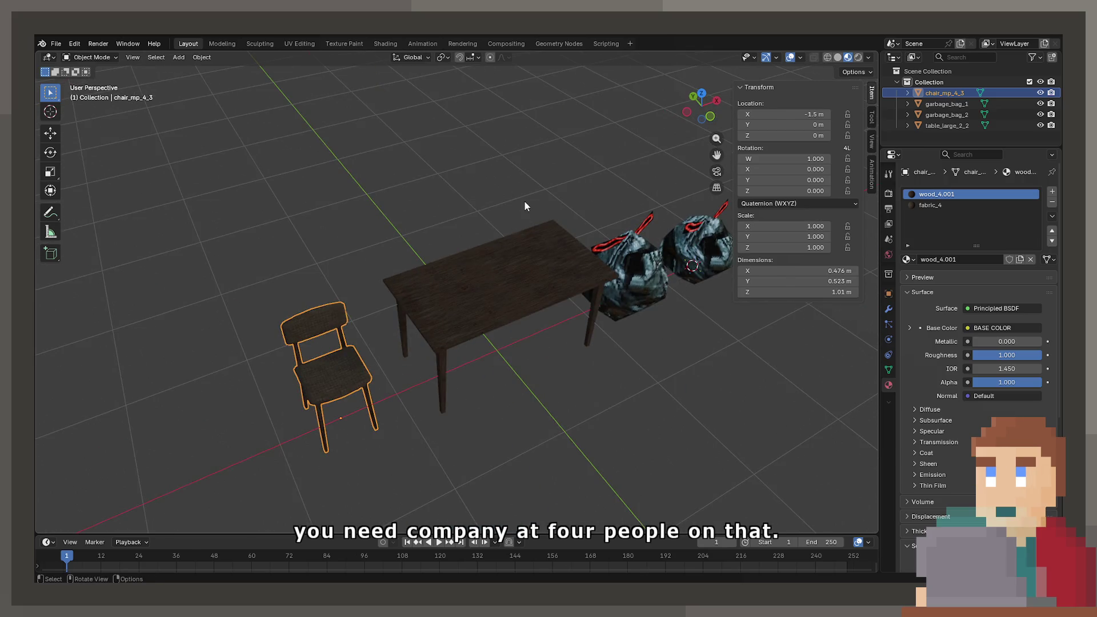
key("ctrl+s")
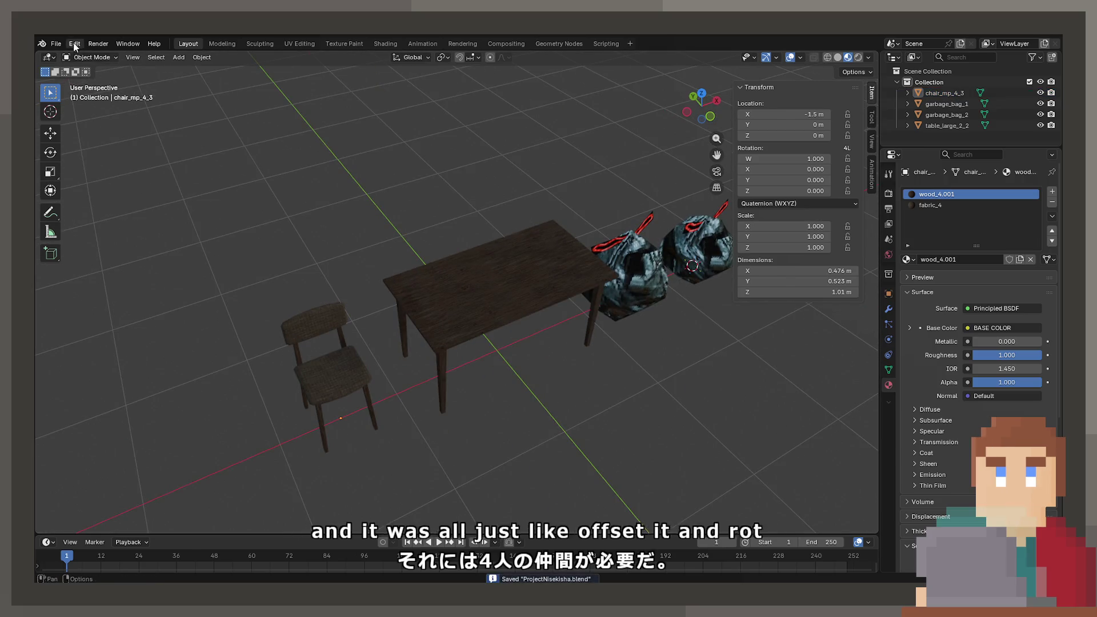
Open the recent prop file containing chairs, beds and TVs
left_click(56, 44)
mouse_move(86, 78)
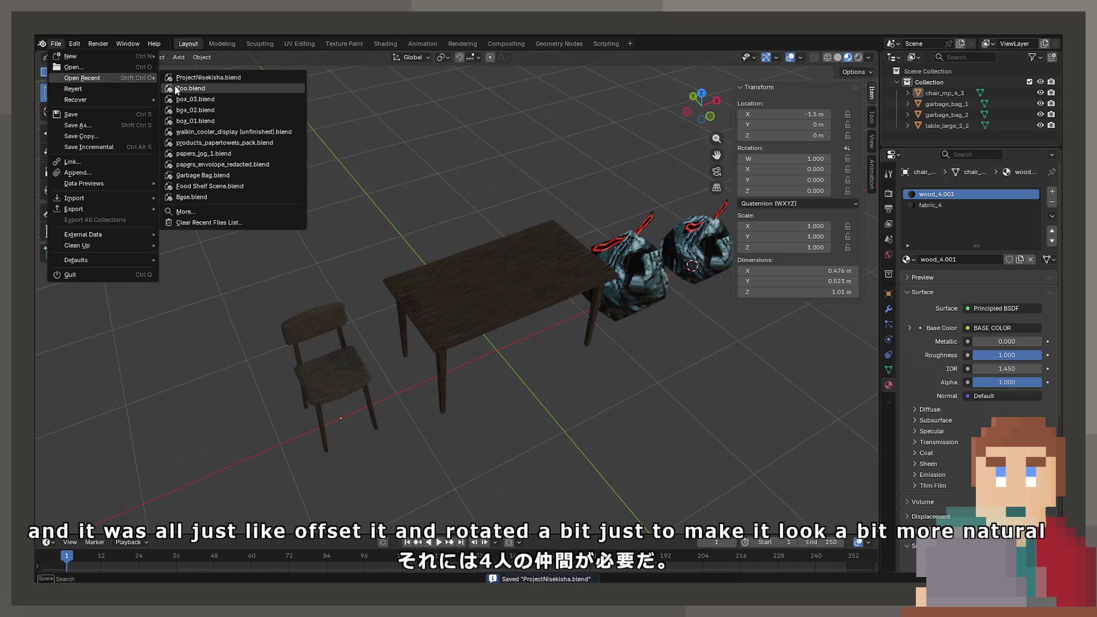
left_click(174, 87)
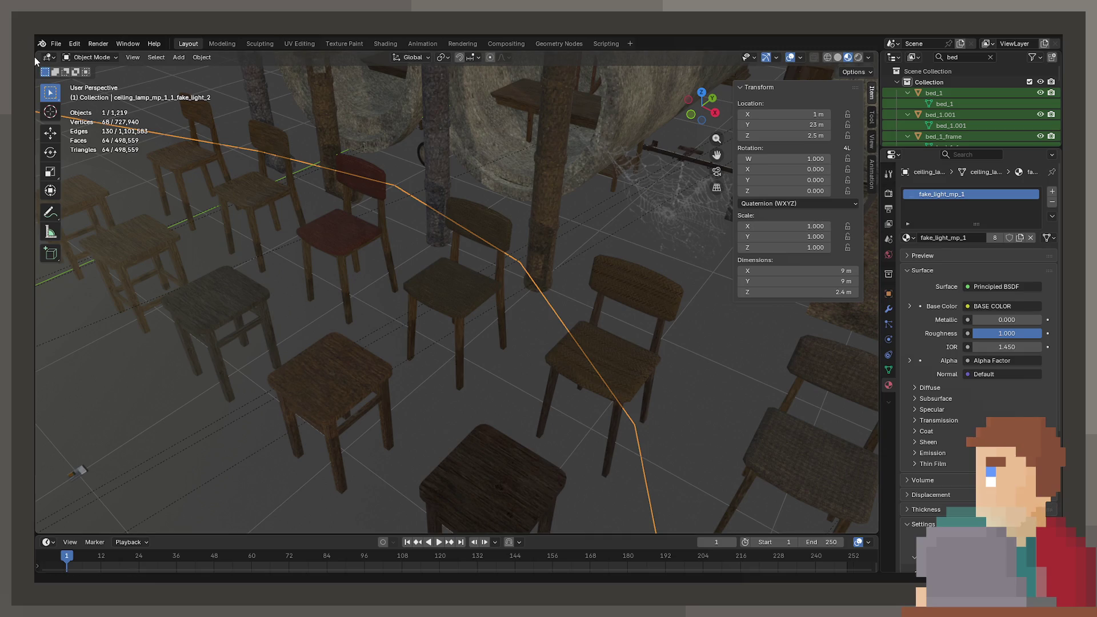
Select the small TV tv_mp_1 among the props and frame it
mouse_move(434, 268)
middle_mouse_down()
mouse_move(472, 249)
mouse_move(378, 283)
mouse_move(483, 191)
mouse_move(468, 180)
mouse_move(412, 297)
mouse_move(404, 264)
mouse_move(394, 277)
mouse_move(451, 207)
mouse_move(432, 232)
middle_mouse_up()
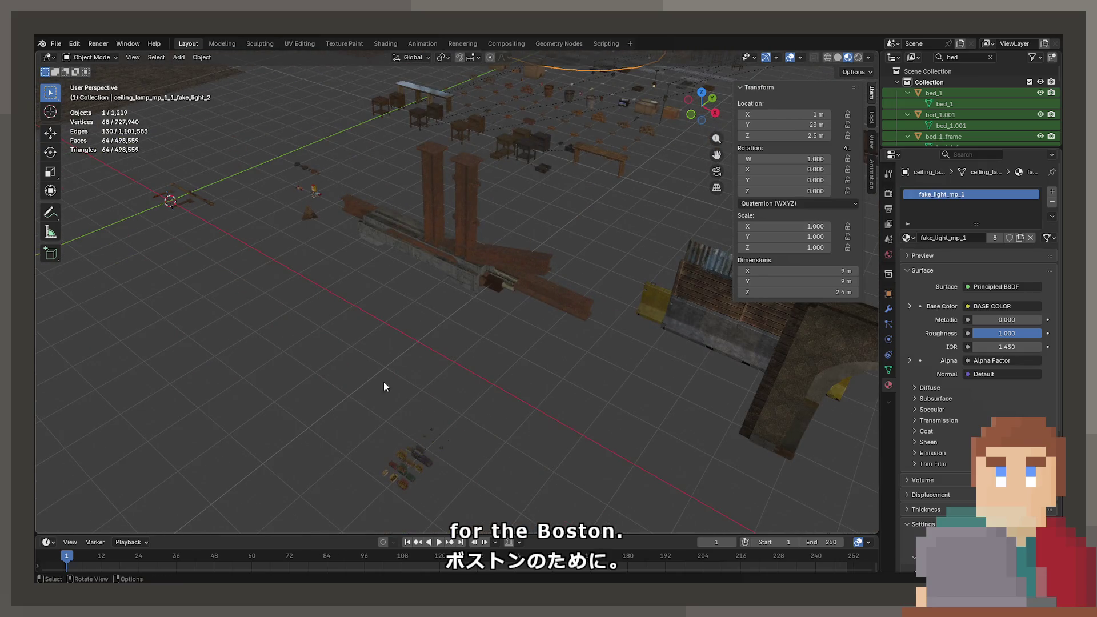
scroll(303, 222, "up", 3)
mouse_move(335, 228)
middle_mouse_down()
mouse_move(377, 267)
mouse_move(353, 304)
mouse_move(471, 281)
mouse_move(488, 347)
mouse_move(447, 283)
middle_mouse_up()
scroll(451, 283, "down", 5)
scroll(331, 289, "down", 3)
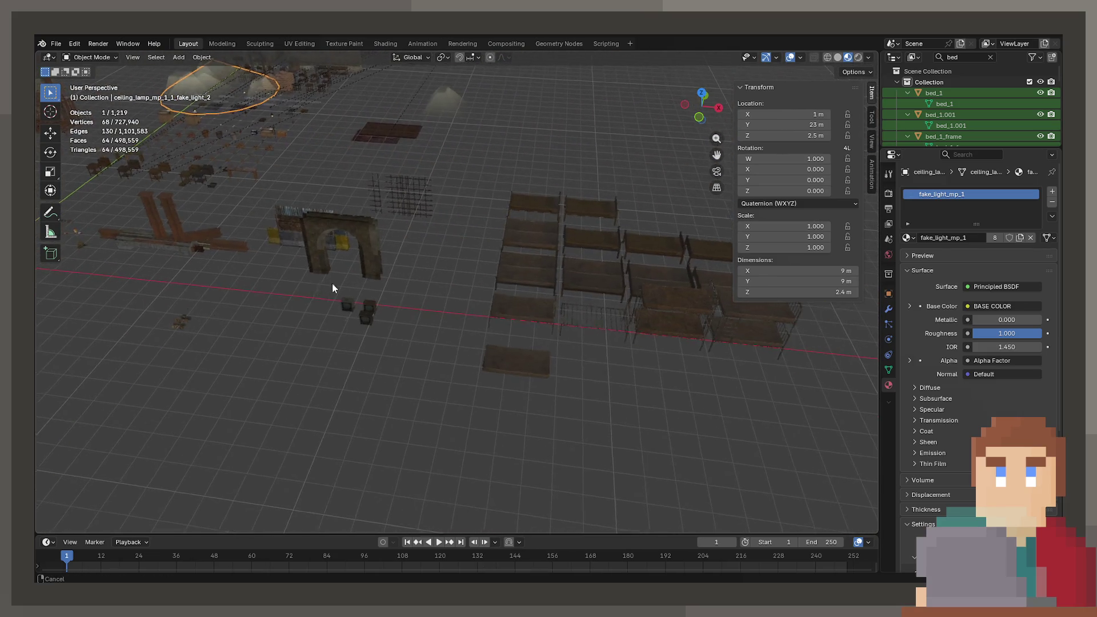
middle_click_drag(327, 284, 379, 296, "shift")
left_click(388, 295)
key("KP_Decimal")
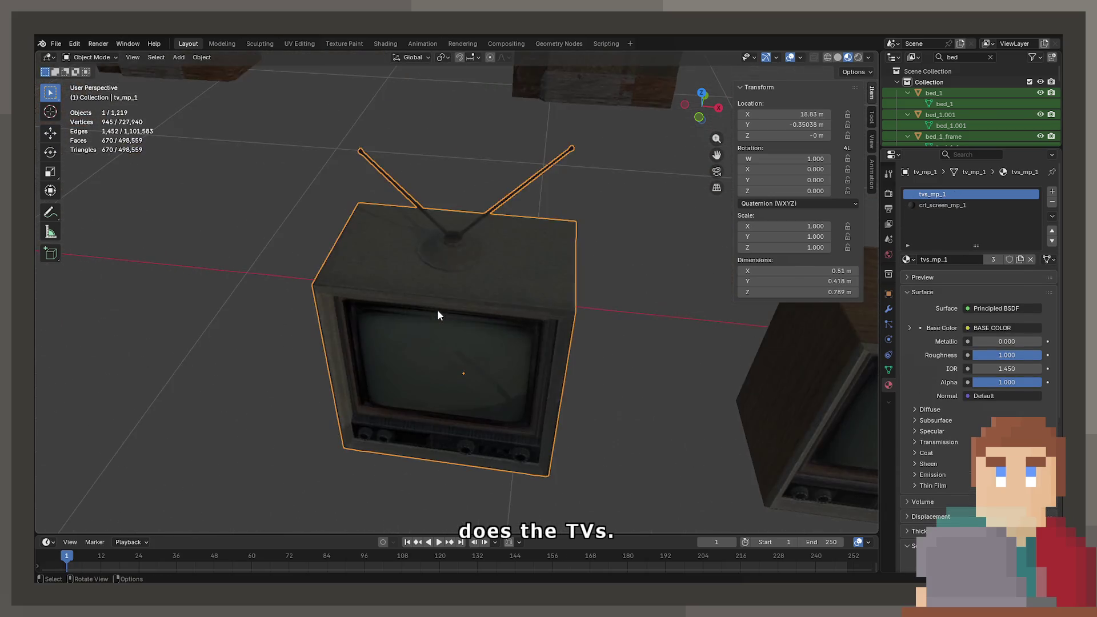
Copy the TV remote and reopen ProjectNisekisha.blend without saving the prop file
left_click(427, 401)
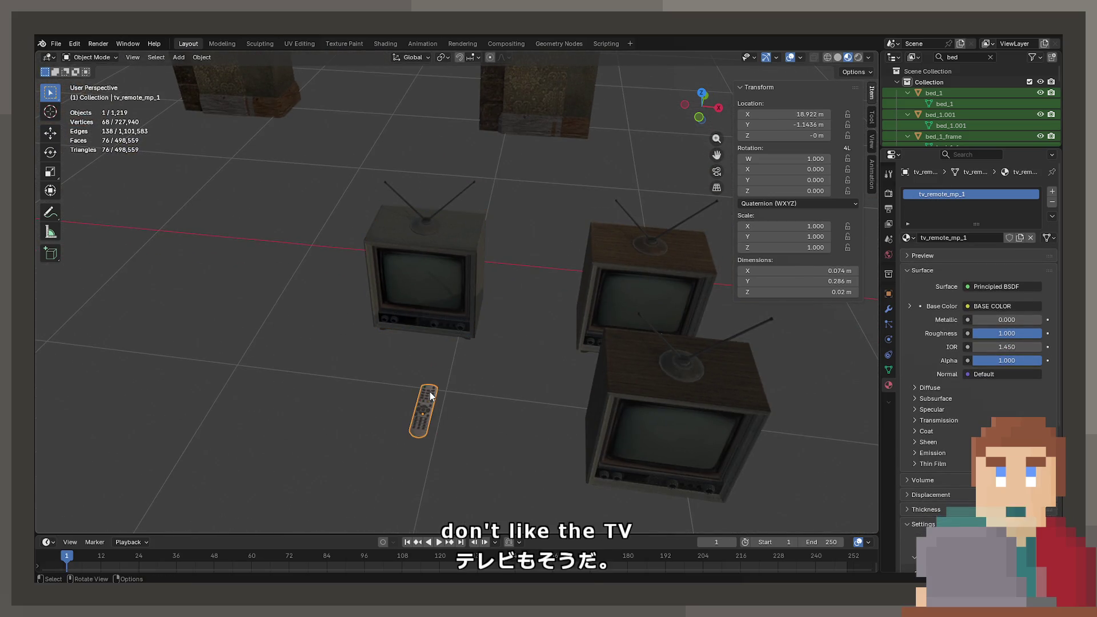
key("ctrl+c")
left_click(56, 43)
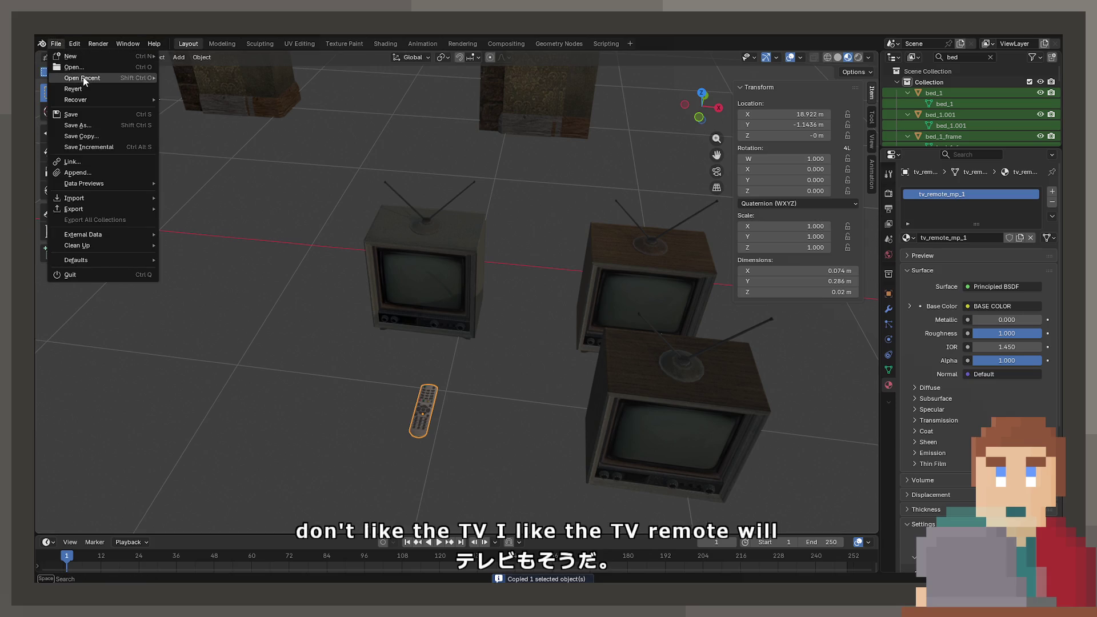
mouse_move(85, 78)
left_click(171, 88)
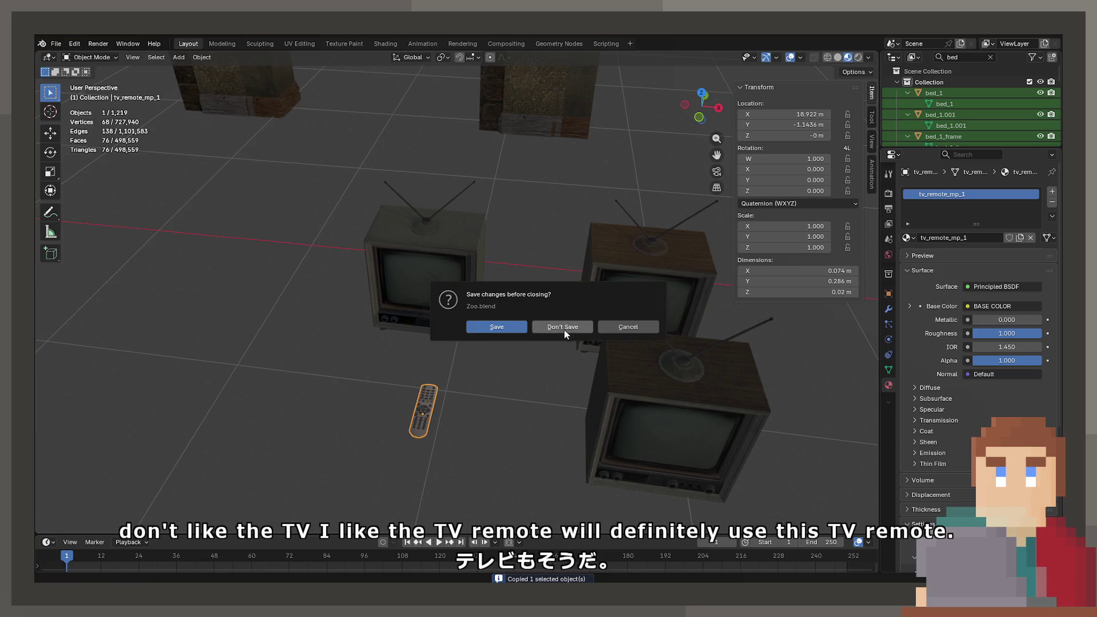
left_click(565, 330)
Paste tv_remote_mp_1, reset it to the origin and place it at X 3 m
key("ctrl+v")
mouse_move(562, 340)
middle_mouse_down()
mouse_move(519, 310)
mouse_move(477, 335)
mouse_move(438, 331)
middle_mouse_up()
key("alt+g")
key("g")
key("x")
left_click(812, 366)
mouse_move(812, 366)
middle_mouse_down()
mouse_move(444, 375)
mouse_move(482, 372)
middle_mouse_up()
key("g")
key("x")
key("Escape")
key("Return")
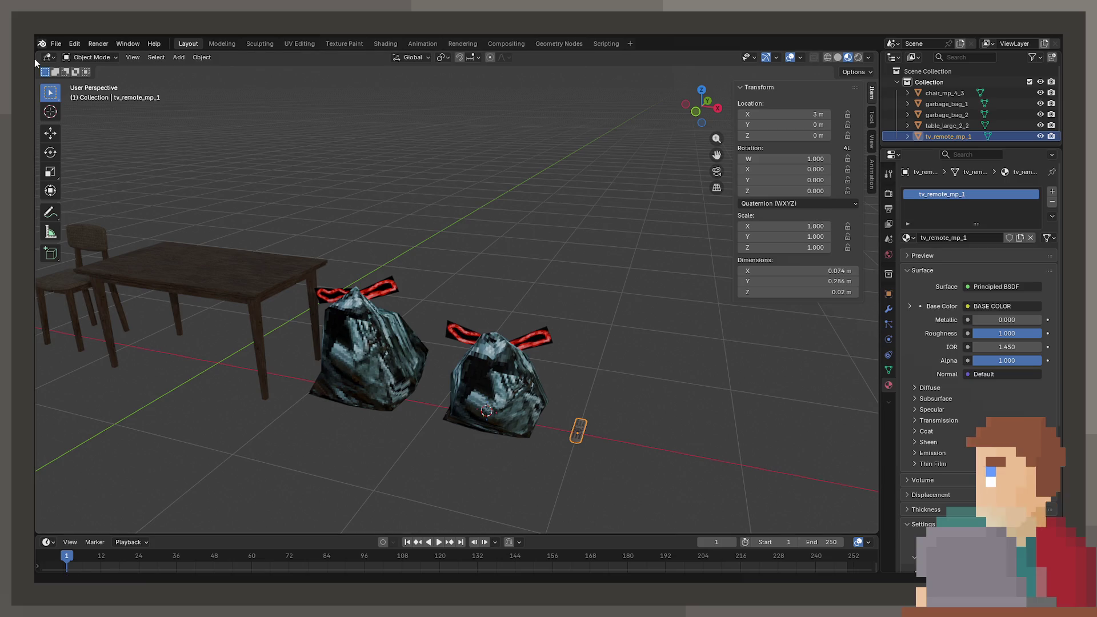
Save the current project, open the Zoo prop scene from recent files, and pan across it
left_click(55, 44)
mouse_move(84, 80)
left_click(178, 90)
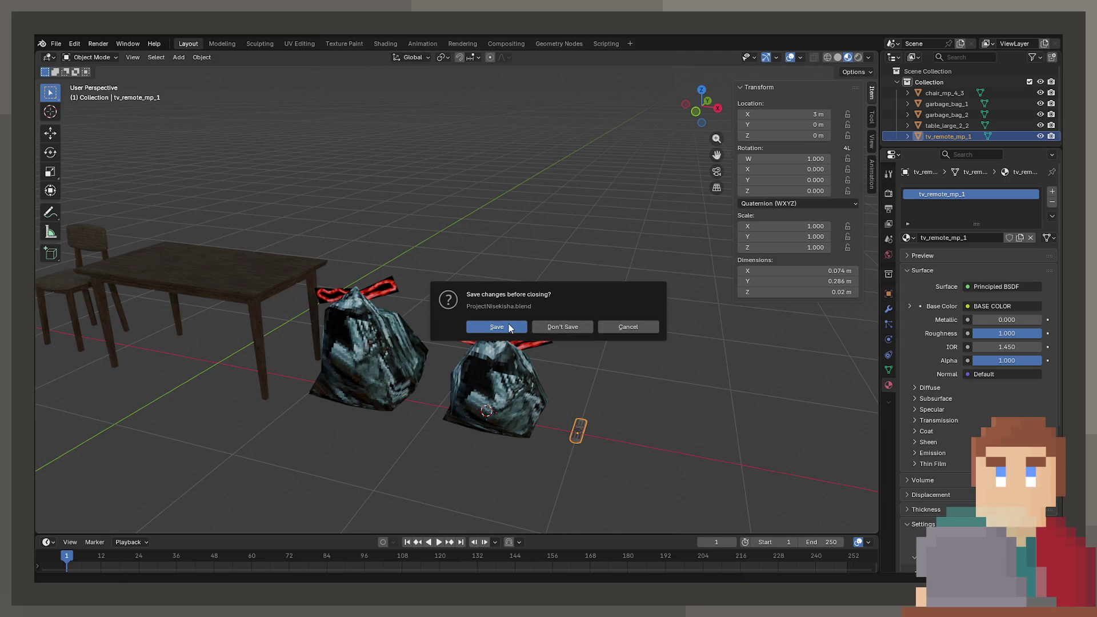
left_click(496, 327)
scroll(518, 387, "down", 10)
mouse_move(578, 346)
middle_mouse_down("shift")
mouse_move(433, 375)
mouse_move(456, 336)
middle_mouse_up("shift")
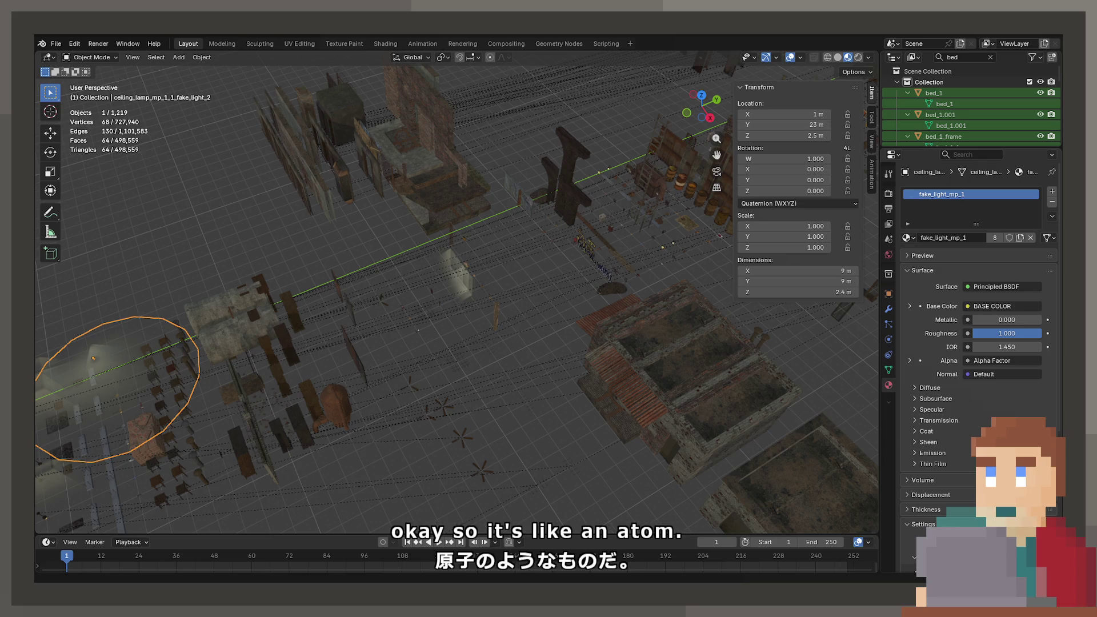
Replace the 'bed' name filter with 'tv' and frame the tv_mp_1 TV
left_click(973, 57)
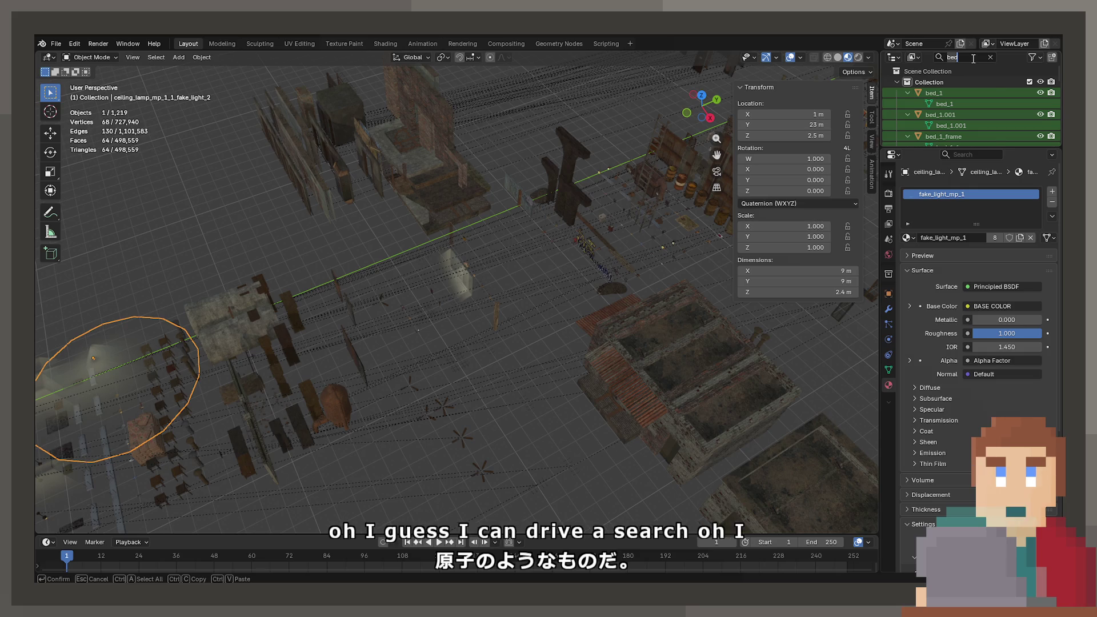
key("BackSpace")
key("BackSpace")
key("BackSpace")
type("tv")
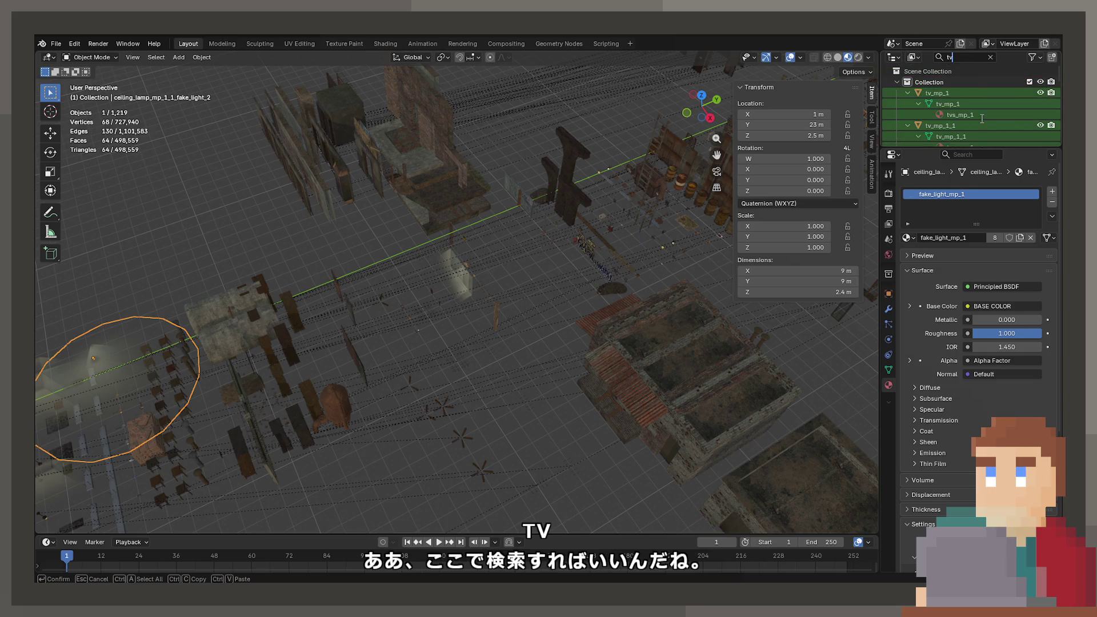
left_click(926, 94)
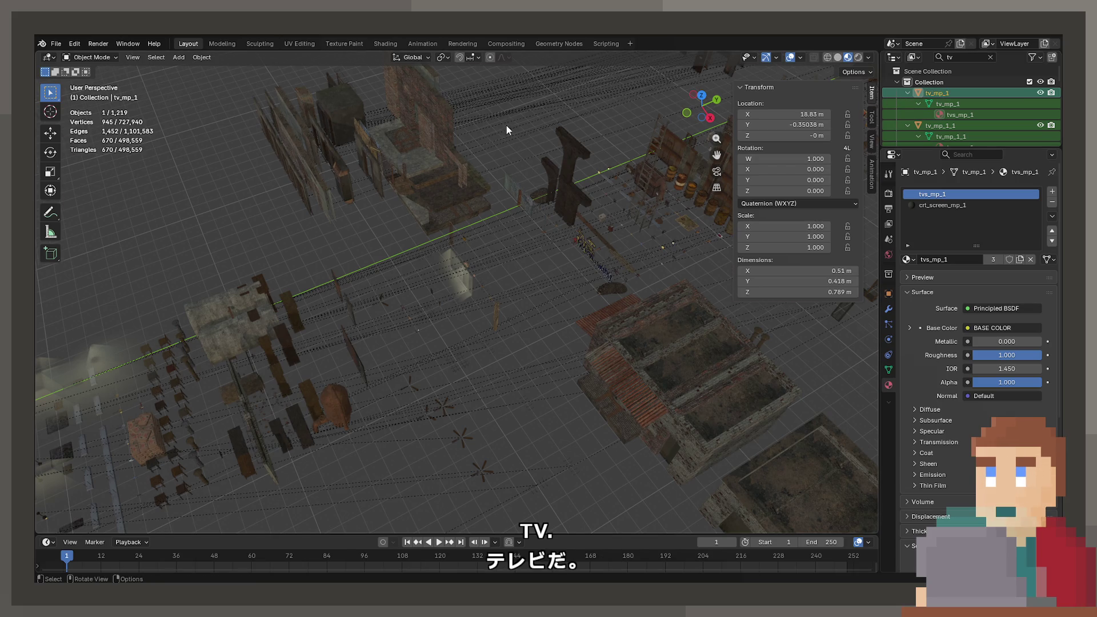
key("KP_Decimal")
Frame the wooden tv_mp_1_1 TV and then the TV remote
left_click(934, 126)
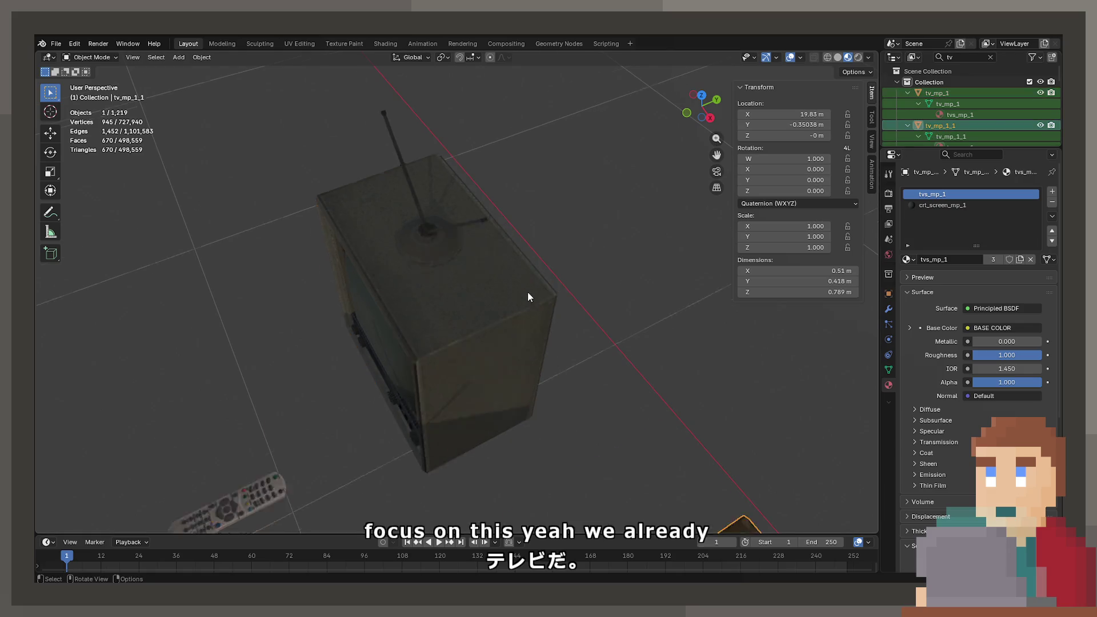
key("KP_Decimal")
scroll(965, 114, "down", 2)
middle_click_drag(569, 238, 569, 188)
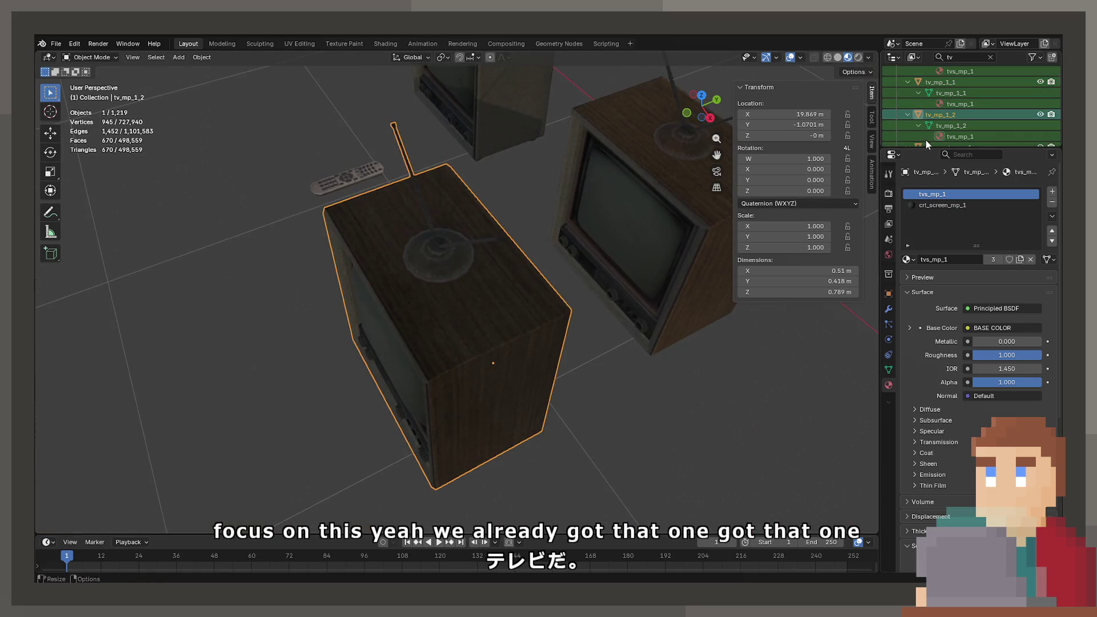
scroll(924, 142, "down", 2)
left_click(934, 127)
key("KP_Decimal")
Select tv_table_1, then orbit the view back to the TV sets
scroll(973, 119, "down", 3)
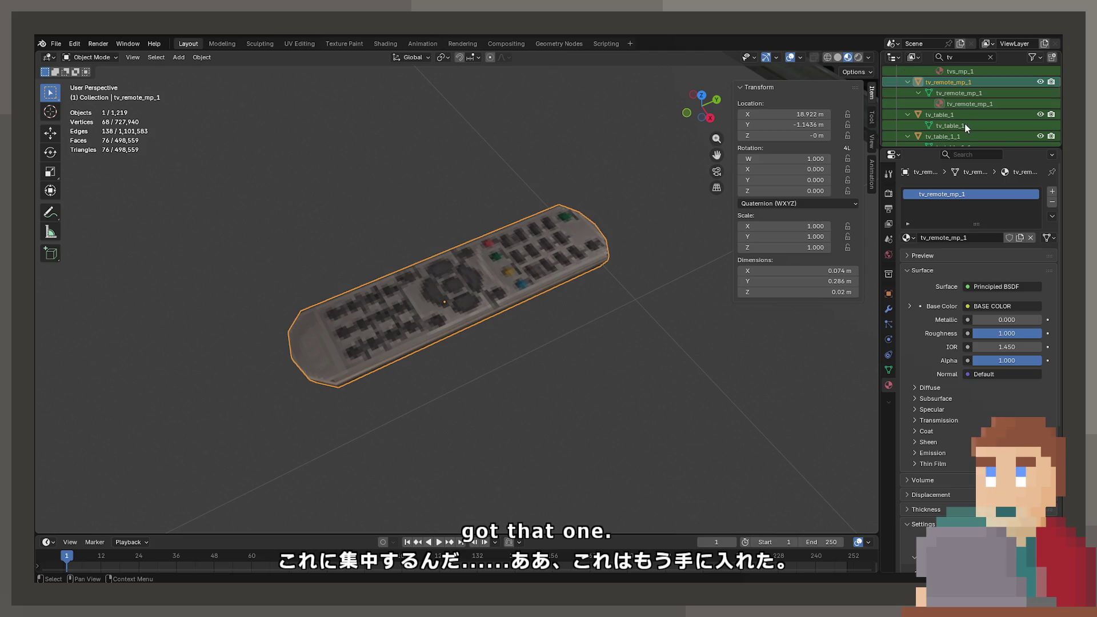
left_click(948, 122)
scroll(952, 114, "down", 5)
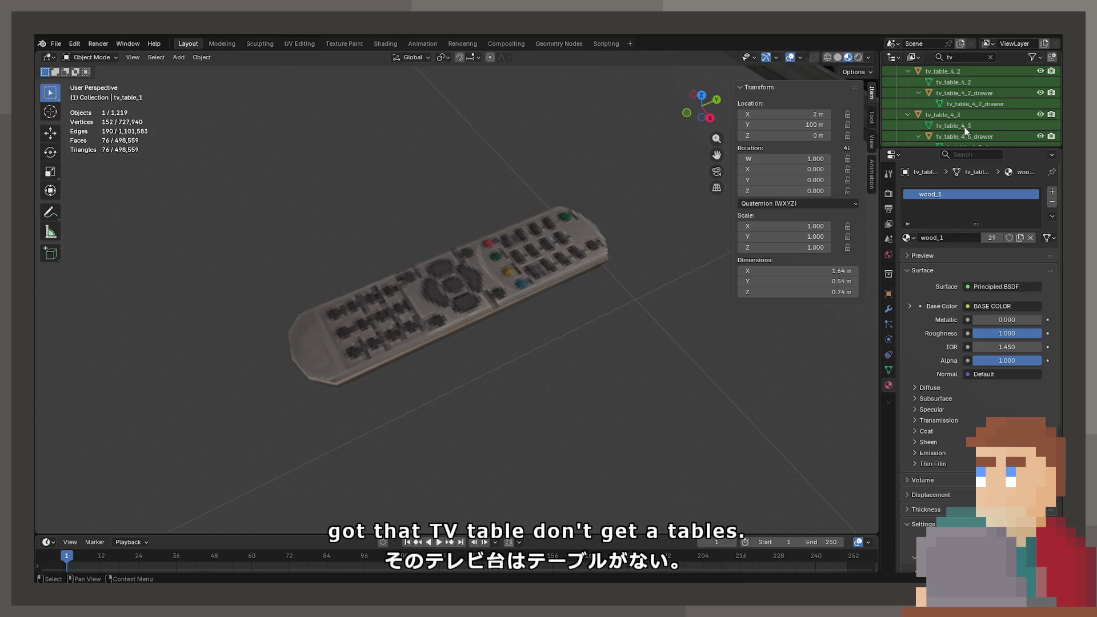
scroll(966, 128, "down", 5)
scroll(460, 276, "down", 5)
mouse_move(461, 275)
middle_mouse_down()
mouse_move(541, 236)
mouse_move(447, 243)
mouse_move(466, 209)
middle_mouse_up()
scroll(495, 210, "up", 5)
In tv_mp_1's mesh, select the connected antenna-base cone and delete its vertices
left_click(495, 210)
key("Tab")
scroll(495, 211, "up", 4)
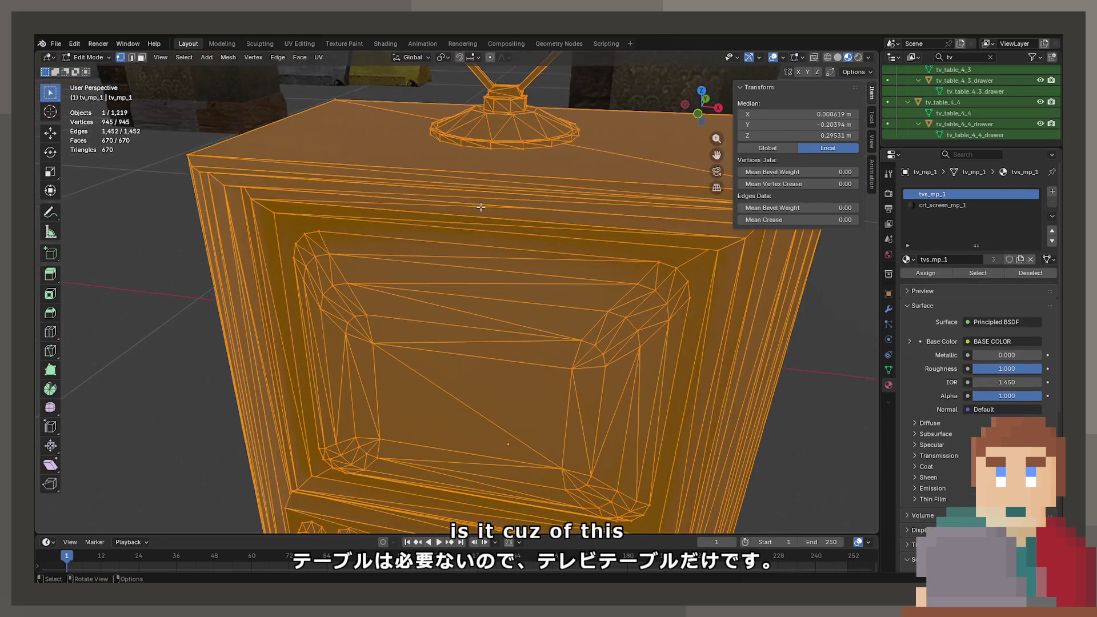
left_click(499, 141)
key("l")
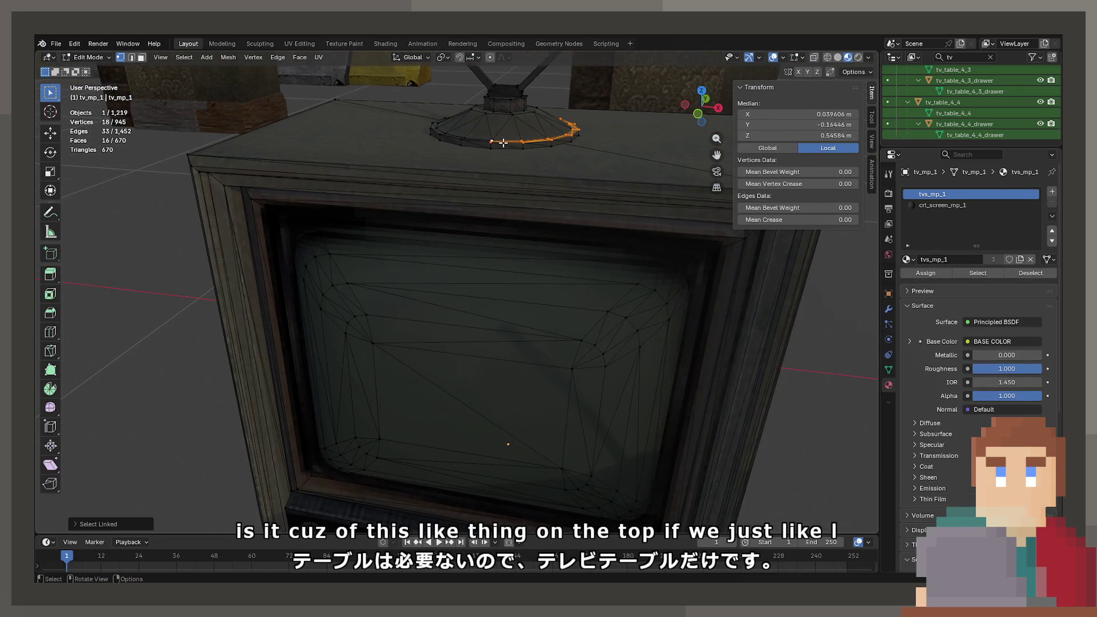
key("l")
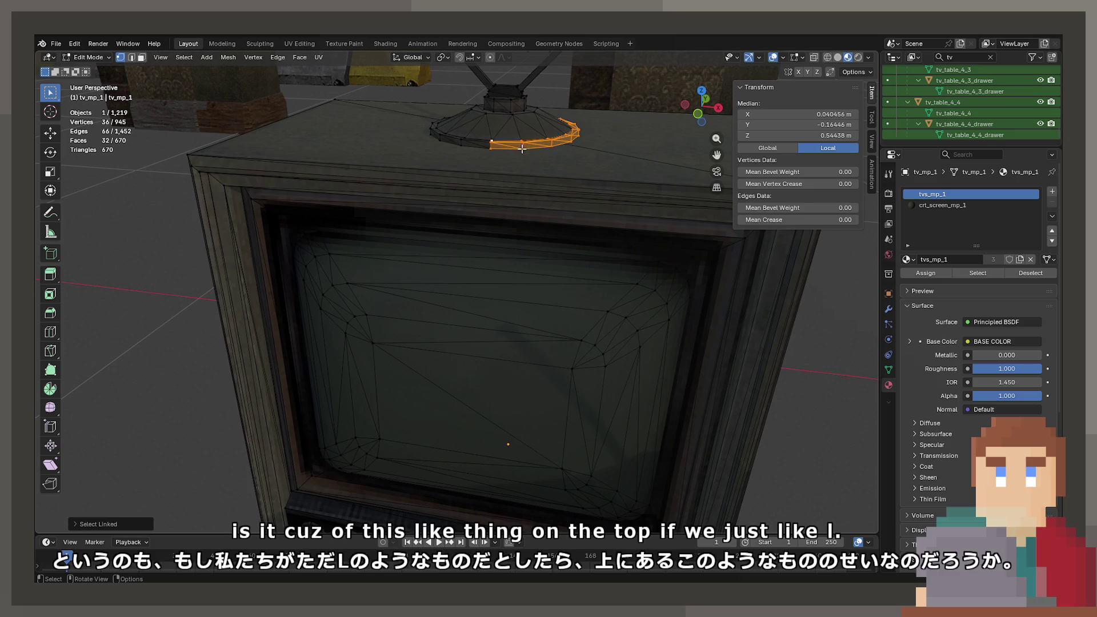
key("l")
key("l")
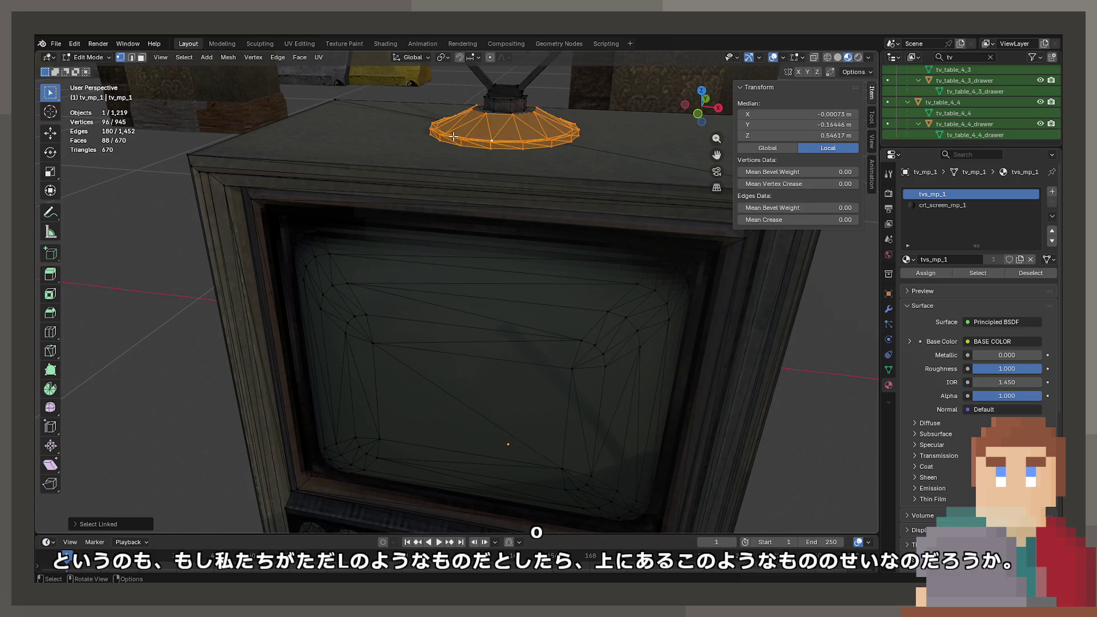
key("l")
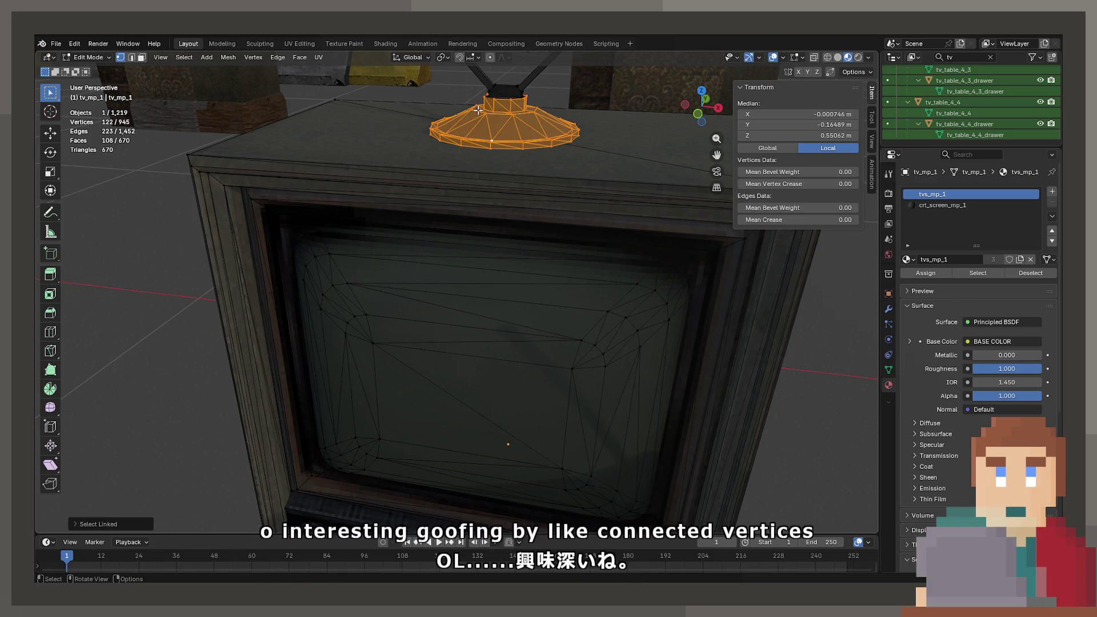
mouse_move(478, 109)
middle_mouse_down()
mouse_move(434, 252)
mouse_move(451, 221)
mouse_move(449, 158)
middle_mouse_up()
key("x")
left_click(433, 252)
Box-select the antenna rods in wireframe, delete them, and return to material preview
left_click(451, 207)
key("z")
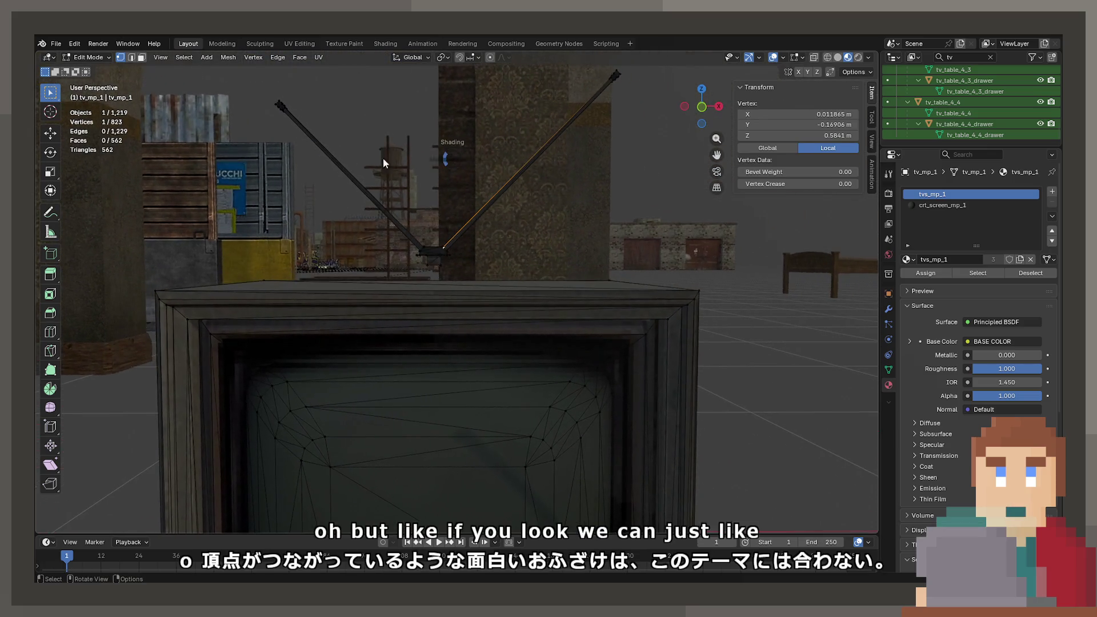
left_click(394, 163)
mouse_move(252, 59)
left_mouse_down()
mouse_move(778, 254)
mouse_move(771, 268)
left_mouse_up()
key("x")
left_click(563, 246)
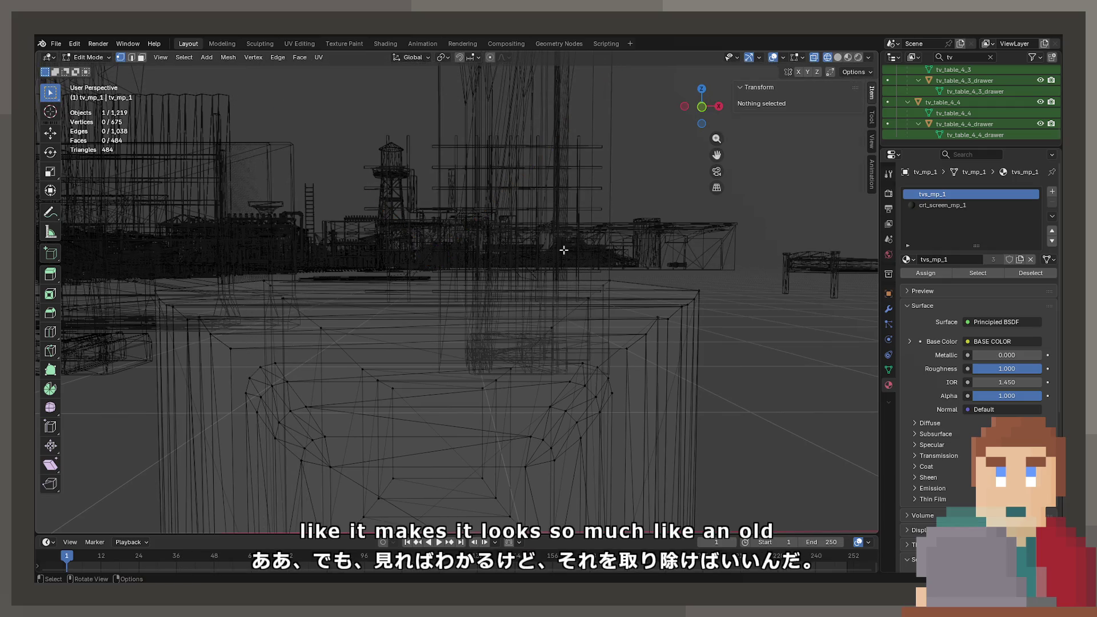
key("Tab")
key("shift+z")
key("z")
left_click(553, 415)
mouse_move(556, 331)
middle_mouse_down()
mouse_move(509, 343)
mouse_move(537, 337)
mouse_move(521, 316)
middle_mouse_up()
Pull the TV's rear vertices in along Y, making it 0.51 × 0.271 × 0.54 m
key("Tab")
key("alt+z")
key("a")
left_click(520, 316)
key("z")
left_click(500, 323)
left_click_drag(478, 184, 600, 451)
key("g")
key("x")
key("y")
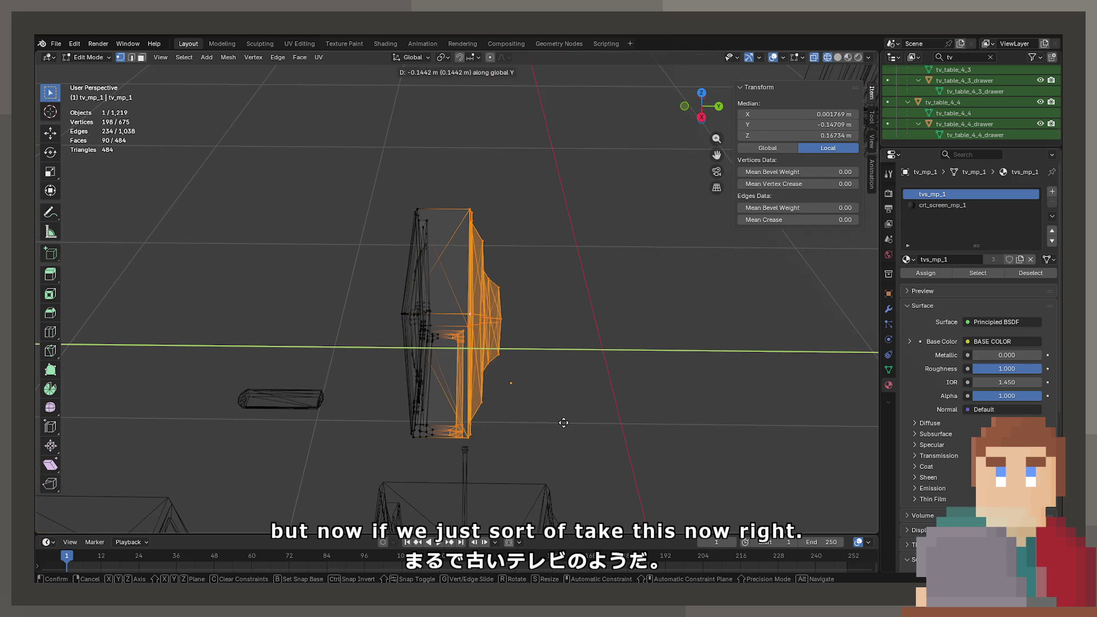
left_click(561, 422)
key("Tab")
key("z")
left_click(548, 458)
mouse_move(465, 440)
middle_mouse_down()
mouse_move(632, 425)
mouse_move(671, 407)
mouse_move(593, 396)
mouse_move(500, 426)
mouse_move(622, 421)
mouse_move(680, 433)
mouse_move(453, 412)
mouse_move(534, 392)
mouse_move(500, 404)
mouse_move(484, 368)
mouse_move(451, 363)
mouse_move(471, 338)
mouse_move(463, 375)
mouse_move(563, 372)
mouse_move(465, 372)
middle_mouse_up()
scroll(451, 343, "up", 6)
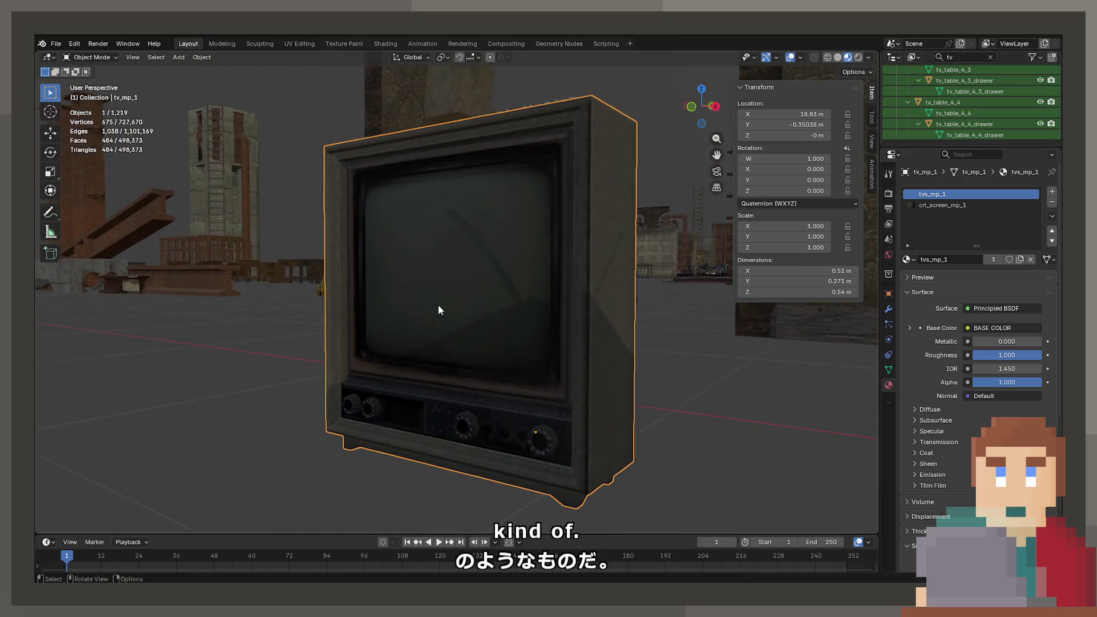
Select the TV's screen mesh and scale it along Y to flatten the bulge
key("Tab")
left_click(439, 124)
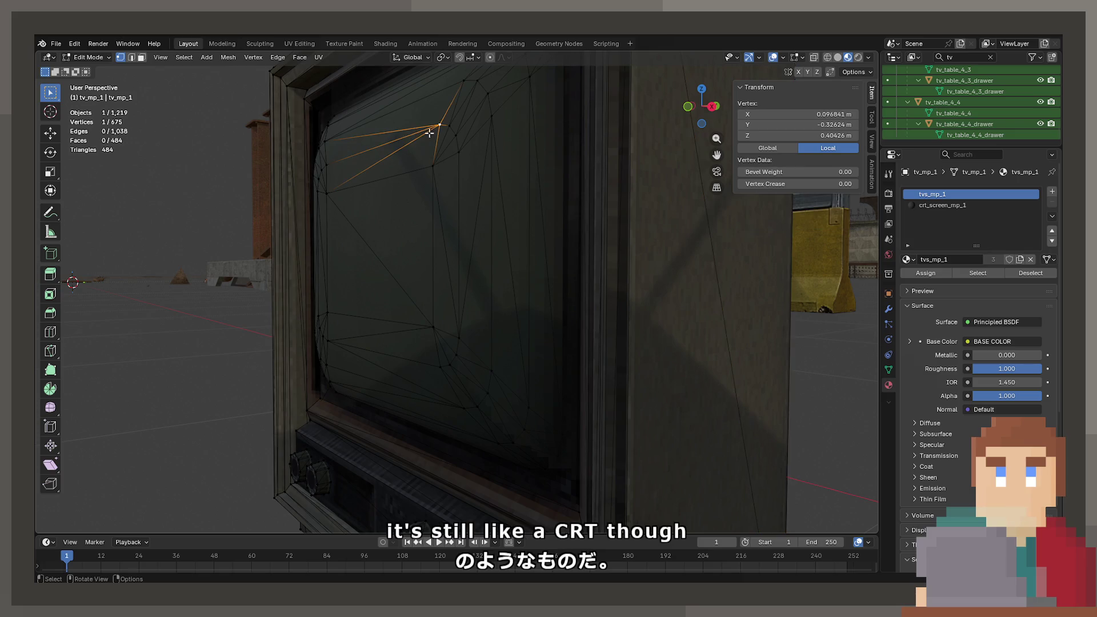
key("ctrl+l")
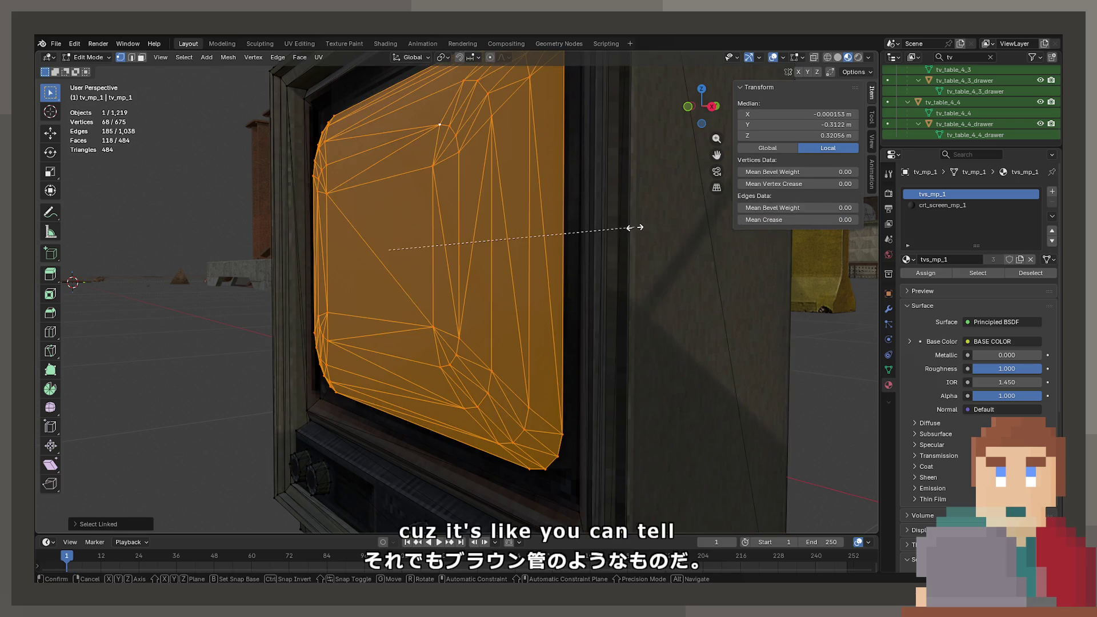
key("s")
key("x")
key("y")
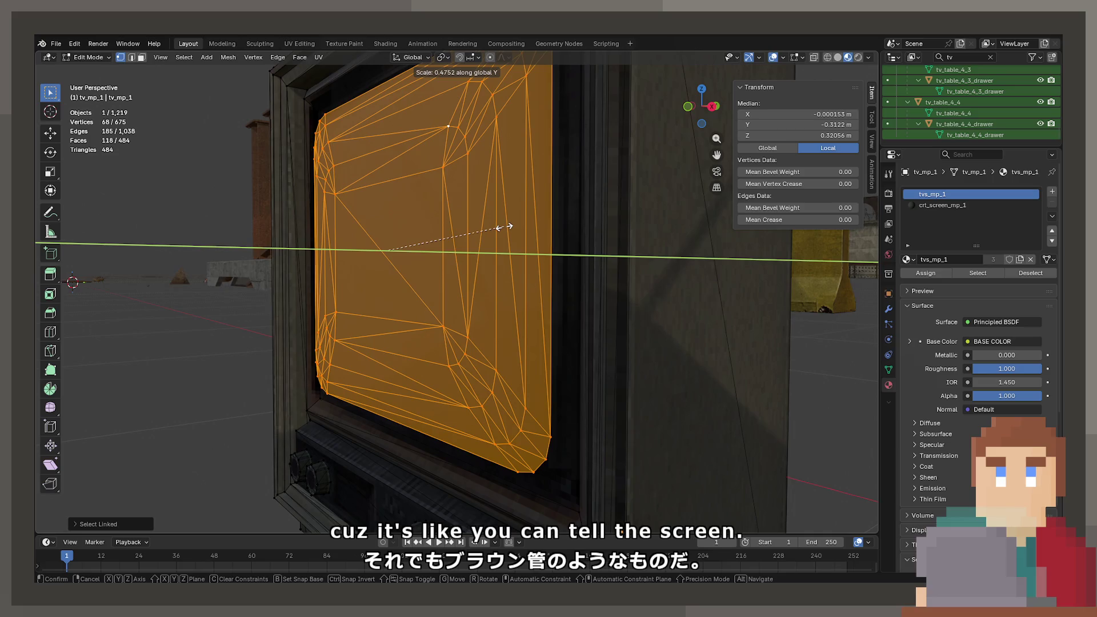
left_click(505, 227)
key("Tab")
mouse_move(505, 227)
middle_mouse_down()
mouse_move(624, 308)
mouse_move(679, 277)
mouse_move(651, 255)
mouse_move(638, 262)
mouse_move(714, 291)
middle_mouse_up()
Flatten the screen further along Y, cancelling the last extra scaling attempt
key("Tab")
key("s")
key("y")
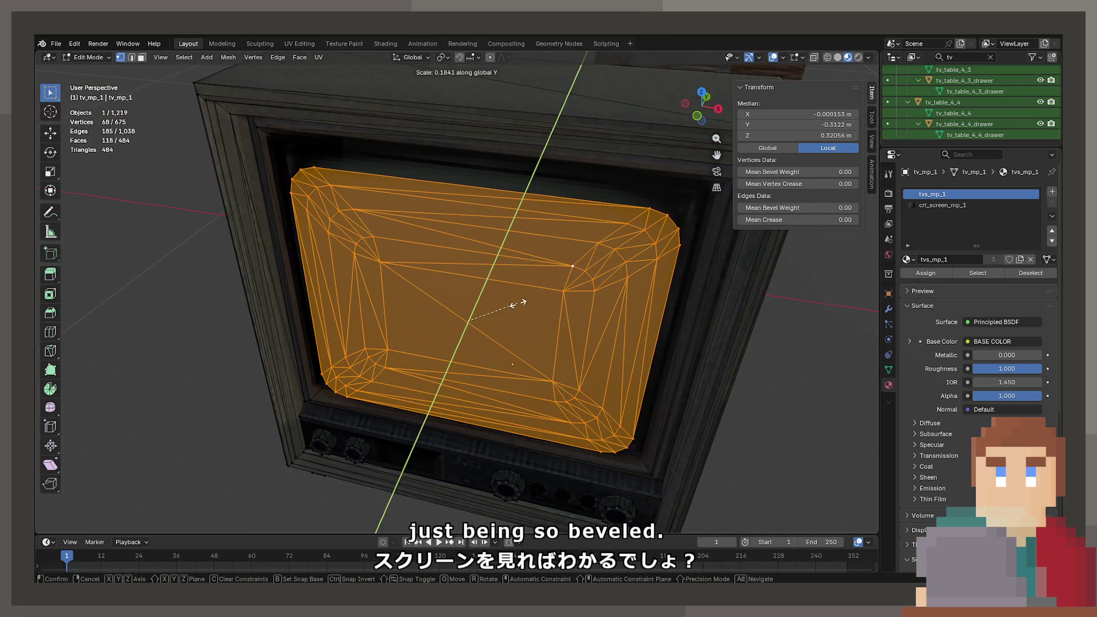
left_click(518, 302)
mouse_move(518, 301)
middle_mouse_down()
mouse_move(456, 292)
mouse_move(475, 292)
middle_mouse_up()
key("s")
key("y")
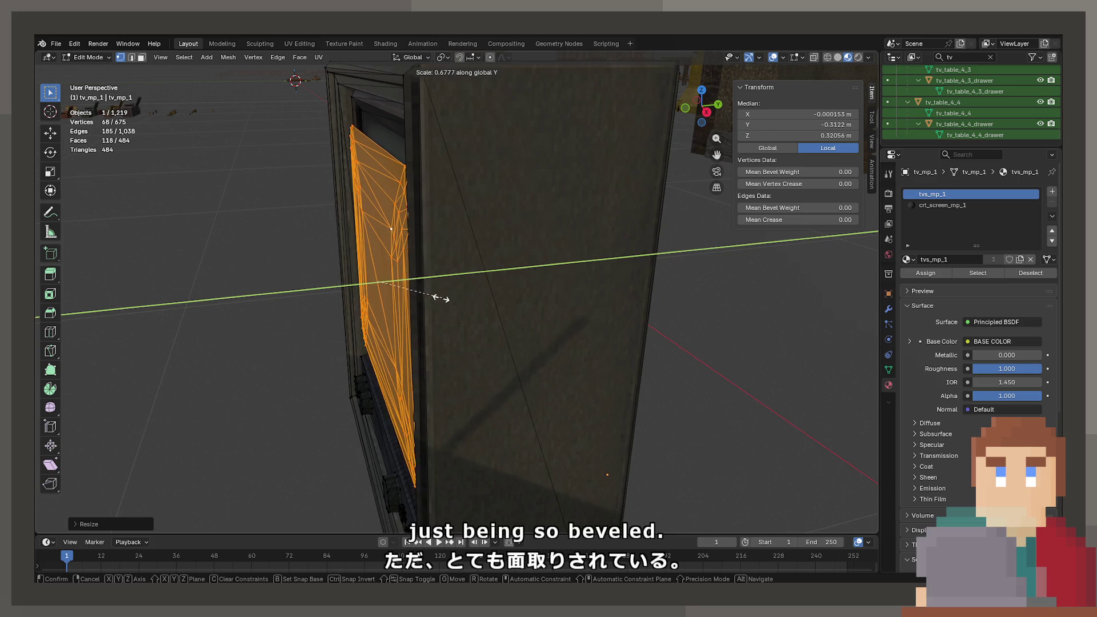
right_click(403, 286)
mouse_move(404, 286)
middle_mouse_down()
mouse_move(486, 323)
mouse_move(597, 288)
mouse_move(471, 279)
mouse_move(441, 263)
middle_mouse_up()
Delete the unneeded selected faces to trim the TV mesh to 607 vertices
key("Tab")
key("Tab")
key("x")
left_click(464, 302)
key("Tab")
key("Tab")
mouse_move(415, 225)
middle_mouse_down()
mouse_move(449, 224)
mouse_move(465, 362)
mouse_move(566, 369)
mouse_move(461, 350)
mouse_move(412, 386)
middle_mouse_up()
key("Tab")
scroll(416, 363, "down", 3)
scroll(417, 369, "up", 4)
middle_click_drag(423, 447, 541, 463)
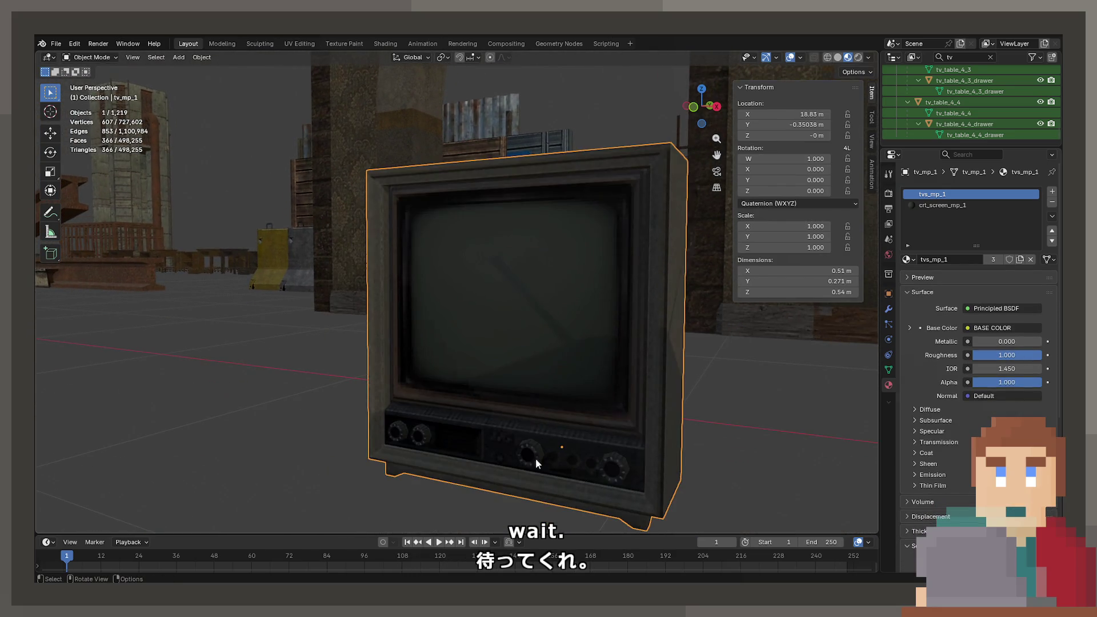
Try deleting a front control knob, then undo so all knobs remain
key("Tab")
key("l")
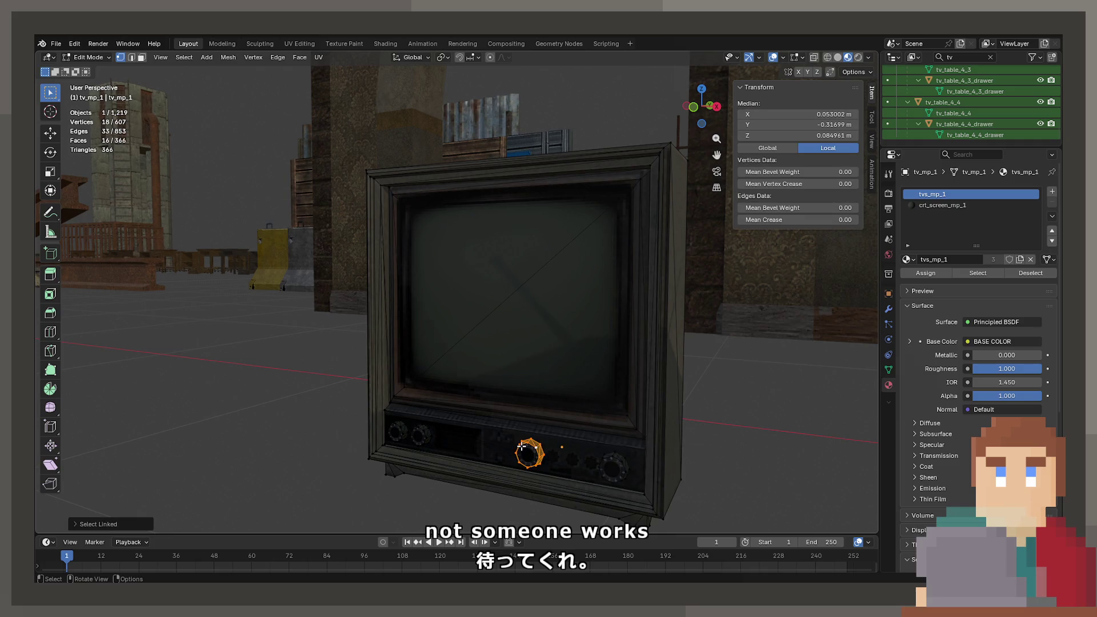
scroll(527, 455, "up", 5)
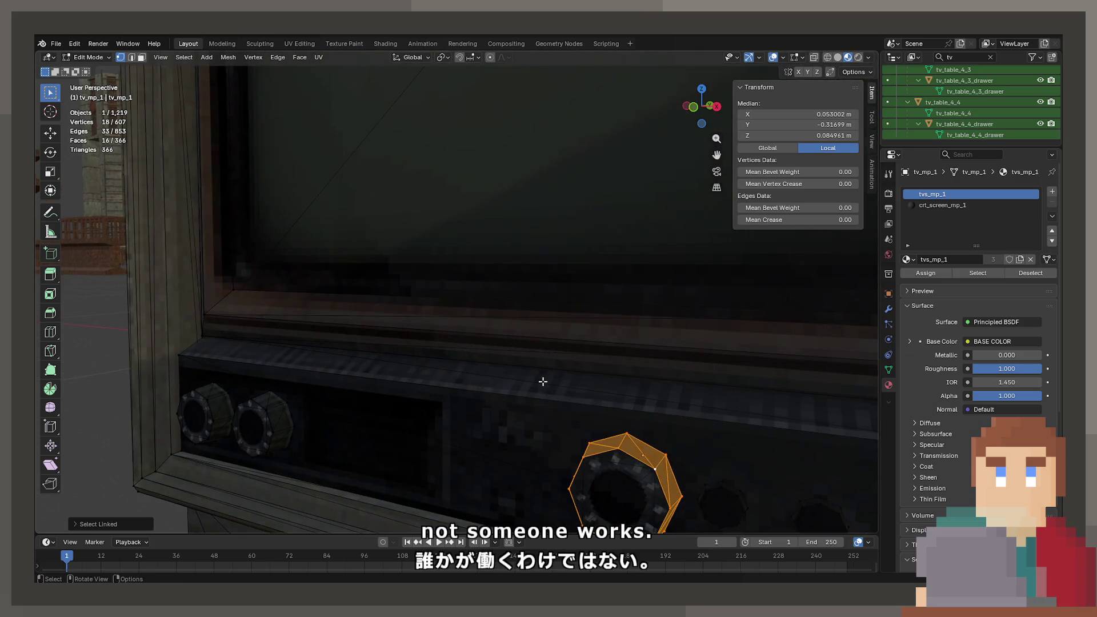
left_click(141, 58)
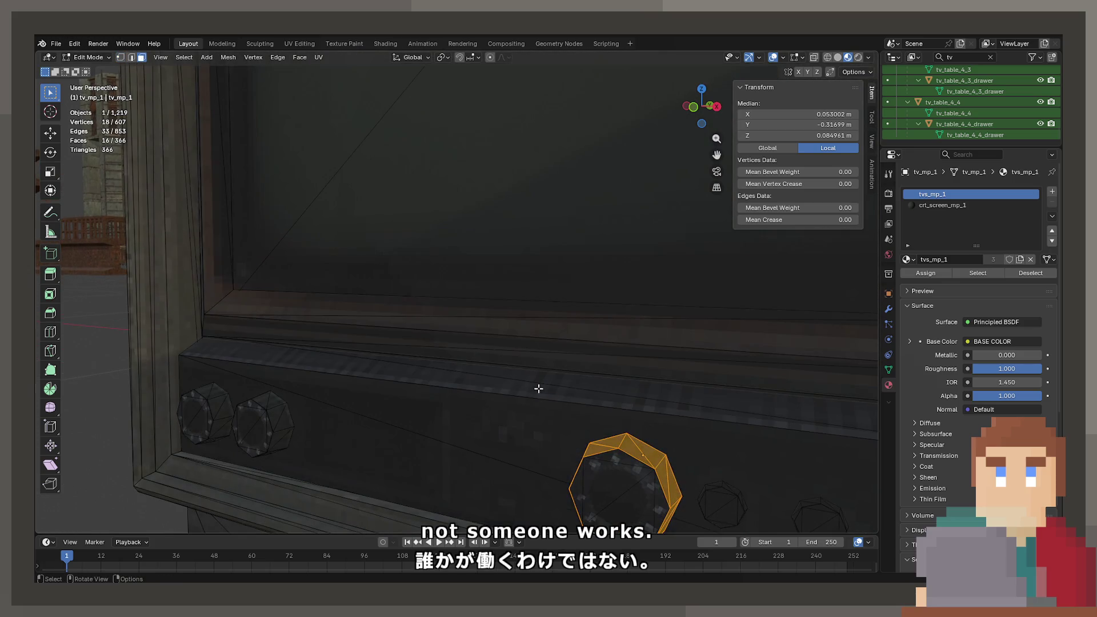
key("x")
left_click(619, 476)
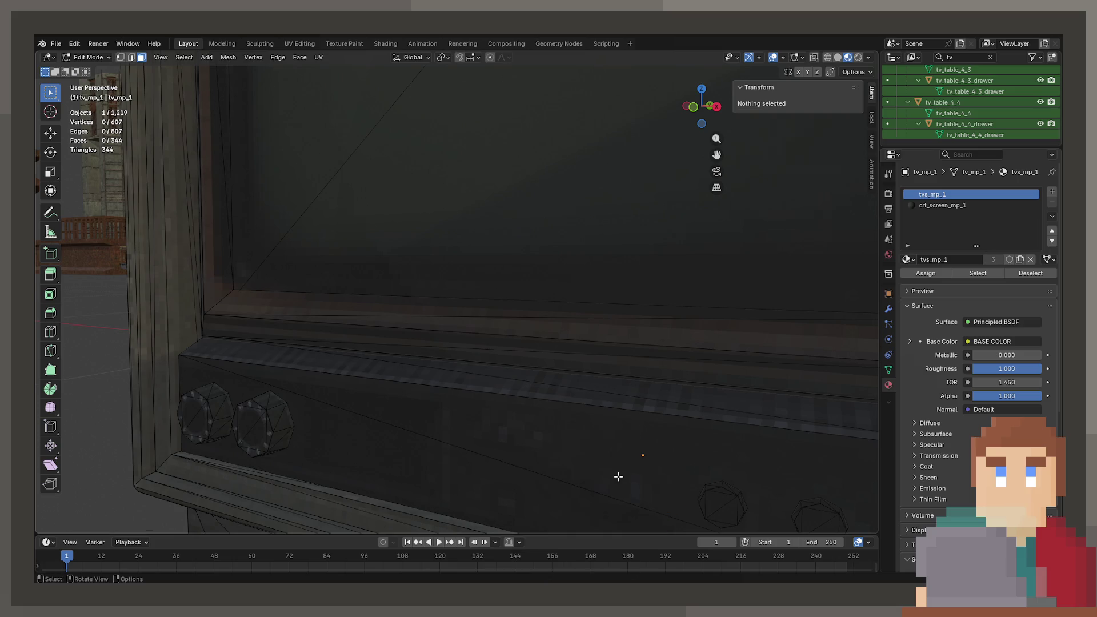
scroll(619, 475, "down", 5)
key("Tab")
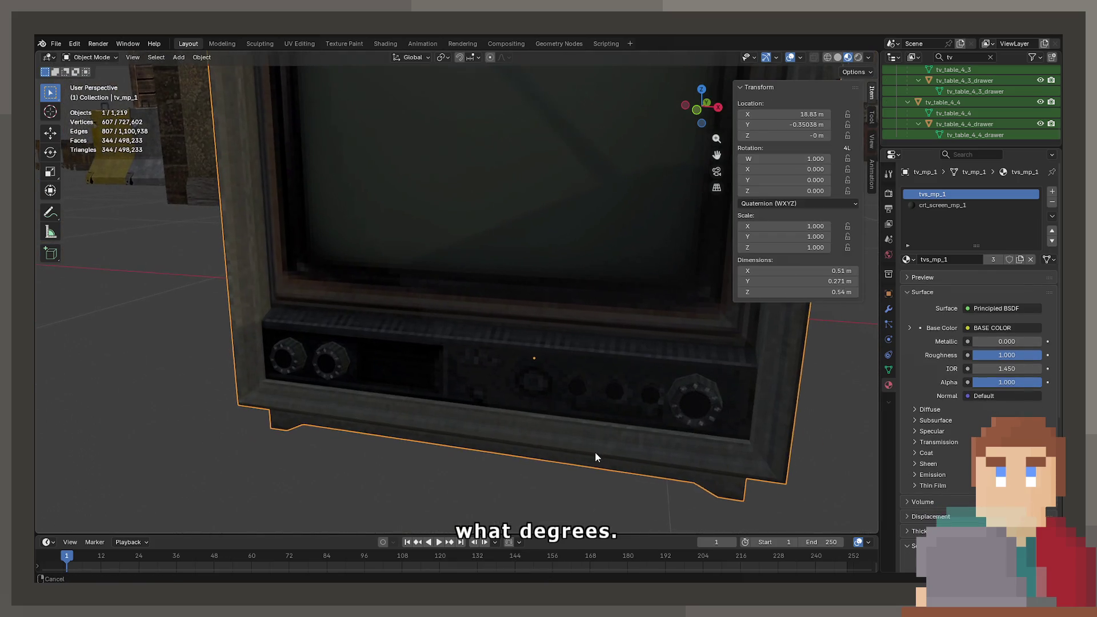
scroll(581, 390, "down", 3)
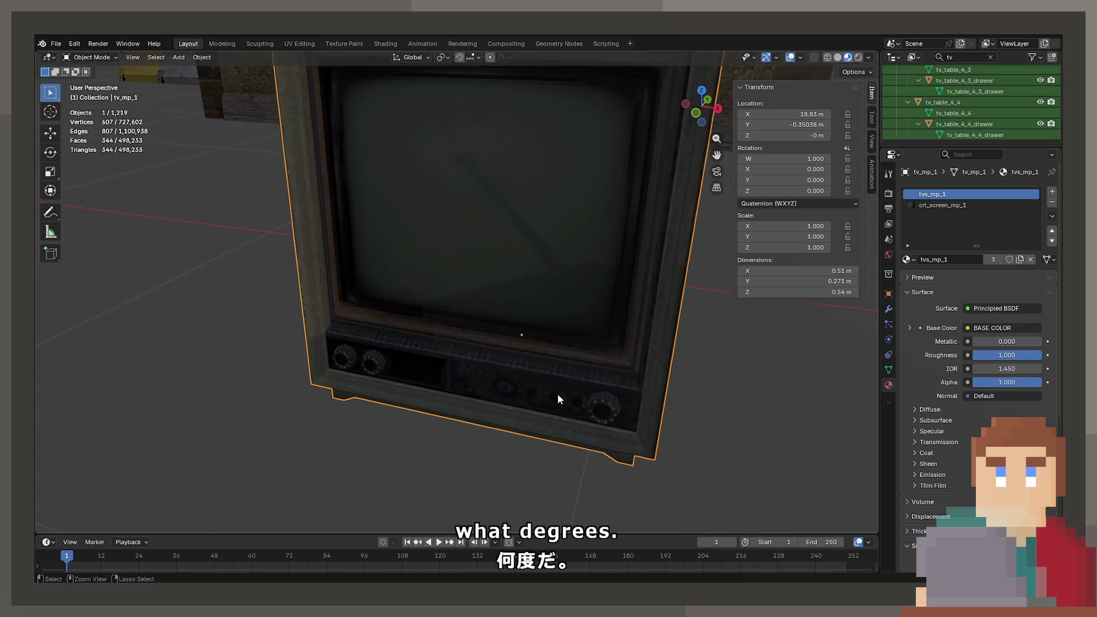
key("ctrl+z")
key("ctrl+z")
key("Tab")
scroll(434, 266, "down", 5)
mouse_move(416, 351)
middle_mouse_down()
mouse_move(577, 350)
mouse_move(546, 341)
mouse_move(525, 406)
middle_mouse_up()
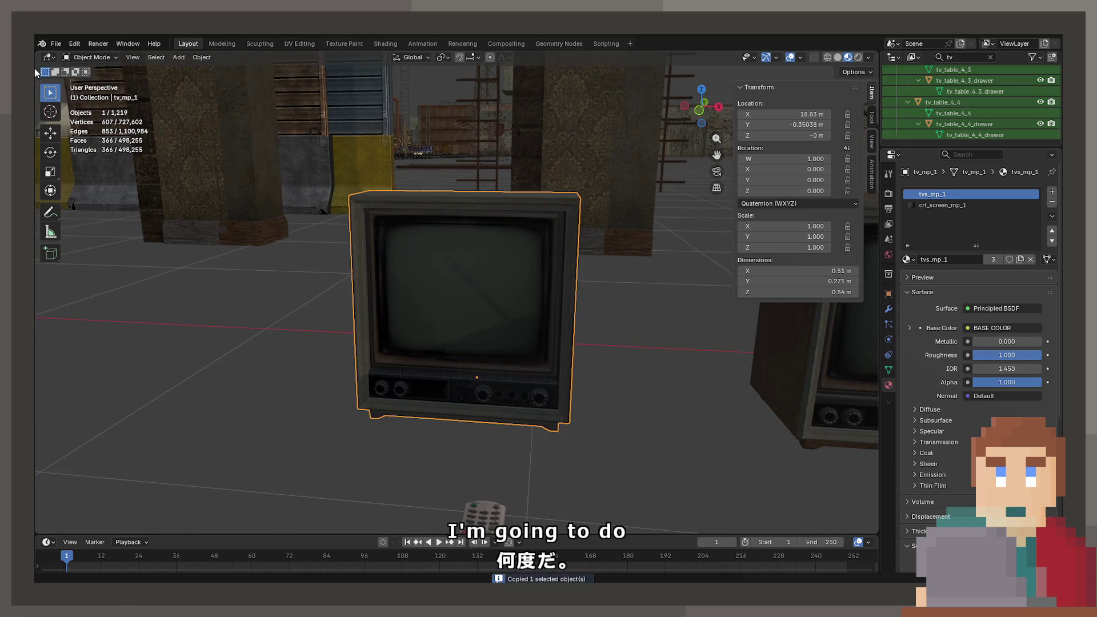
left_click(58, 45)
Open ProjectNisekisha.blend from recent files, discarding unsaved Zoo.blend changes
mouse_move(83, 79)
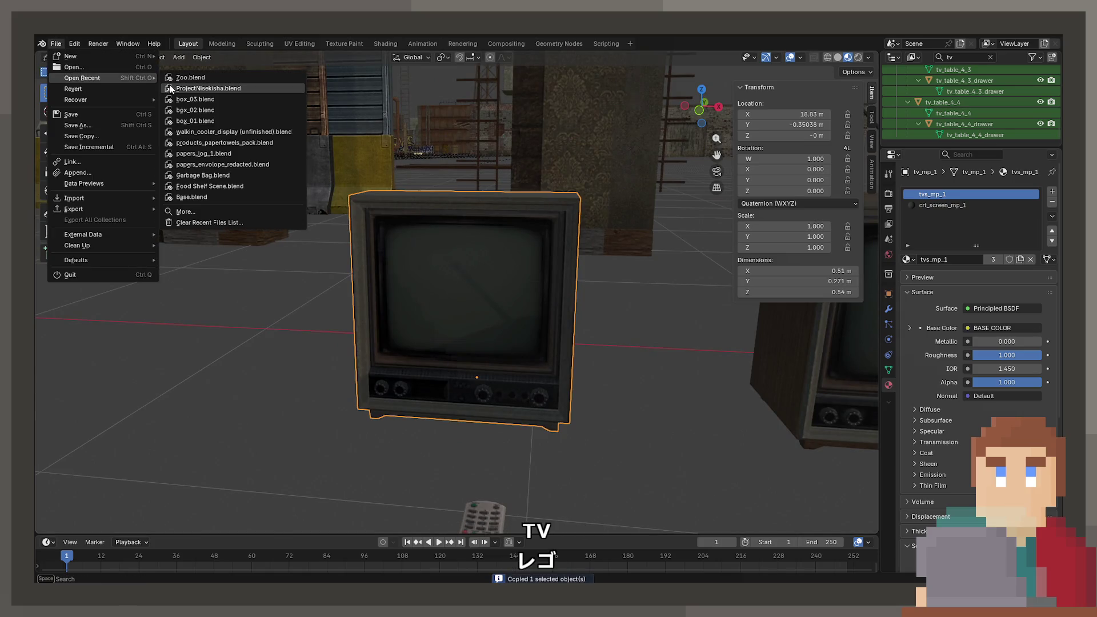
left_click(170, 88)
left_click(555, 327)
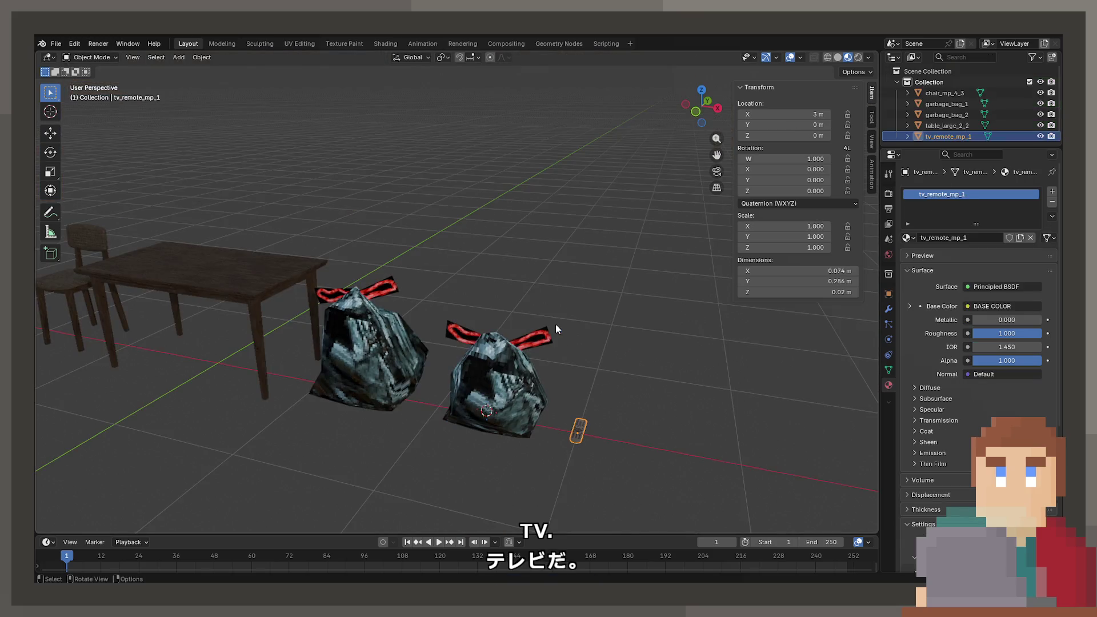
Paste the copied TV, reset it to the origin, and place it at X 3.5 m
key("ctrl+v")
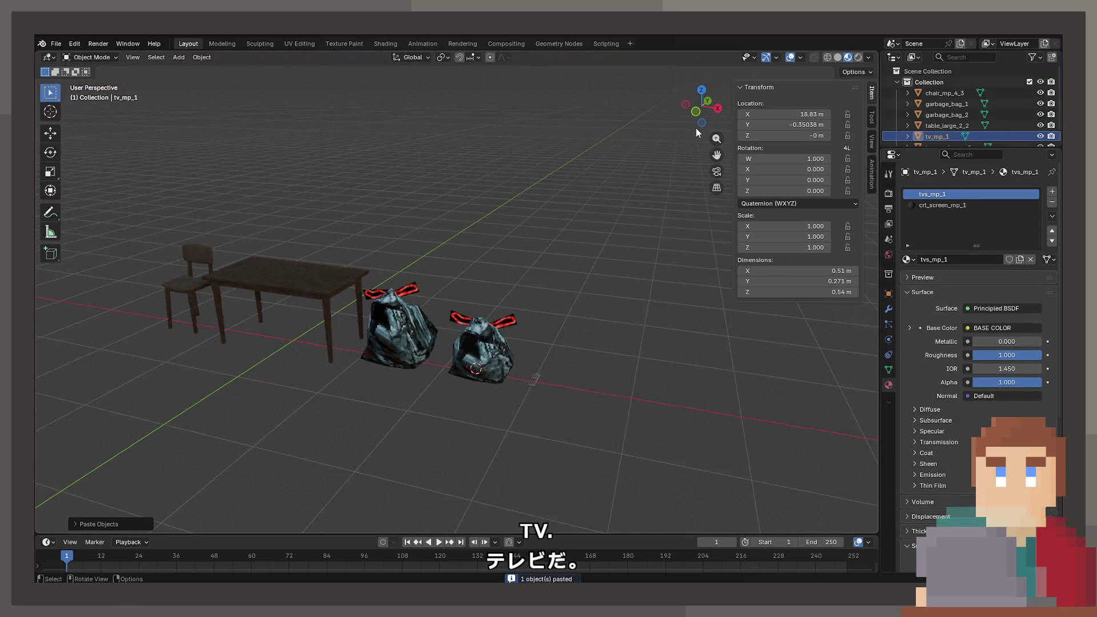
key("alt+g")
key("g")
key("x")
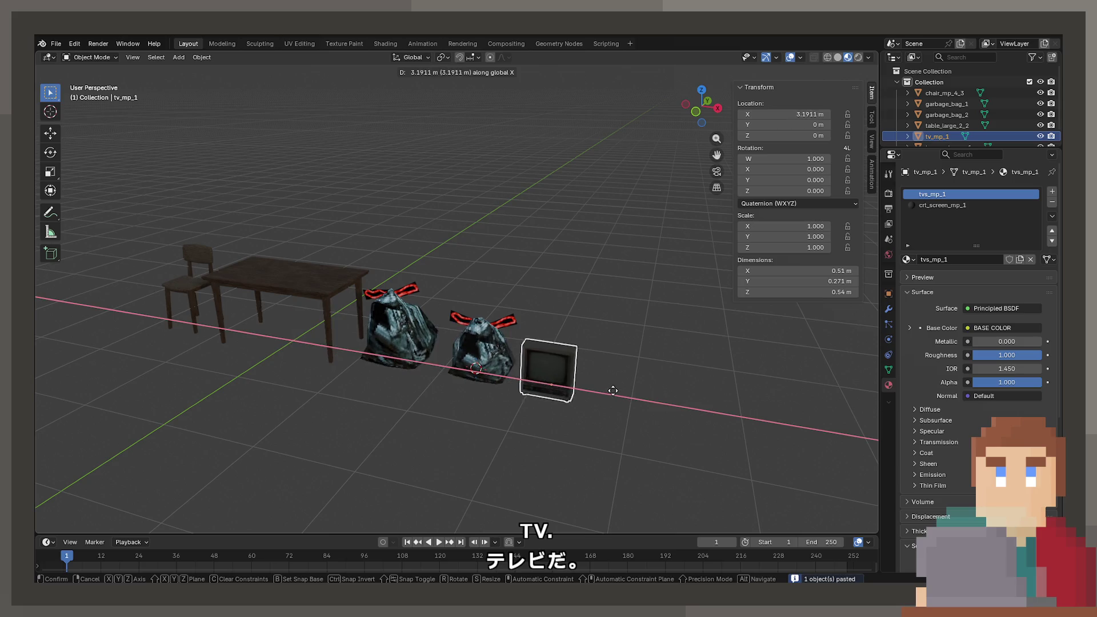
left_click(650, 390)
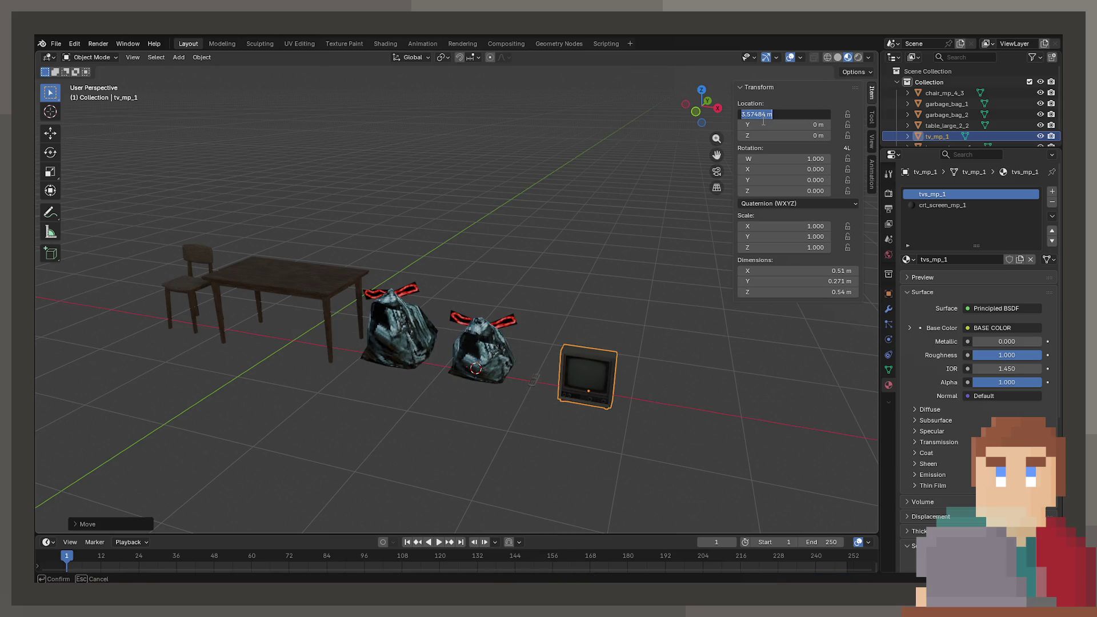
type(".5")
key("Return")
In Edit Mode, shift all the TV's geometry, nudging it sideways along Y
mouse_move(666, 284)
middle_mouse_down()
mouse_move(520, 275)
mouse_move(531, 289)
mouse_move(635, 262)
mouse_move(591, 255)
mouse_move(733, 239)
middle_mouse_up()
key("KP_Decimal")
key("Tab")
key("a")
key("g")
left_click(628, 255)
key("KP_3")
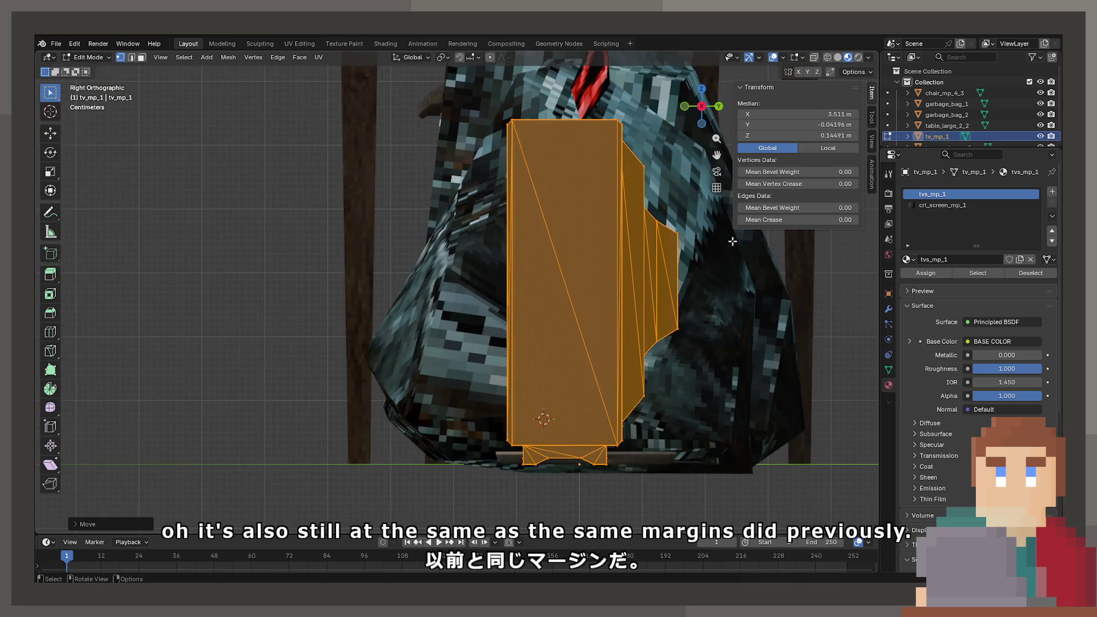
key("g")
left_click(703, 320)
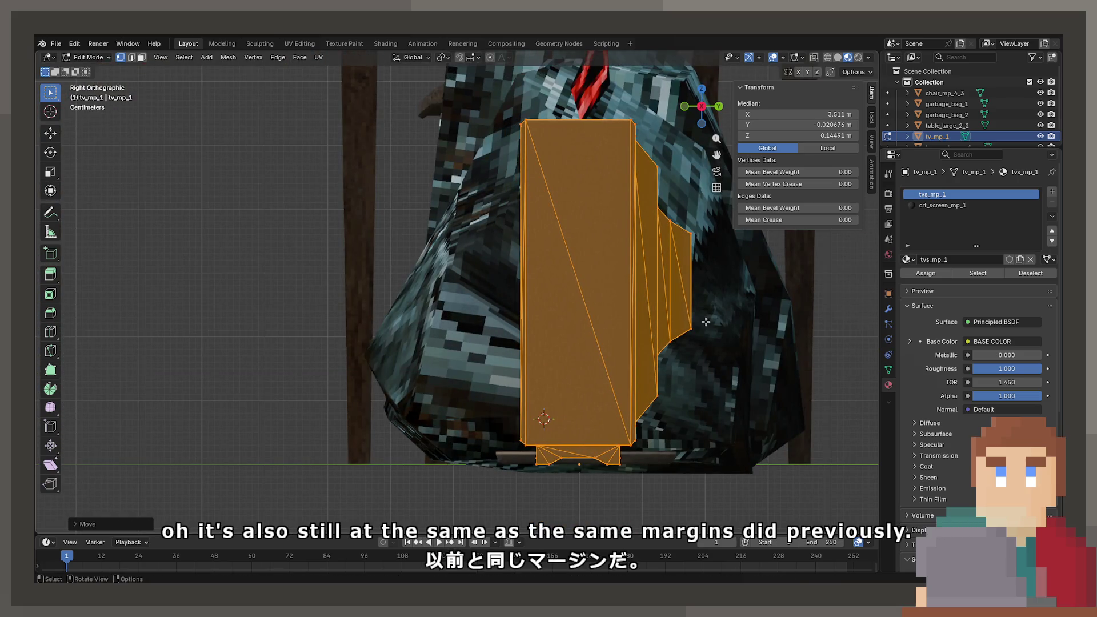
Check the TV in solid and material shading and save ProjectNisekisha.blend
key("z")
middle_click_drag(543, 323, 665, 386)
key("z")
key("ctrl+s")
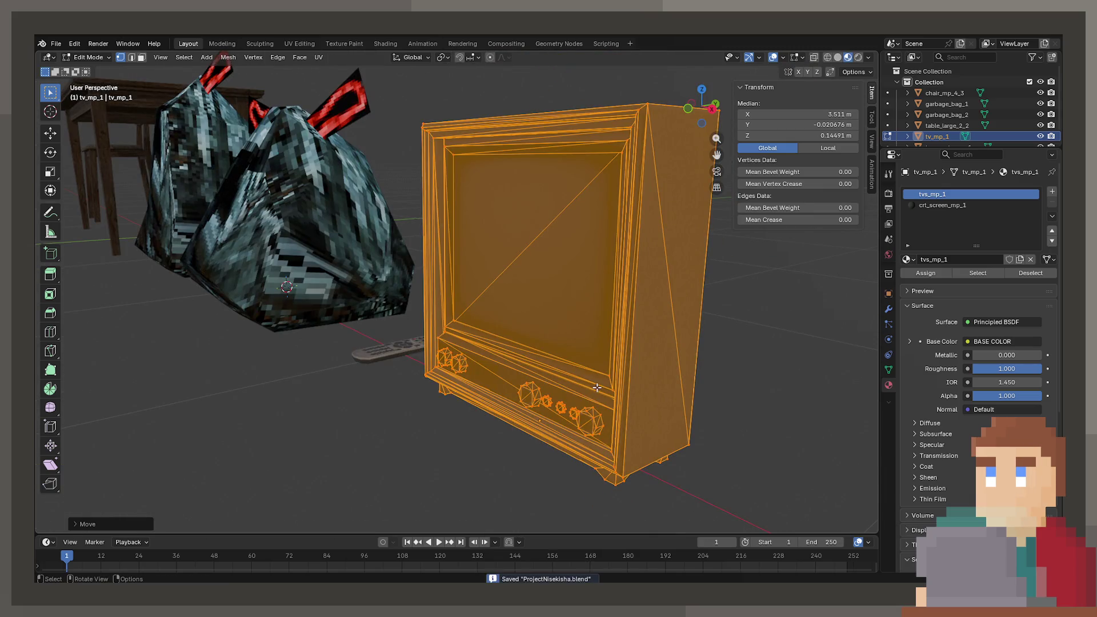
key("z")
key("Tab")
key("z")
mouse_move(512, 372)
middle_mouse_down()
mouse_move(450, 410)
mouse_move(635, 410)
mouse_move(454, 382)
mouse_move(478, 397)
mouse_move(488, 387)
mouse_move(438, 376)
mouse_move(436, 355)
mouse_move(600, 372)
mouse_move(450, 293)
middle_mouse_up()
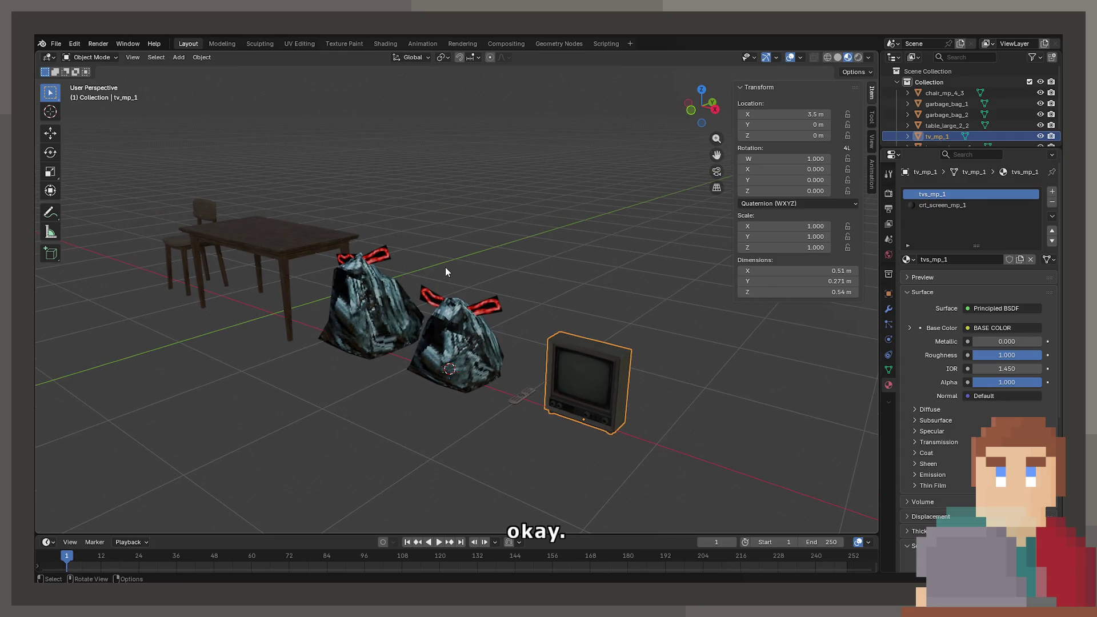
Save ProjectNisekisha.blend and reopen Zoo.blend from the recent files list
middle_click_drag(389, 265, 313, 217)
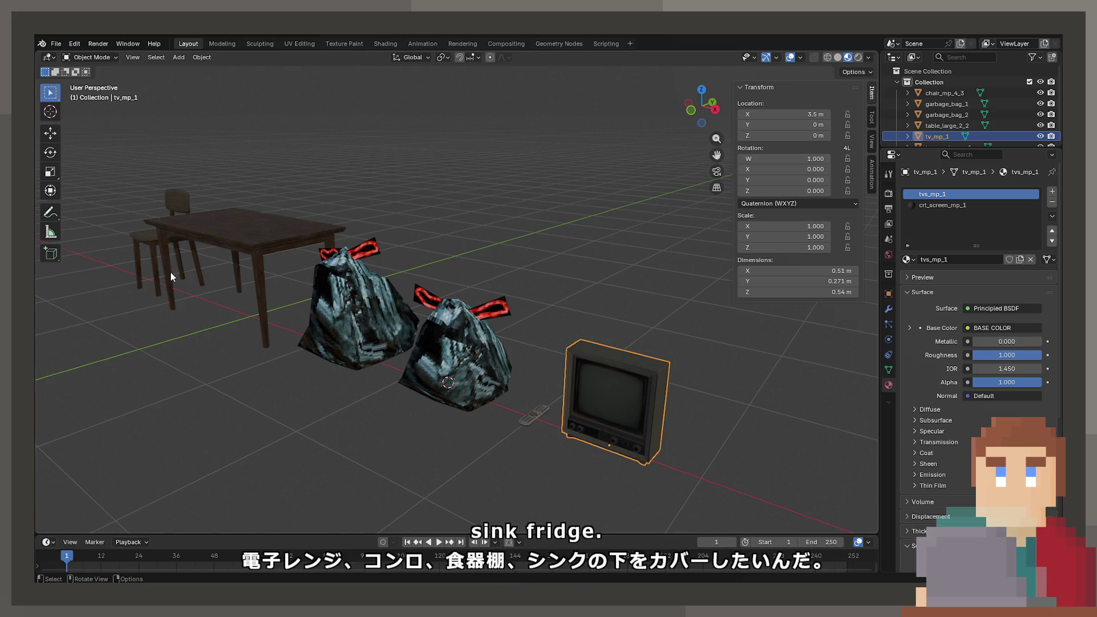
key("ctrl+s")
left_click(56, 44)
mouse_move(105, 76)
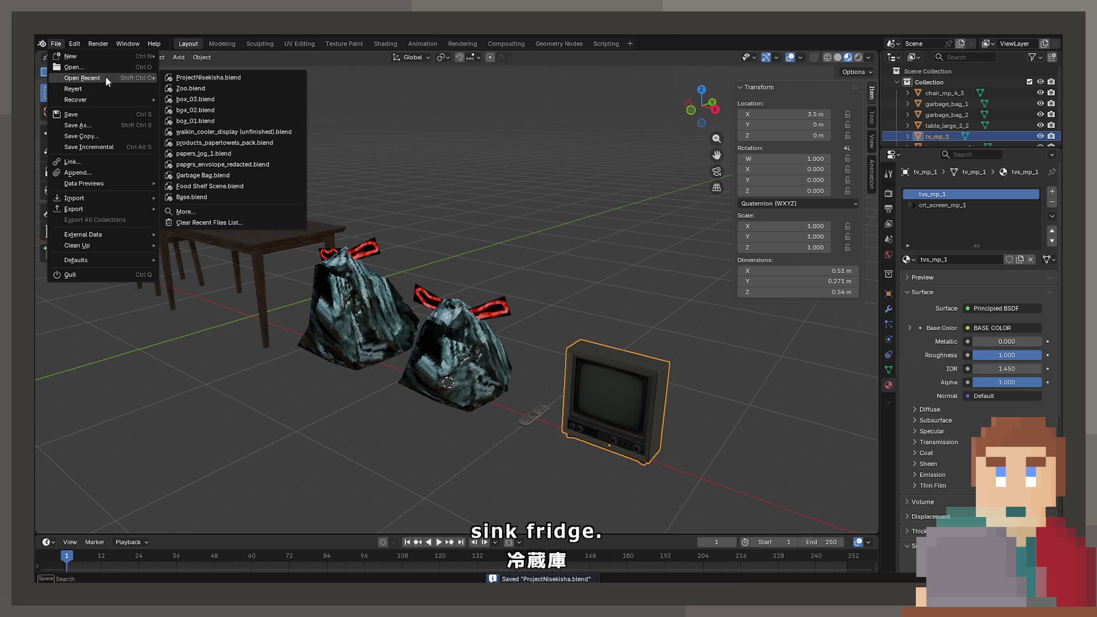
left_click(241, 81)
left_click(56, 43)
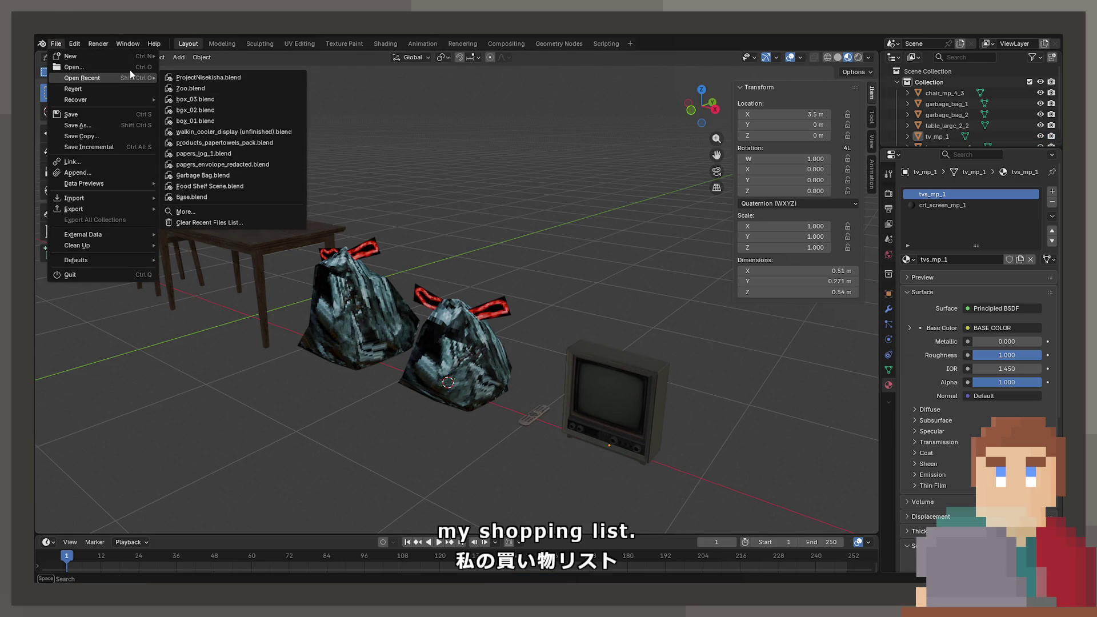
left_click(183, 90)
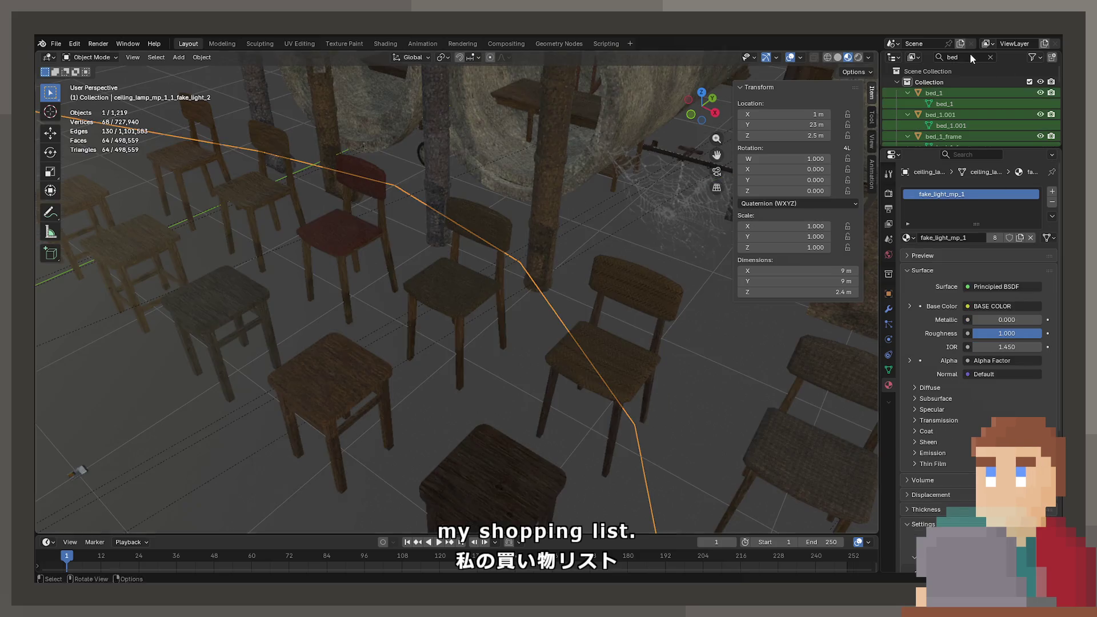
left_click(969, 53)
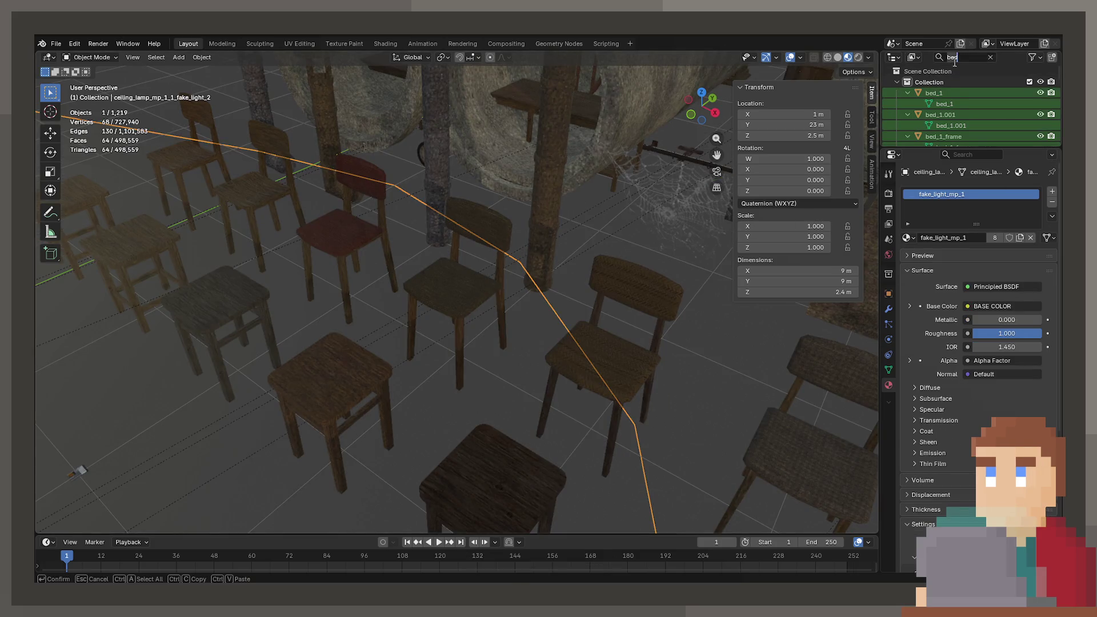
Search the Outliner for props with the filters 'b' and 'stevemis'
key("BackSpace")
key("BackSpace")
key("BackSpace")
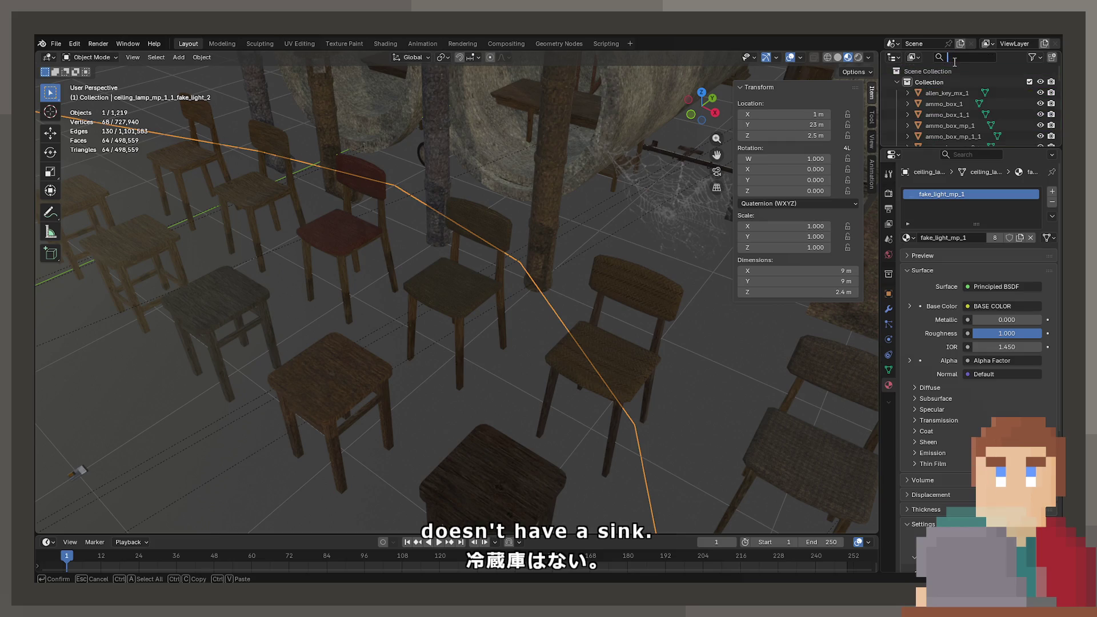
type("board")
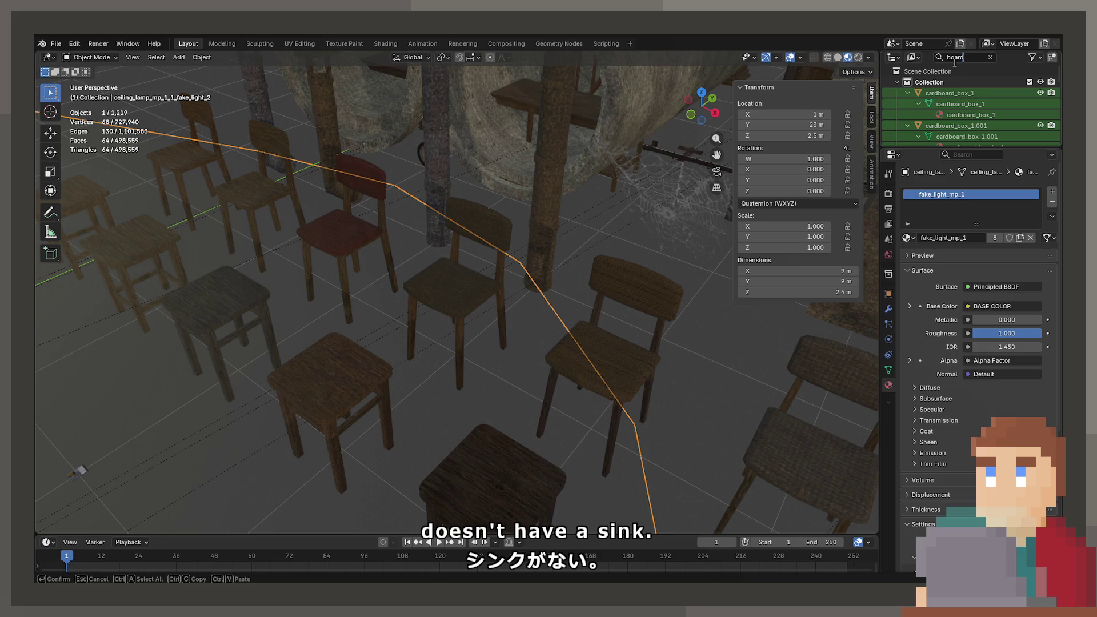
key("BackSpace")
key("BackSpace")
key("BackSpace")
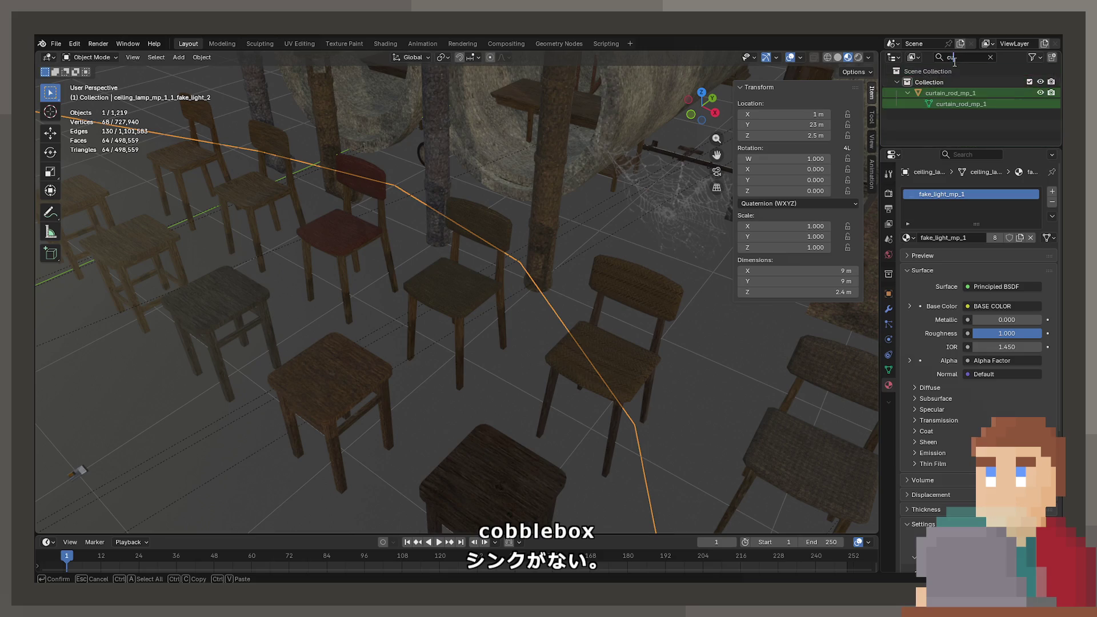
type("stevemis")
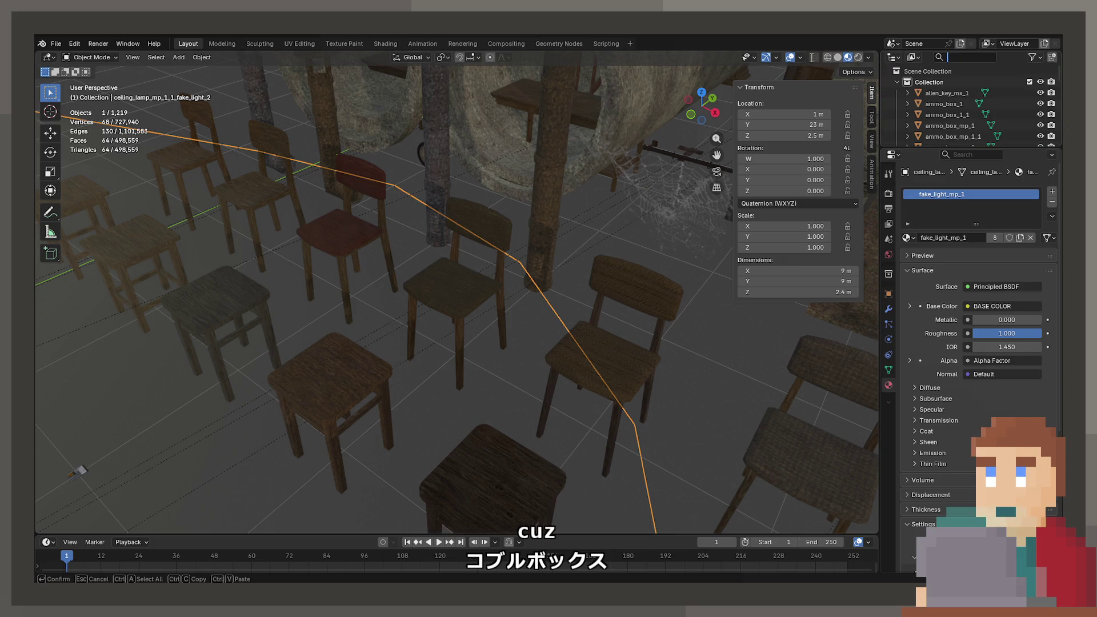
Look over the scene's tables and cabinets and save Zoo.blend
scroll(470, 252, "down", 8)
mouse_move(470, 252)
middle_mouse_down("shift")
mouse_move(328, 392)
mouse_move(366, 368)
mouse_move(437, 365)
middle_mouse_up("shift")
scroll(468, 310, "up", 4)
scroll(480, 252, "up", 5)
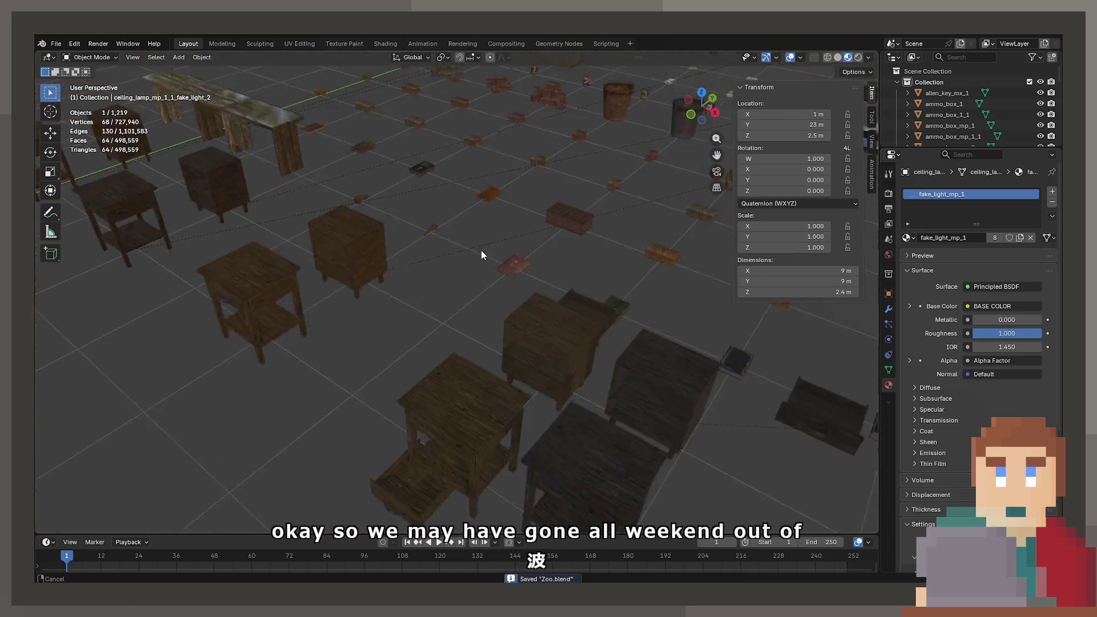
key("ctrl+s")
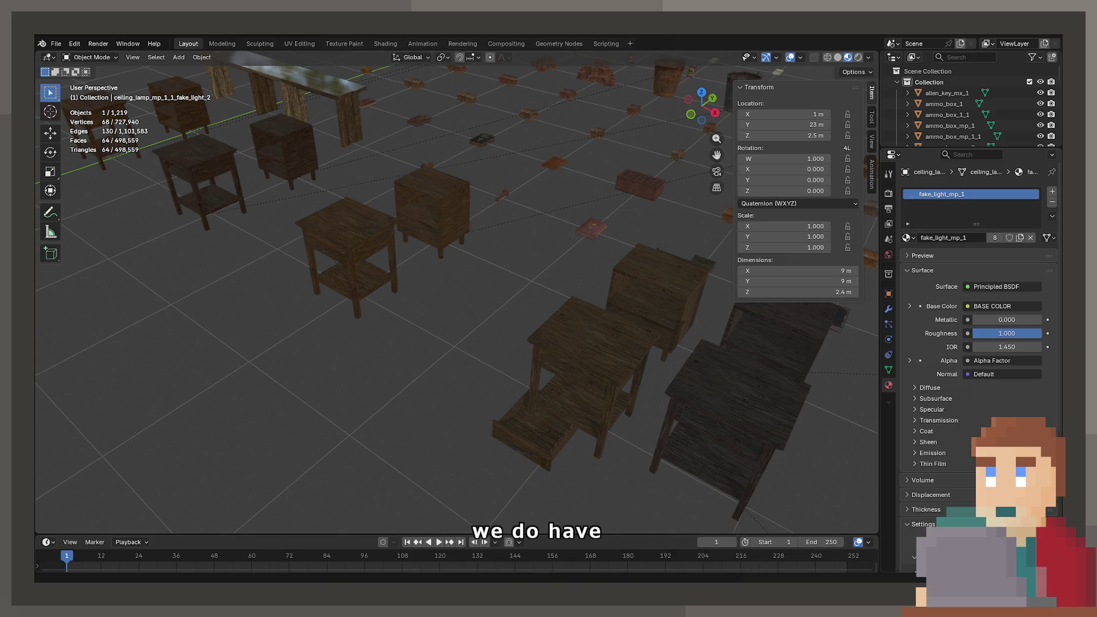
left_click(56, 43)
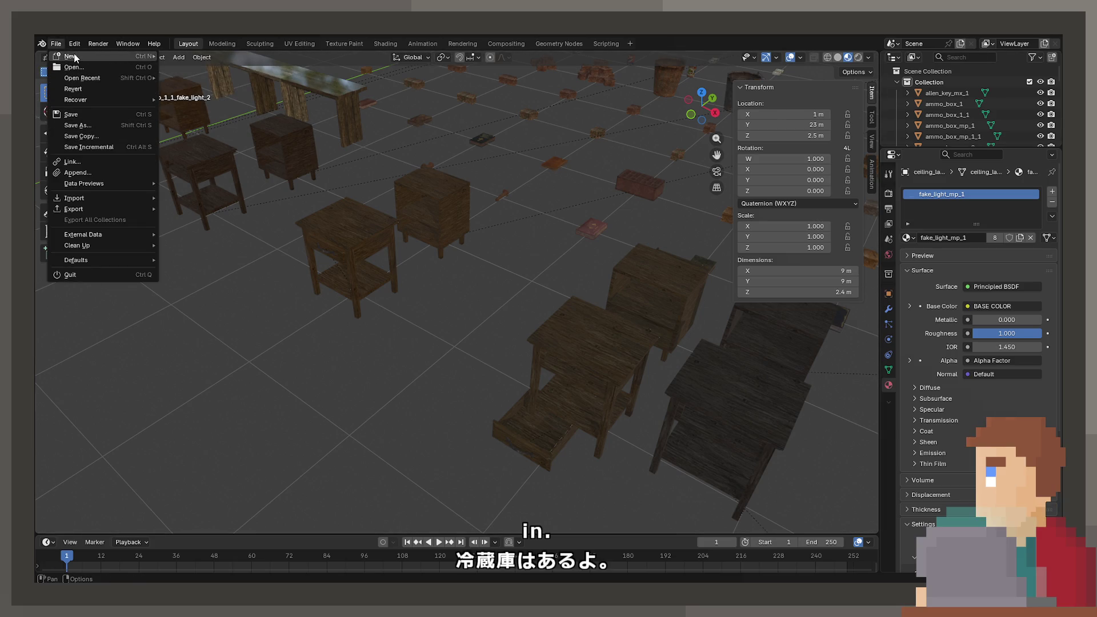
Create a new General scene and delete the default cube, camera and light
left_click(184, 57)
left_click(353, 252)
key("a")
key("Delete")
Import the fridge models as FBX (Legacy), select them all and show the side panel
left_click(51, 44)
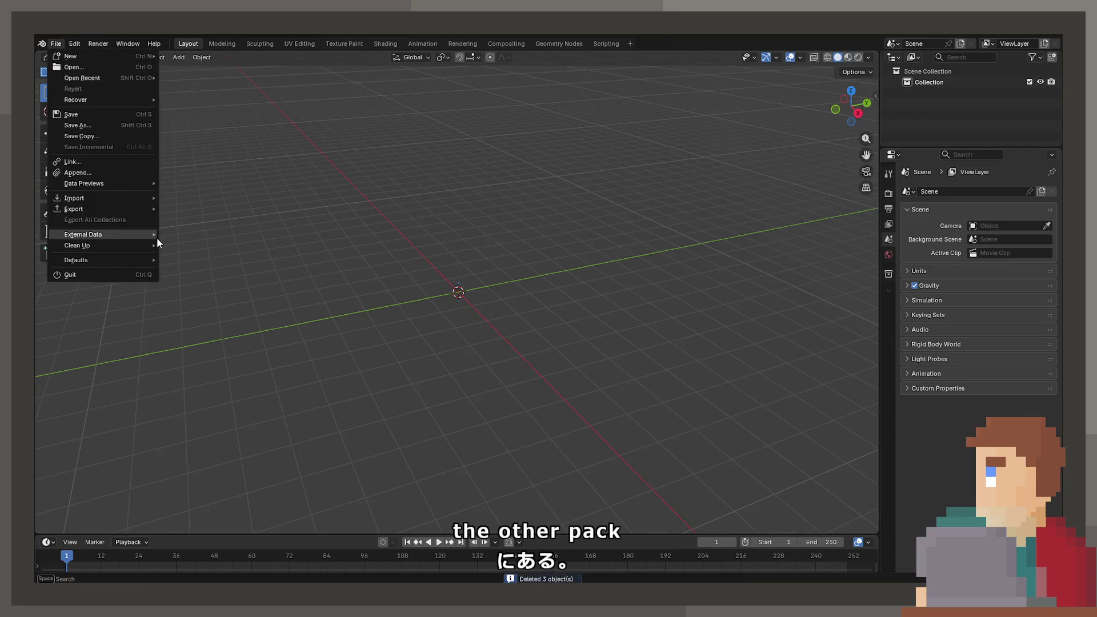
mouse_move(138, 200)
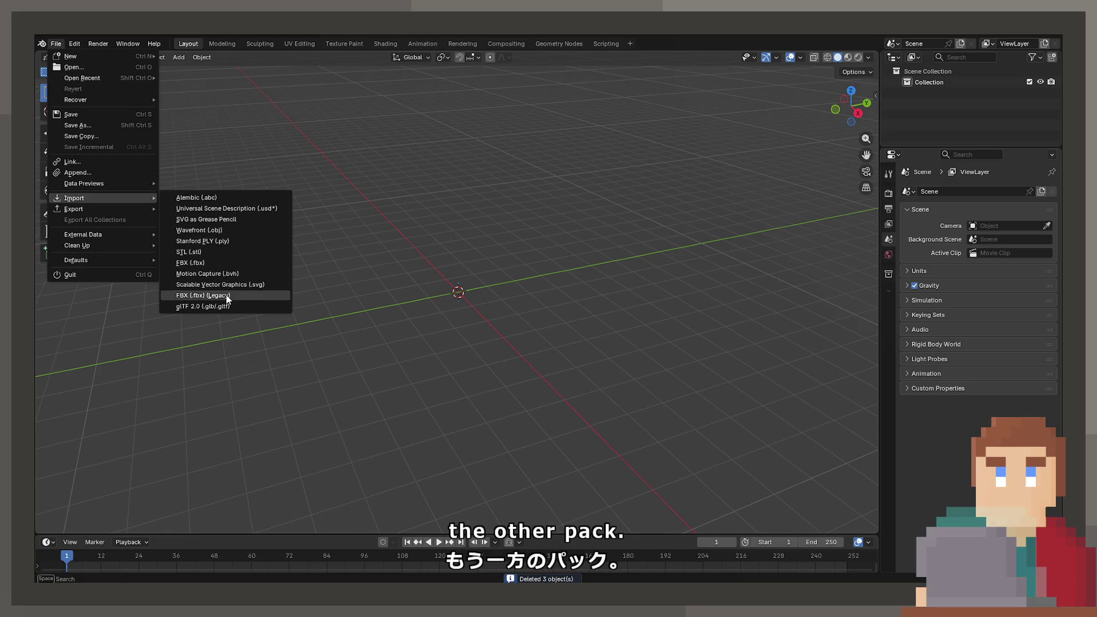
left_click(226, 296)
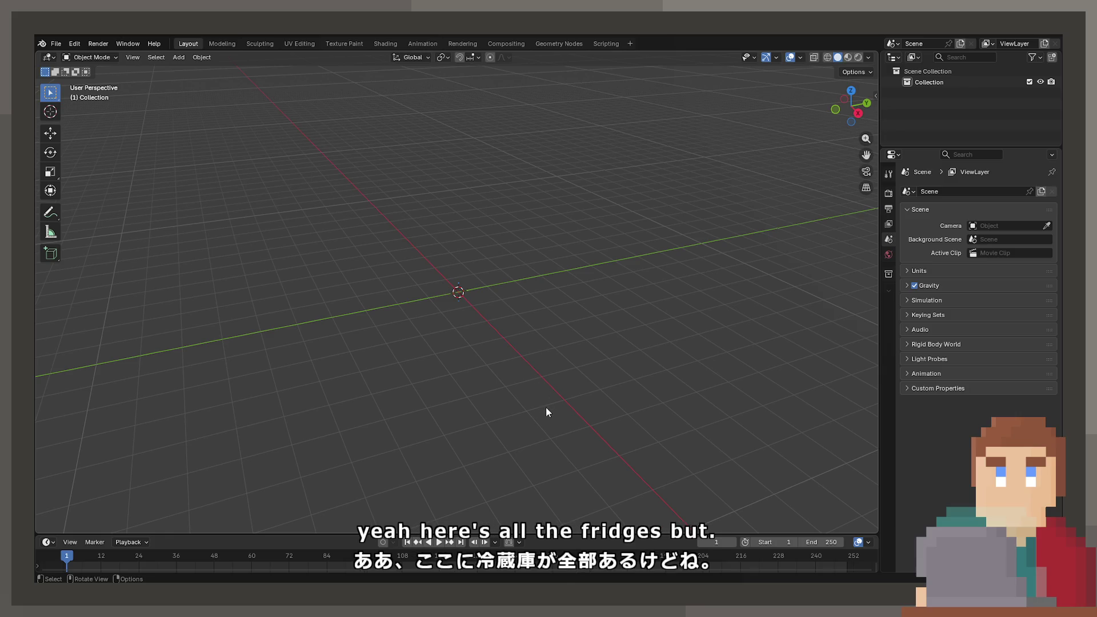
mouse_move(530, 327)
middle_mouse_down()
mouse_move(469, 355)
mouse_move(536, 333)
middle_mouse_up()
key("a")
key("n")
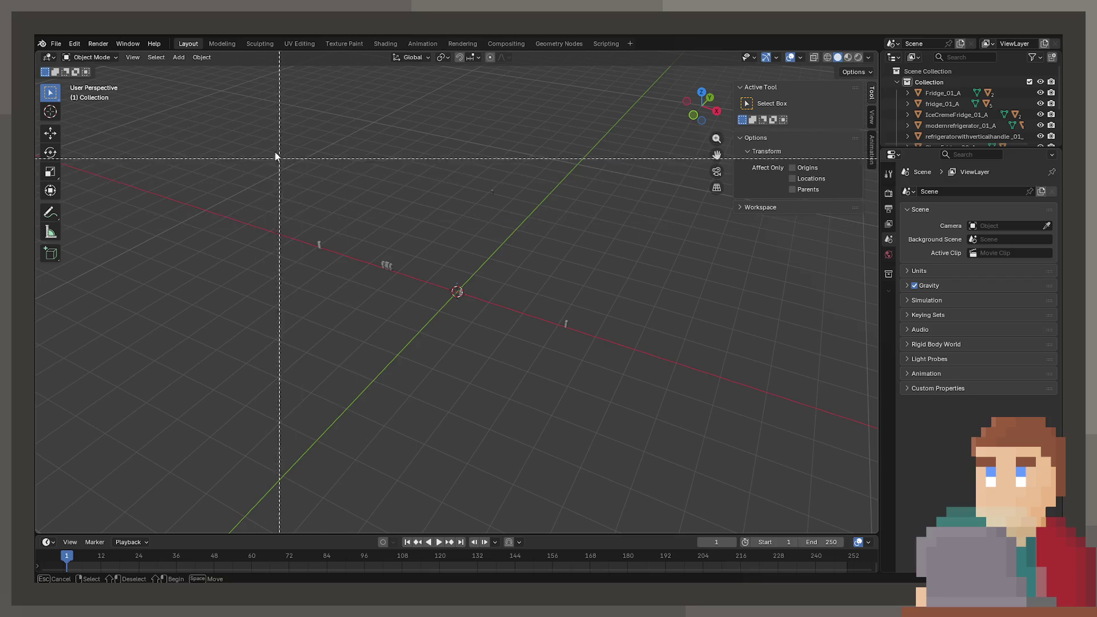
Select a single fridge and move it to a new spot on the ground plane
left_click_drag(259, 130, 606, 442)
left_click(558, 307)
left_click_drag(584, 334, 629, 392)
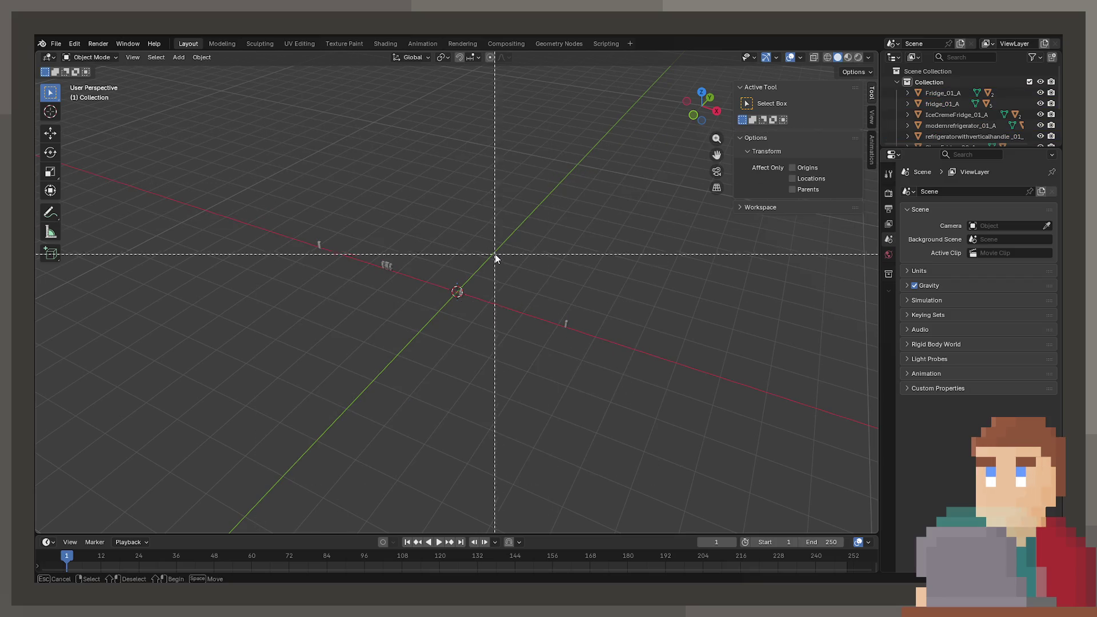
middle_click_drag(627, 394, 653, 445)
scroll(652, 444, "up", 3)
key("g")
key("shift+z")
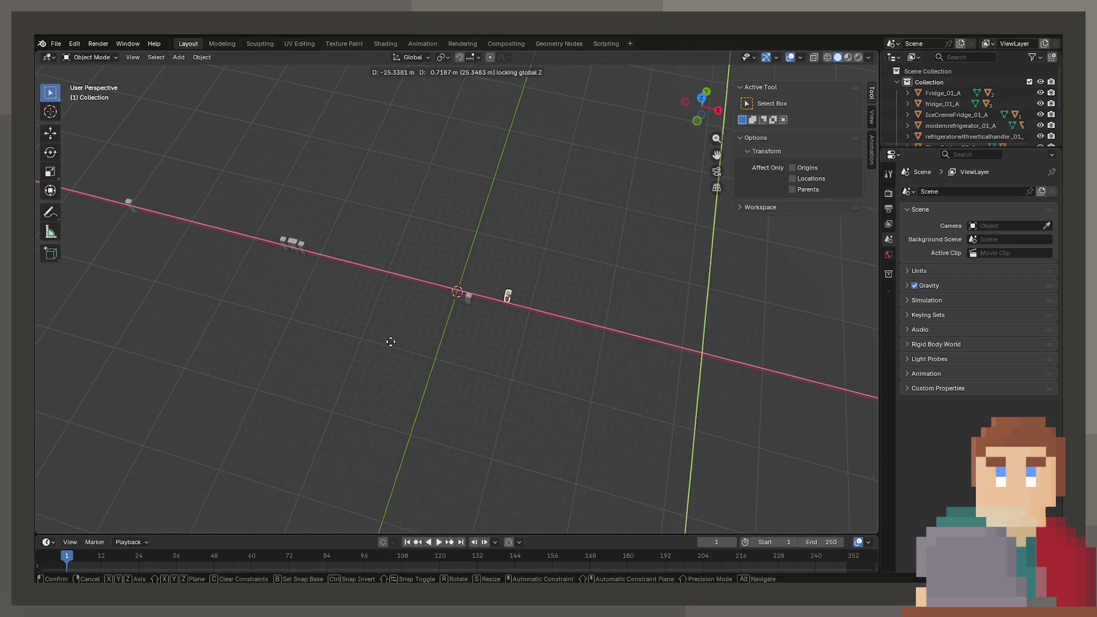
left_click(367, 341)
key("g")
key("shift+z")
left_click(492, 350)
Move the small object and fridge_door_1 along the ground plane, then frame the pink fridges
left_click(129, 203)
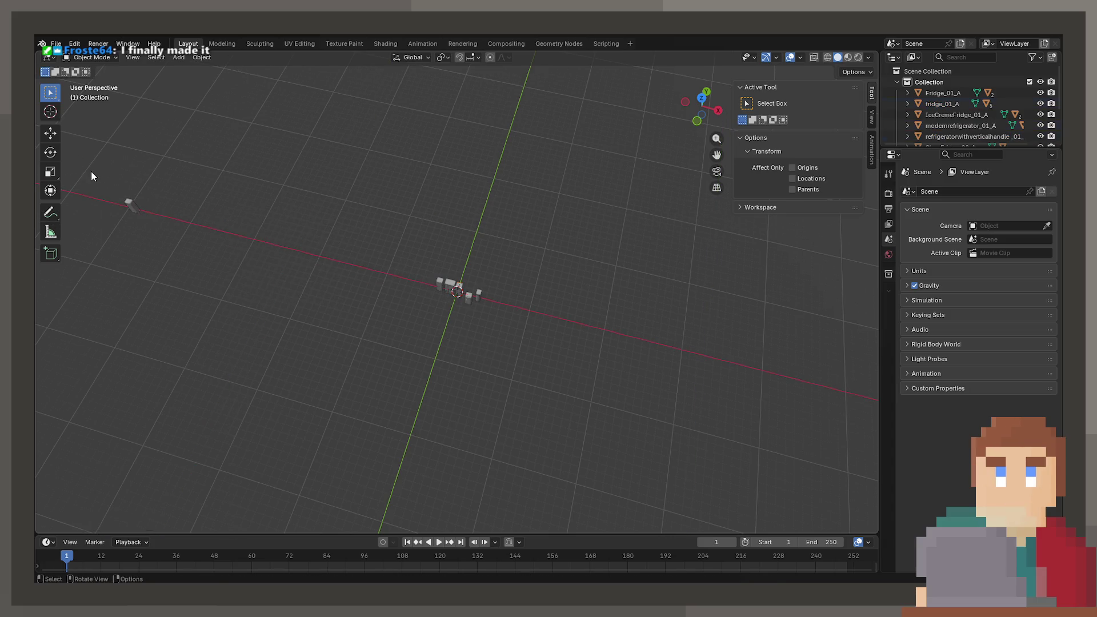
key("g")
key("shift+z")
left_click(681, 414)
mouse_move(682, 413)
middle_mouse_down()
mouse_move(461, 225)
mouse_move(456, 242)
middle_mouse_up()
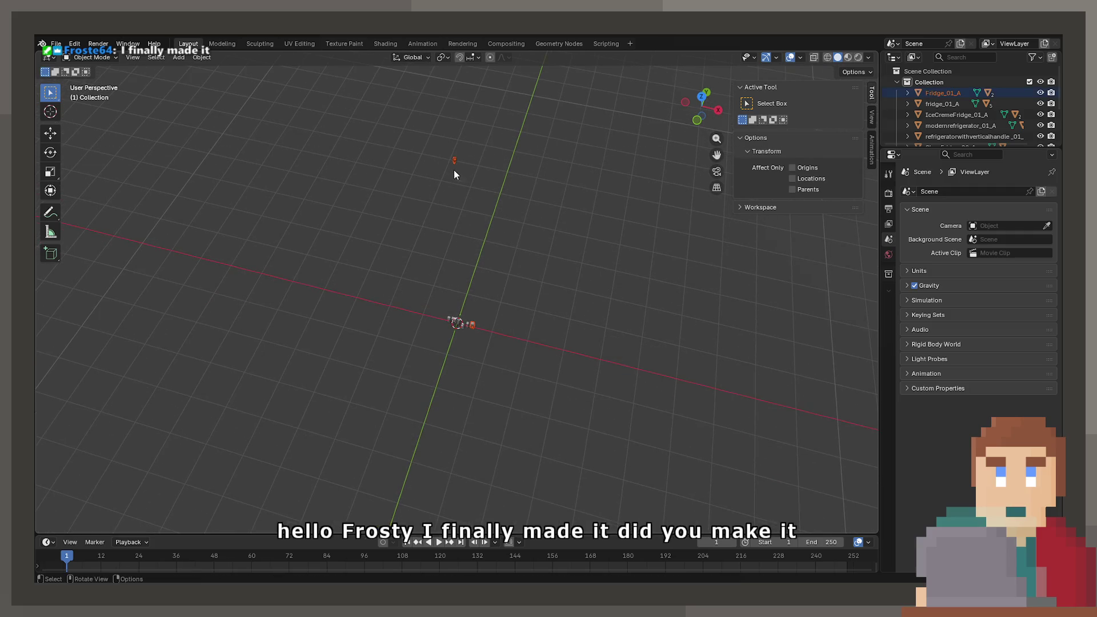
left_click(455, 163)
key("g")
key("shift+z")
left_click(510, 364)
key("grave")
left_click(503, 395)
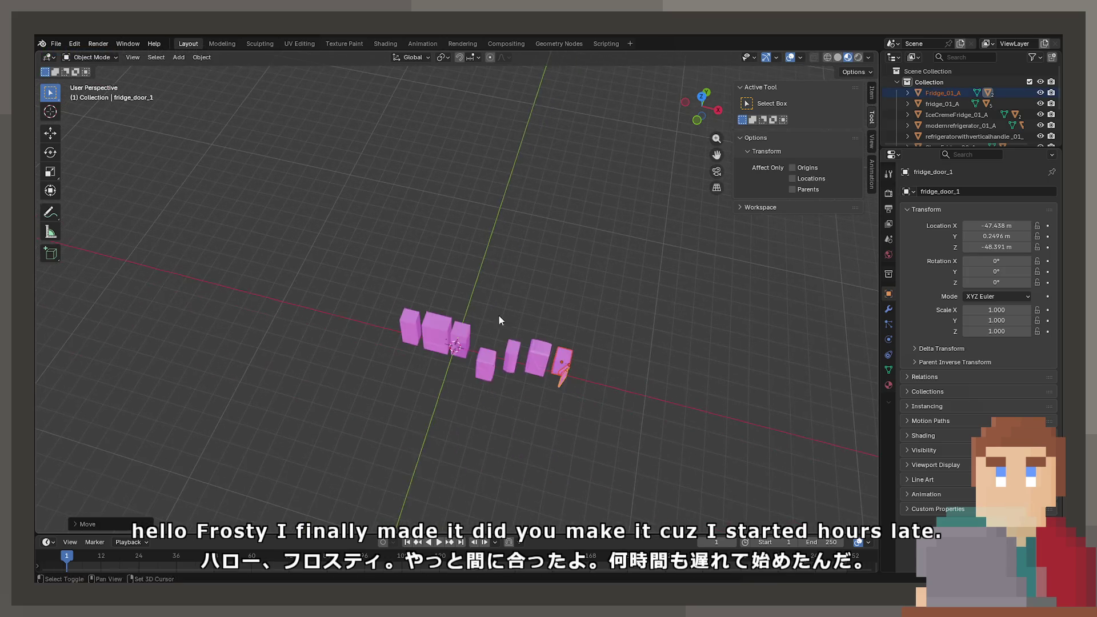
Inspect SM_Fridge_Door_01's material settings, then select the whole SM_Fridge object
scroll(547, 406, "up", 3)
scroll(553, 404, "up", 6)
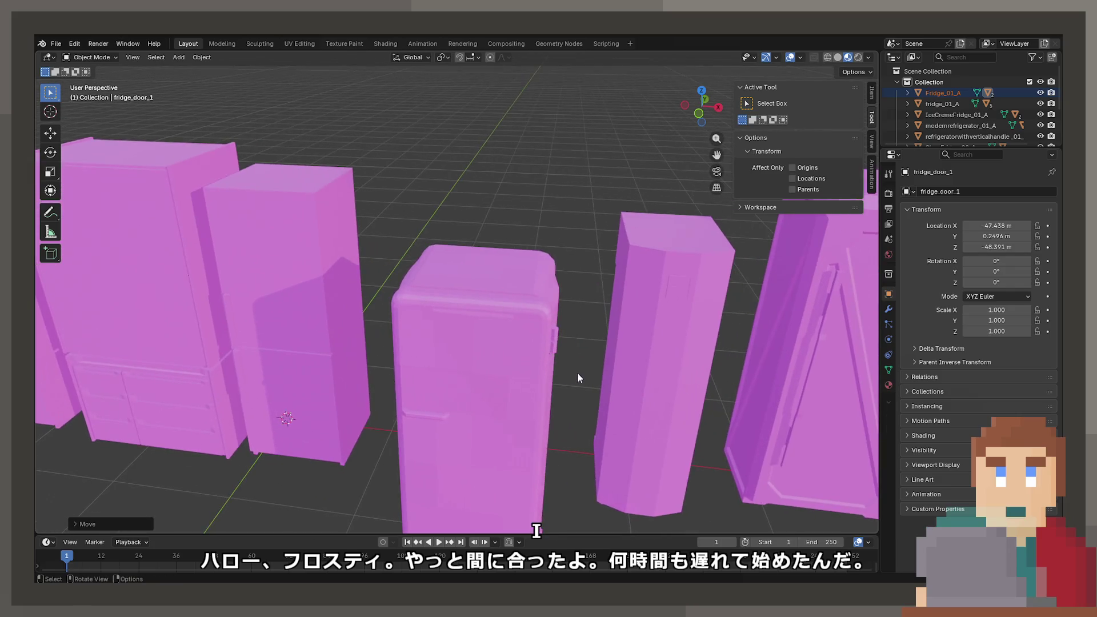
scroll(578, 378, "down", 4)
left_click(490, 399)
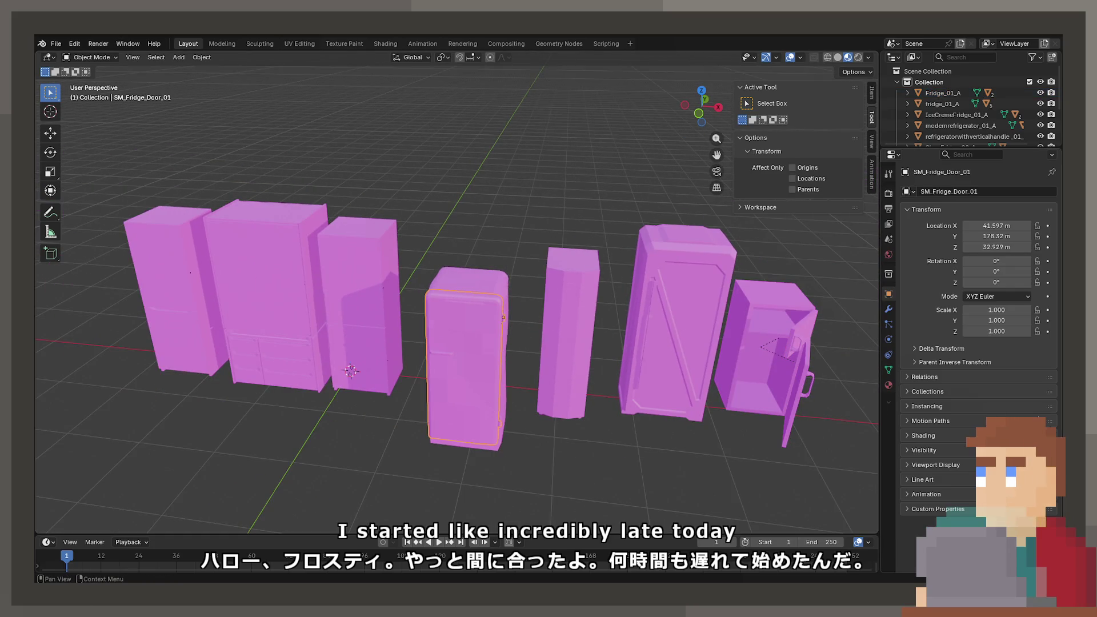
left_click(890, 385)
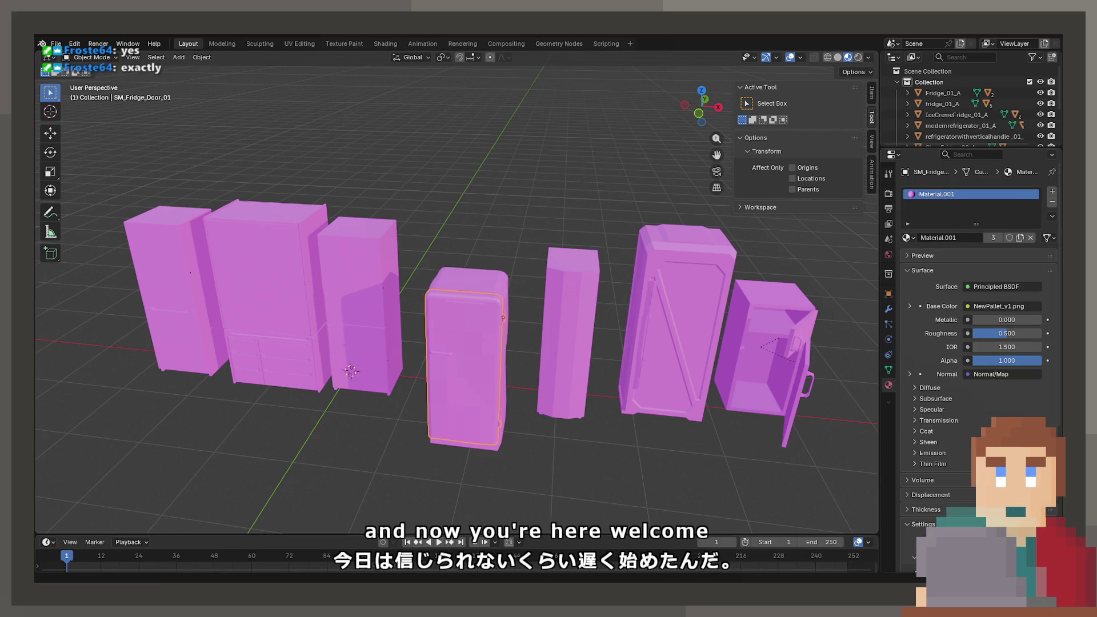
mouse_move(462, 358)
middle_mouse_down()
mouse_move(459, 337)
mouse_move(609, 314)
mouse_move(542, 325)
mouse_move(561, 341)
mouse_move(540, 336)
middle_mouse_up()
scroll(452, 348, "up", 4)
scroll(560, 342, "up", 4)
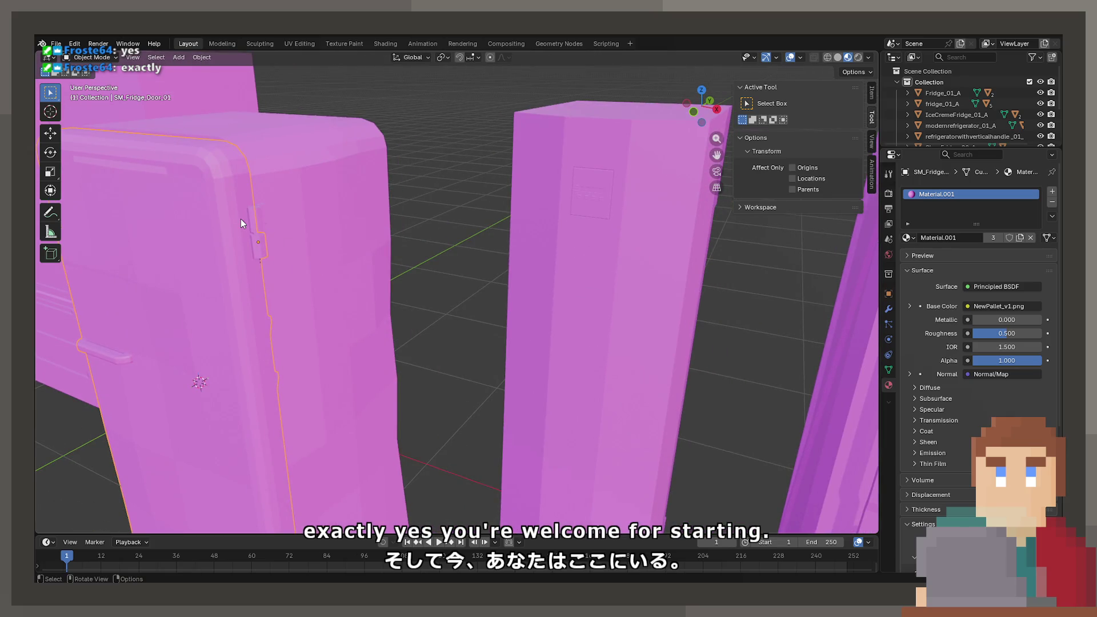
left_click(261, 220)
middle_click_drag(261, 222, 350, 238, "shift")
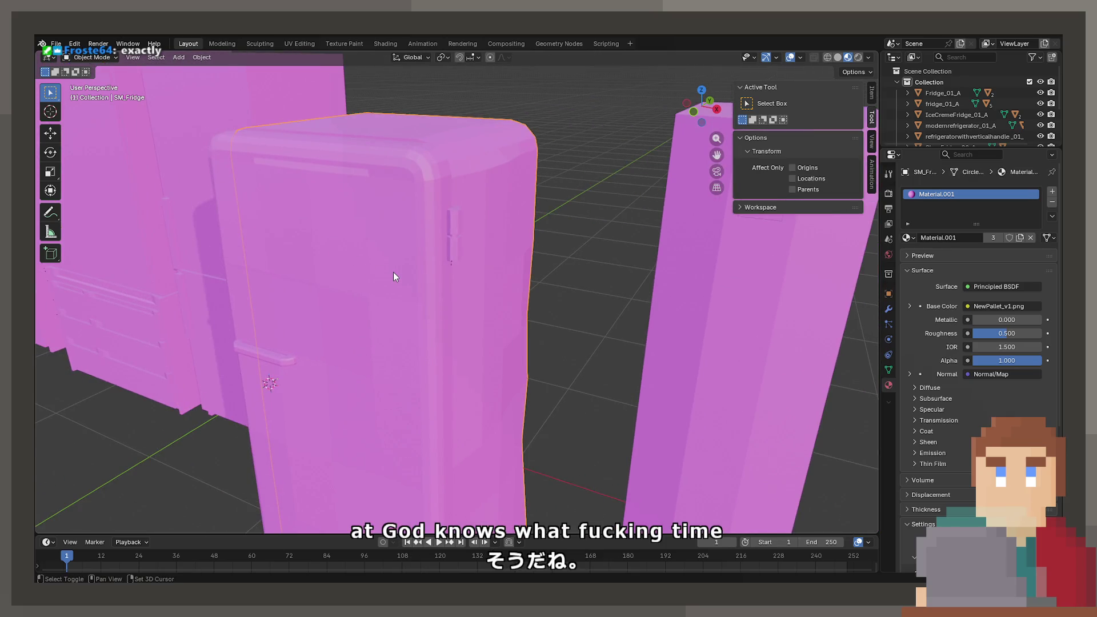
Check the fridge mesh in Edit Mode, then select the left fridge's top door and middle fridge's bottom door
key("Tab")
scroll(405, 307, "down", 8)
key("Tab")
mouse_move(404, 307)
middle_mouse_down()
mouse_move(617, 385)
mouse_move(397, 372)
middle_mouse_up()
scroll(495, 358, "up", 4)
left_click(495, 358)
middle_click_drag(516, 358, 488, 342)
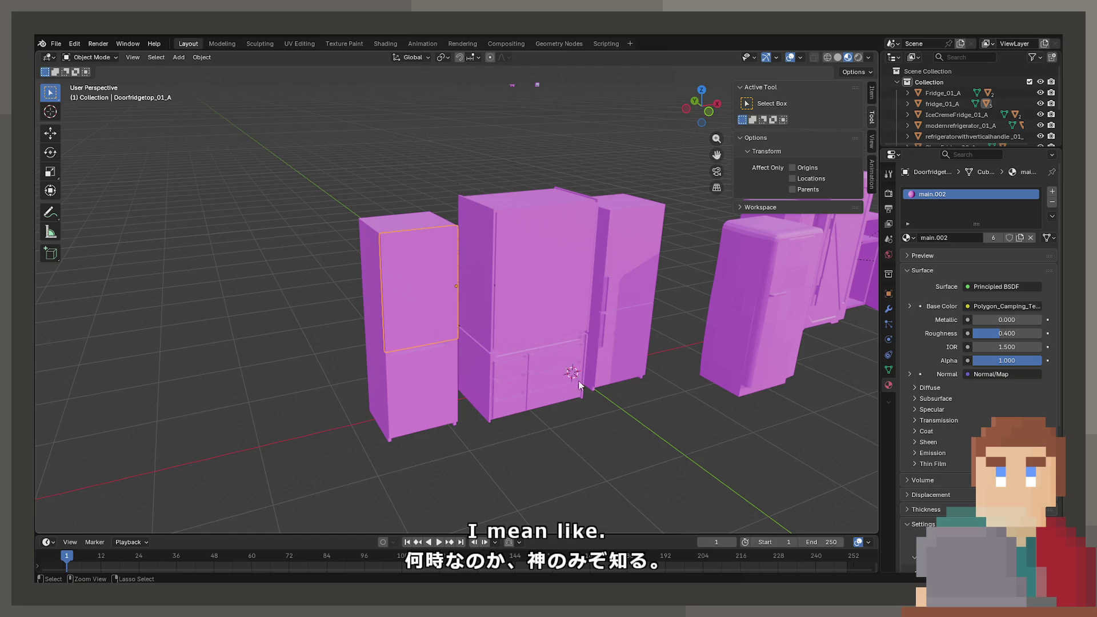
mouse_move(609, 403)
middle_mouse_down()
mouse_move(456, 358)
mouse_move(428, 358)
mouse_move(481, 367)
mouse_move(557, 424)
mouse_move(405, 402)
mouse_move(608, 360)
middle_mouse_up()
scroll(456, 357, "up", 4)
left_click(607, 360)
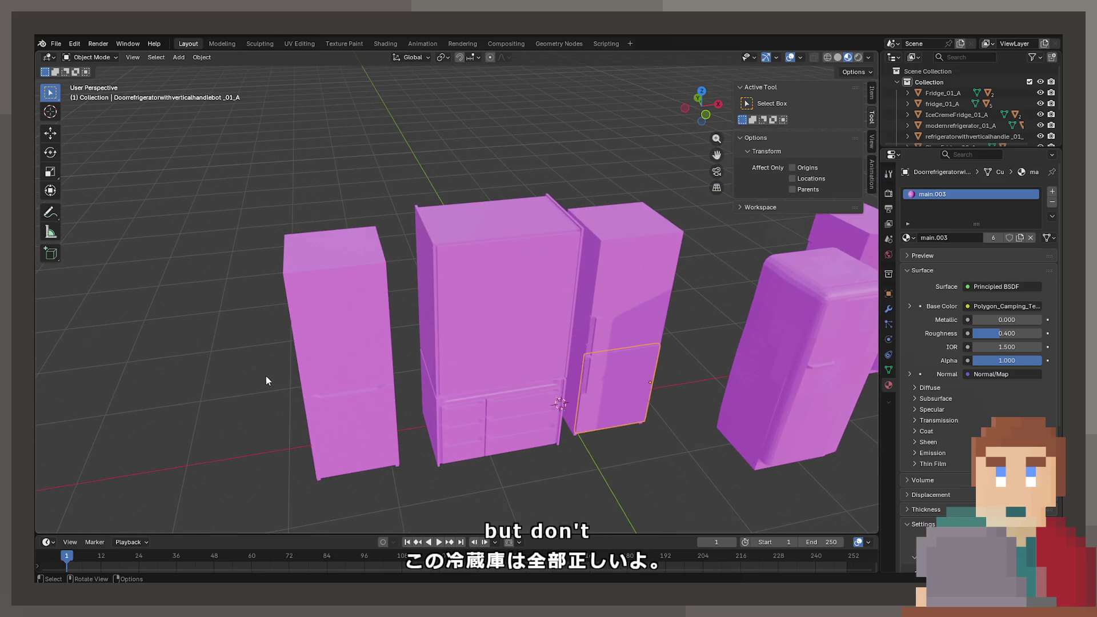
scroll(266, 380, "up", 3)
middle_click_drag(304, 377, 313, 360)
Select fridge_01_A, check its mesh in Edit Mode, and copy it with its doors
left_click(269, 409)
scroll(279, 413, "down", 3)
key("Tab")
mouse_move(300, 402)
middle_mouse_down()
mouse_move(448, 432)
mouse_move(468, 417)
mouse_move(431, 400)
mouse_move(534, 392)
middle_mouse_up()
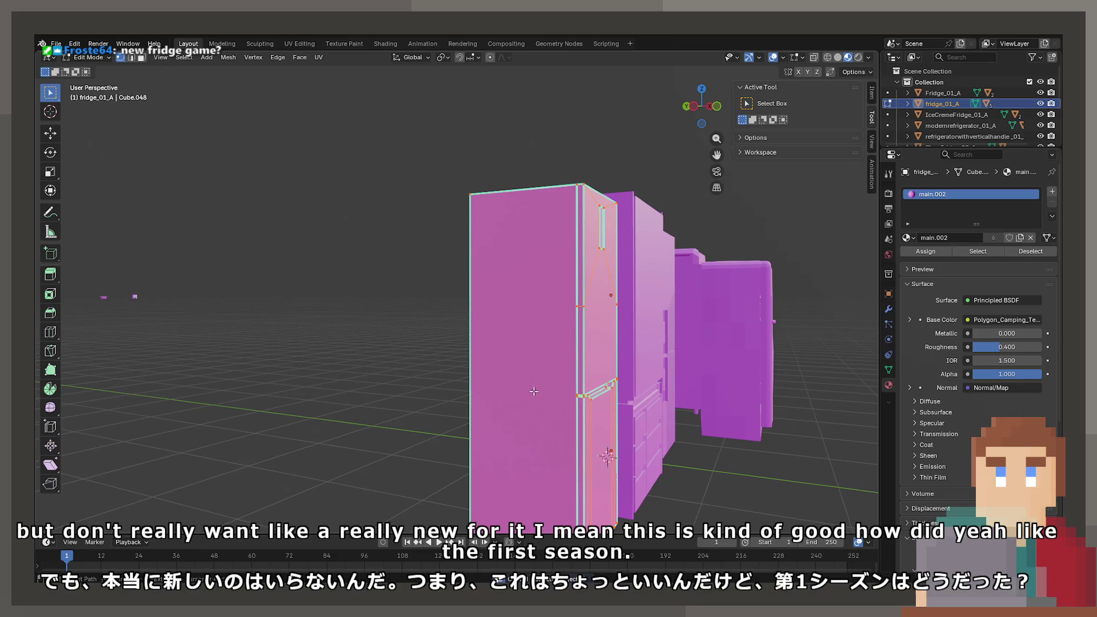
key("Tab")
key("ctrl+c")
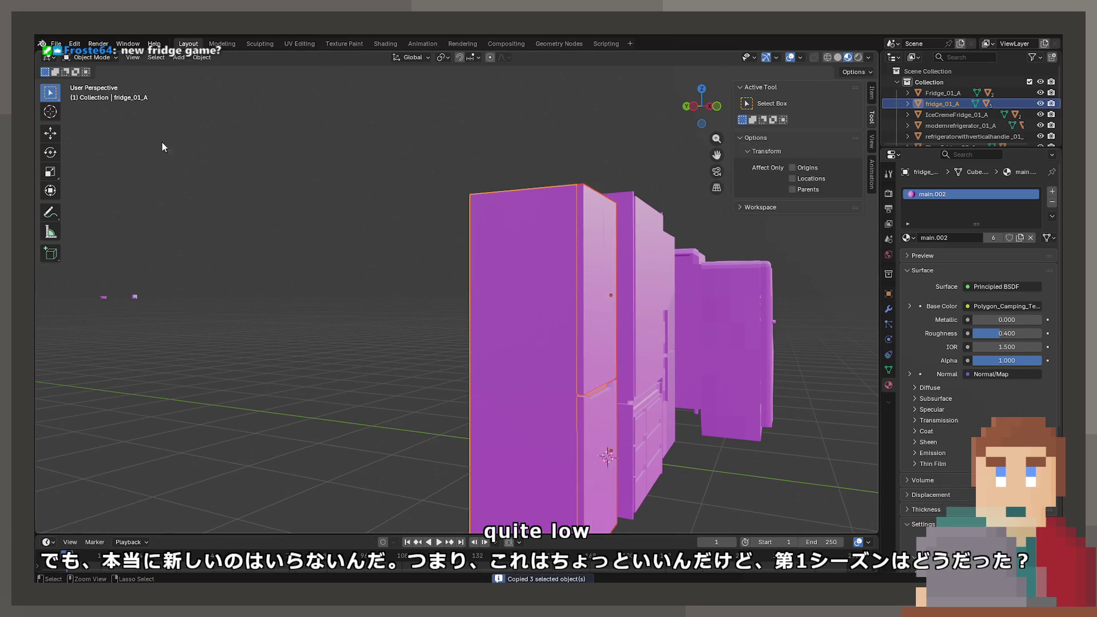
left_click(56, 43)
Open the recent scene without saving, paste the fridge and move it along X
mouse_move(103, 80)
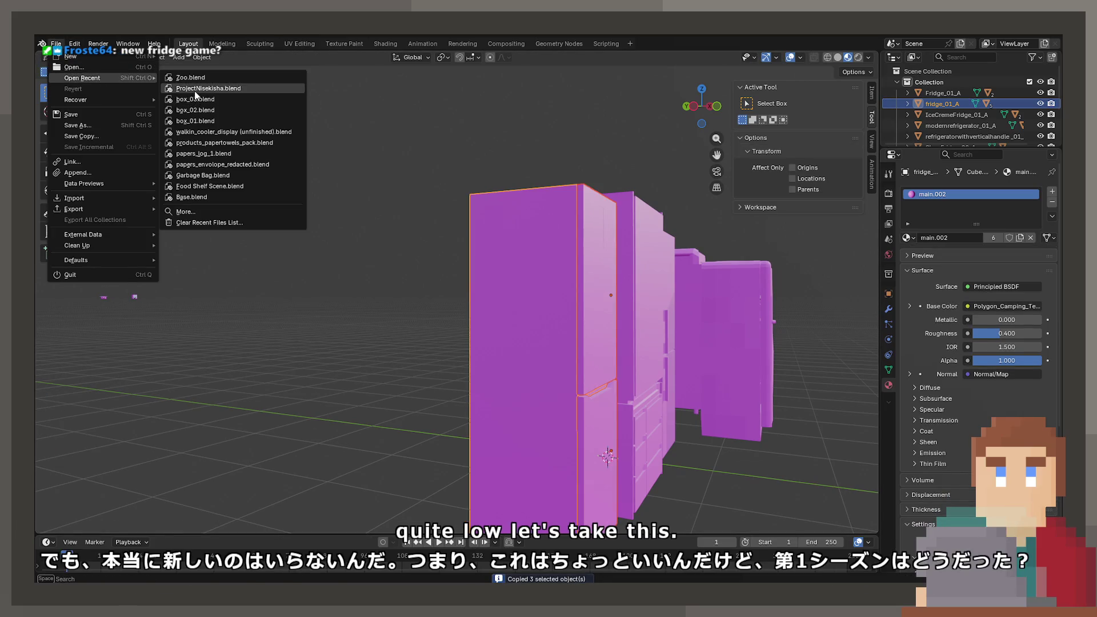
left_click(189, 89)
left_click(567, 327)
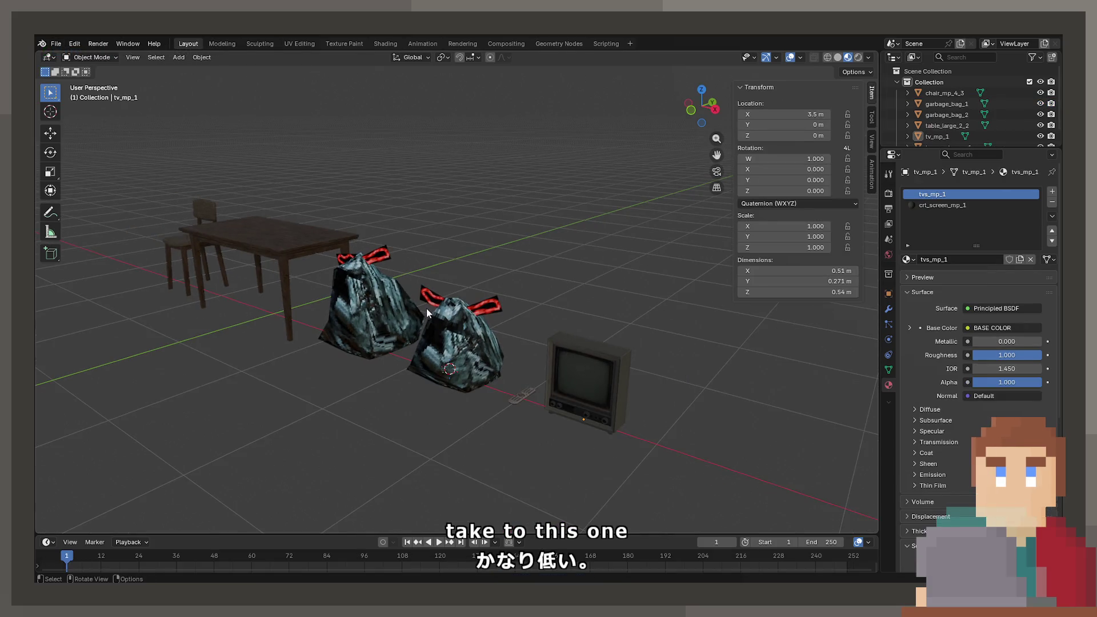
key("ctrl+v")
key("g")
key("x")
left_click(664, 311)
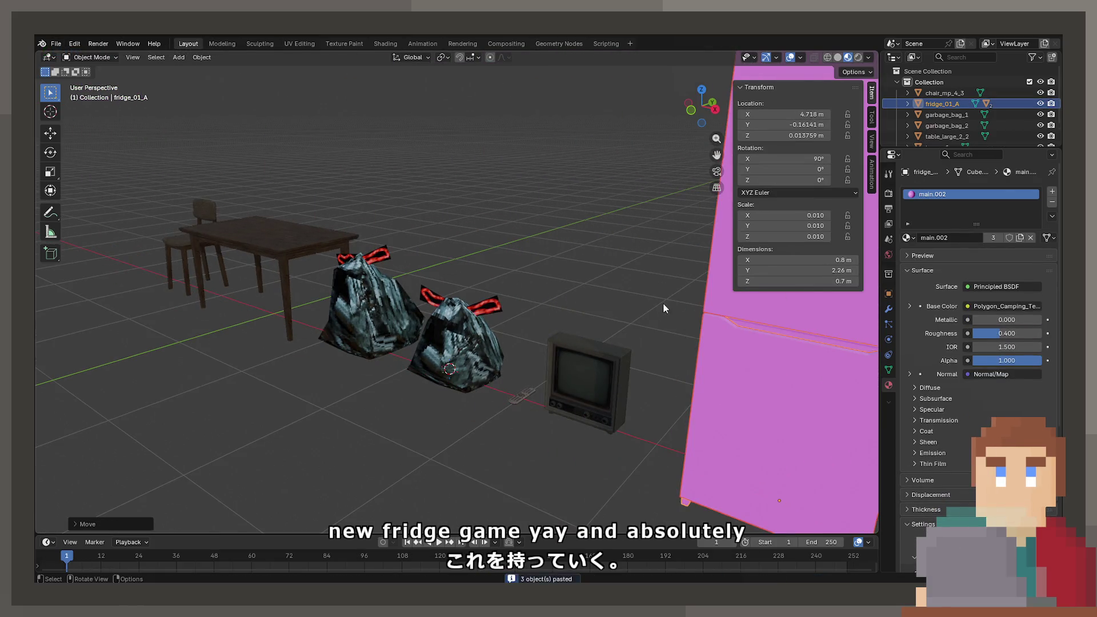
Set the pasted fridge's location to X 5, Y 0, Z 0
type("0")
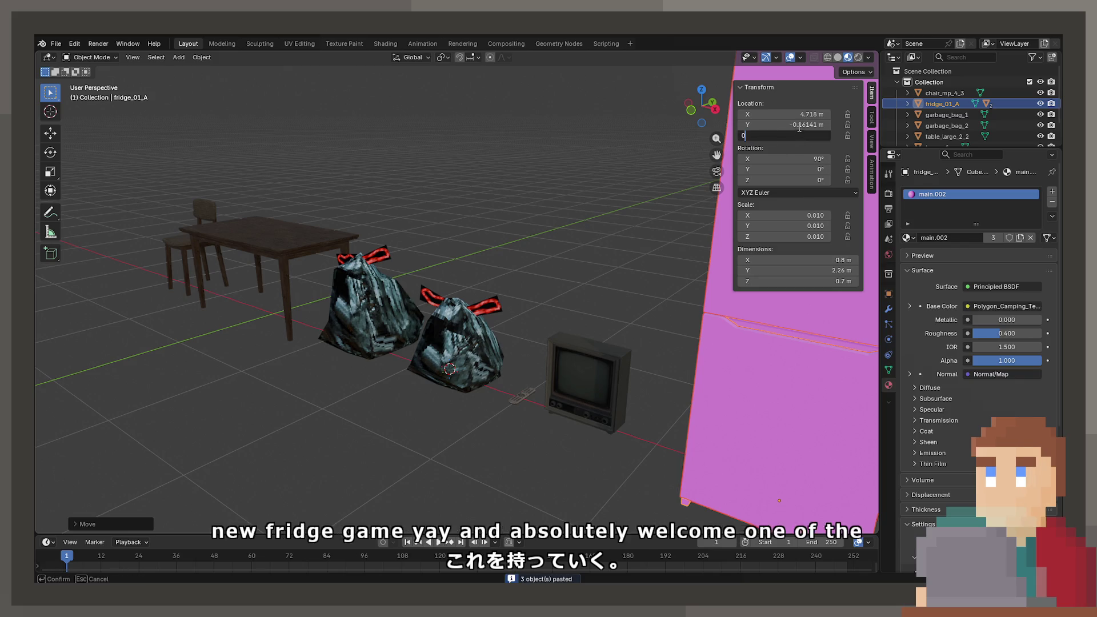
left_click(799, 124)
type("0")
left_click(801, 114)
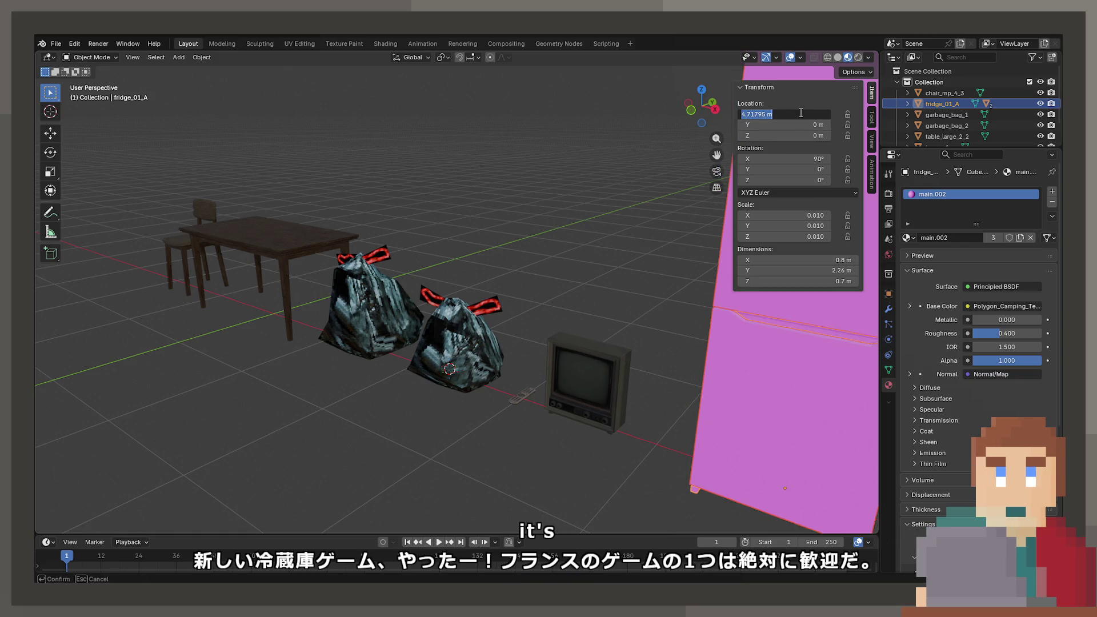
key("Return")
scroll(566, 326, "down", 3)
Try swinging the fridge door open by rotating it, then cancel the rotation
mouse_move(566, 327)
middle_mouse_down()
mouse_move(616, 330)
mouse_move(429, 342)
mouse_move(403, 332)
mouse_move(527, 334)
mouse_move(526, 355)
mouse_move(429, 334)
mouse_move(396, 301)
mouse_move(338, 312)
mouse_move(339, 362)
middle_mouse_up()
scroll(612, 333, "up", 3)
mouse_move(423, 372)
middle_mouse_down()
mouse_move(423, 338)
mouse_move(537, 296)
mouse_move(481, 264)
middle_mouse_up()
scroll(530, 255, "down", 3)
key("r")
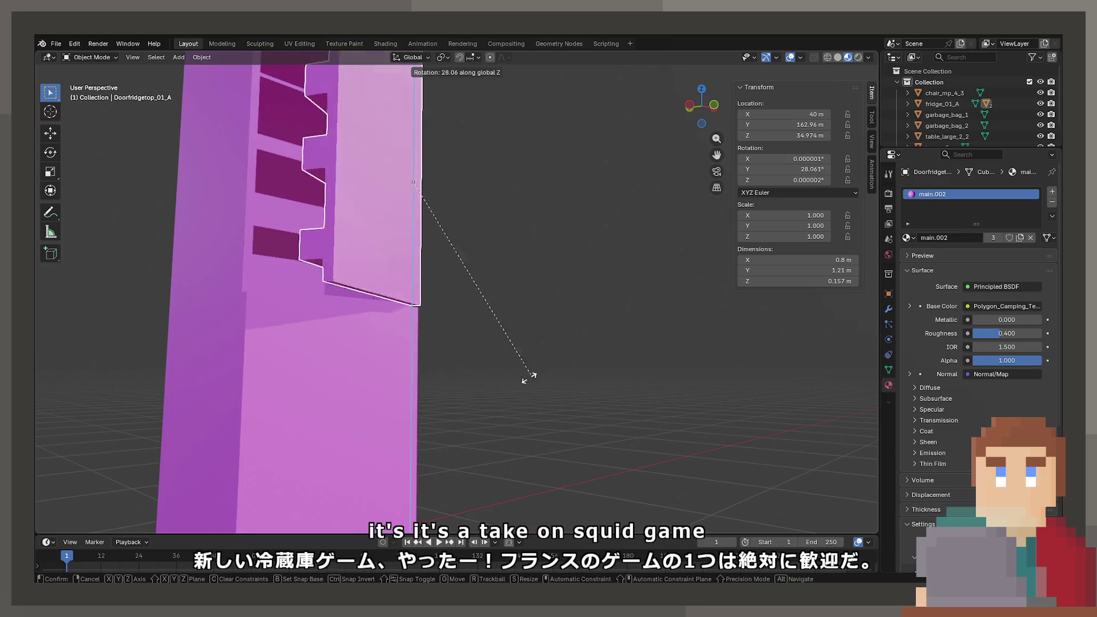
left_click(351, 328)
mouse_move(351, 328)
middle_mouse_down()
mouse_move(500, 345)
mouse_move(385, 367)
mouse_move(619, 330)
mouse_move(526, 335)
middle_mouse_up()
right_click(499, 345)
scroll(482, 384, "down", 4)
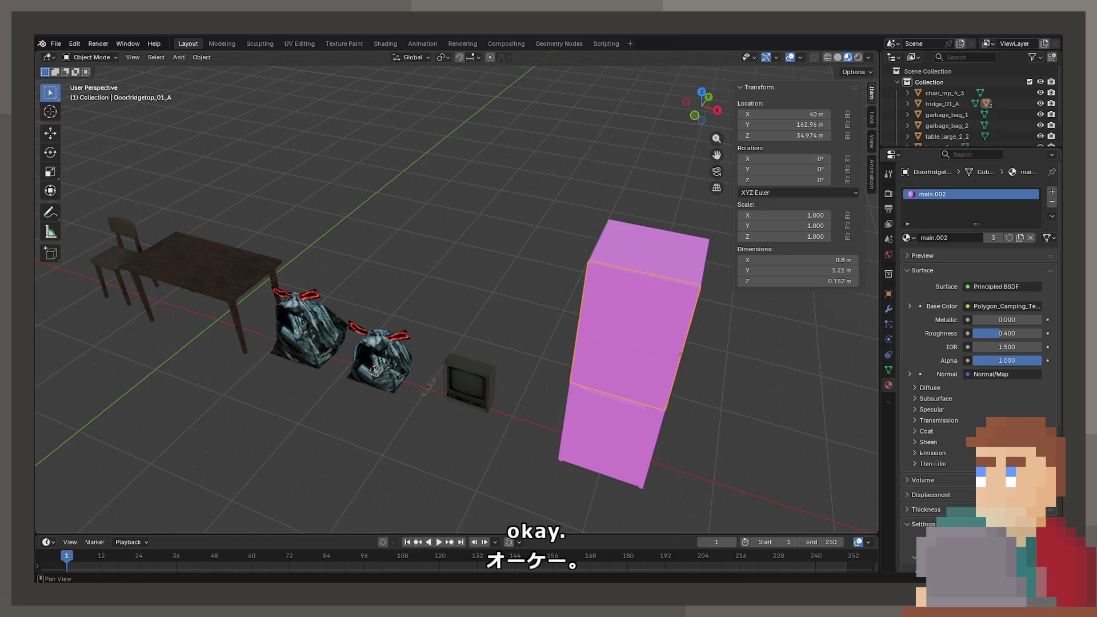
Select the pasted fridge and garbage_bag_1, then view the table, chair, TV and remote
middle_click_drag(272, 335, 285, 335)
left_click(635, 355)
left_click(694, 452, "shift")
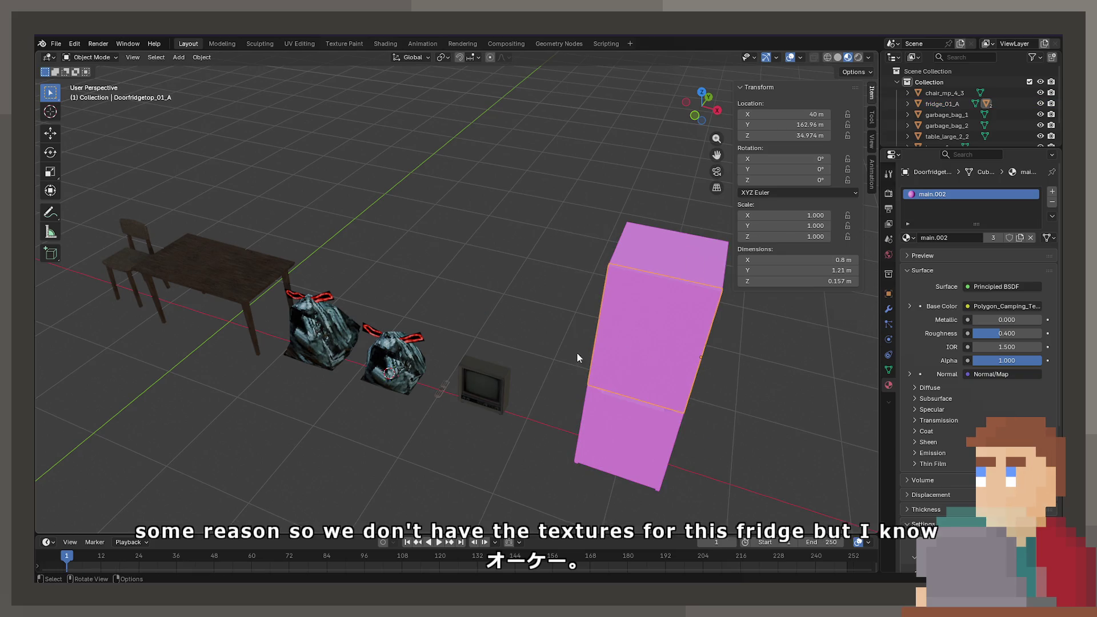
mouse_move(378, 393)
middle_mouse_down()
mouse_move(453, 373)
mouse_move(424, 392)
mouse_move(500, 394)
mouse_move(448, 374)
mouse_move(583, 387)
middle_mouse_up()
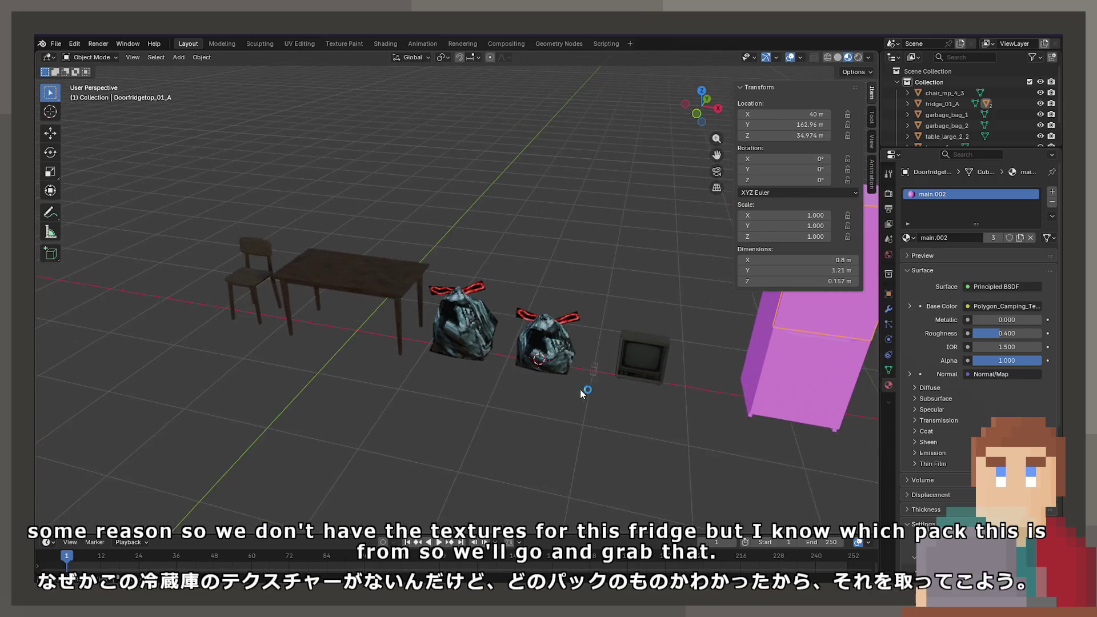
scroll(397, 296, "up", 5)
left_click(415, 330)
mouse_move(415, 331)
middle_mouse_down()
mouse_move(404, 363)
mouse_move(591, 344)
mouse_move(604, 372)
mouse_move(571, 365)
middle_mouse_up()
scroll(571, 366, "down", 6)
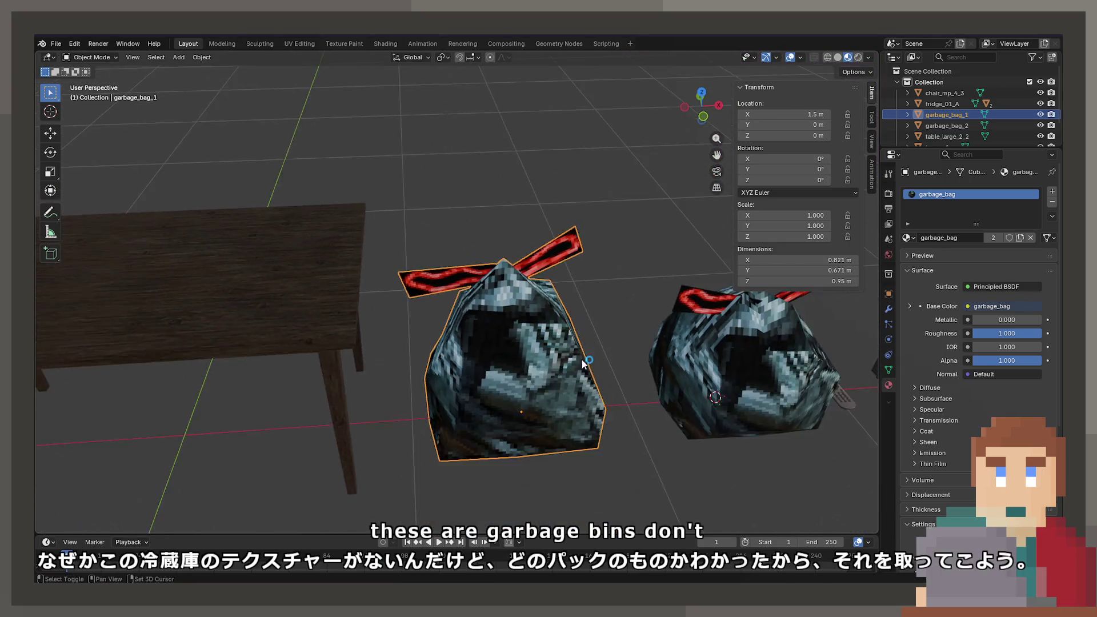
scroll(282, 265, "up", 4)
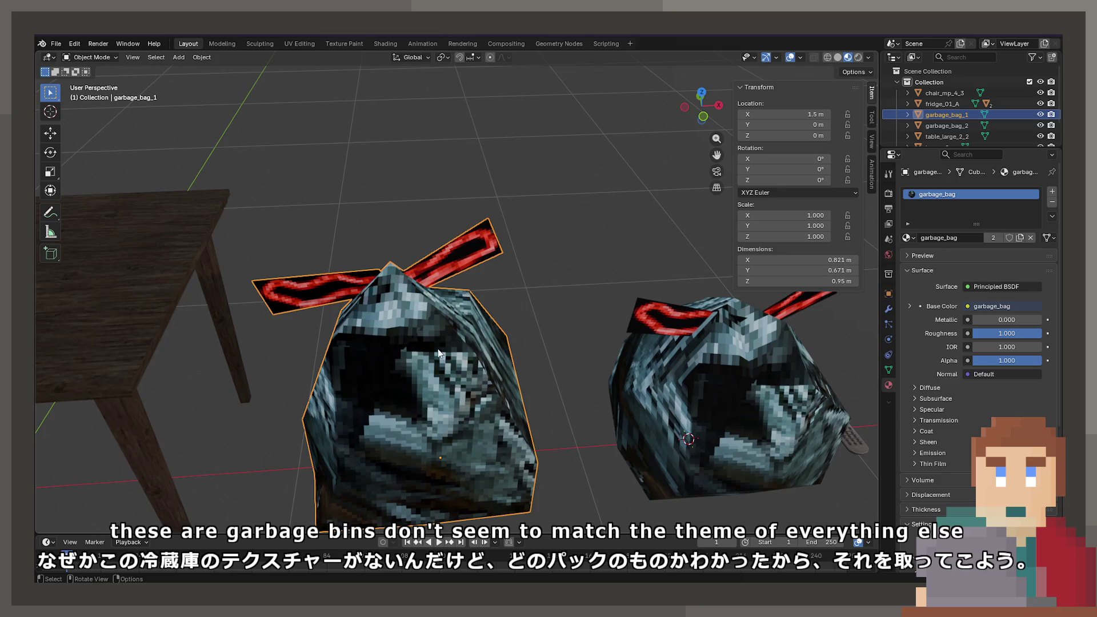
scroll(476, 328, "up", 2)
scroll(488, 384, "down", 4)
mouse_move(488, 384)
middle_mouse_down()
mouse_move(418, 371)
mouse_move(536, 341)
mouse_move(619, 402)
mouse_move(533, 400)
middle_mouse_up()
Select the TV, select all of its mesh, and merge its vertices by distance
left_click(588, 396)
scroll(589, 395, "up", 3)
scroll(472, 344, "up", 5)
scroll(470, 352, "down", 5)
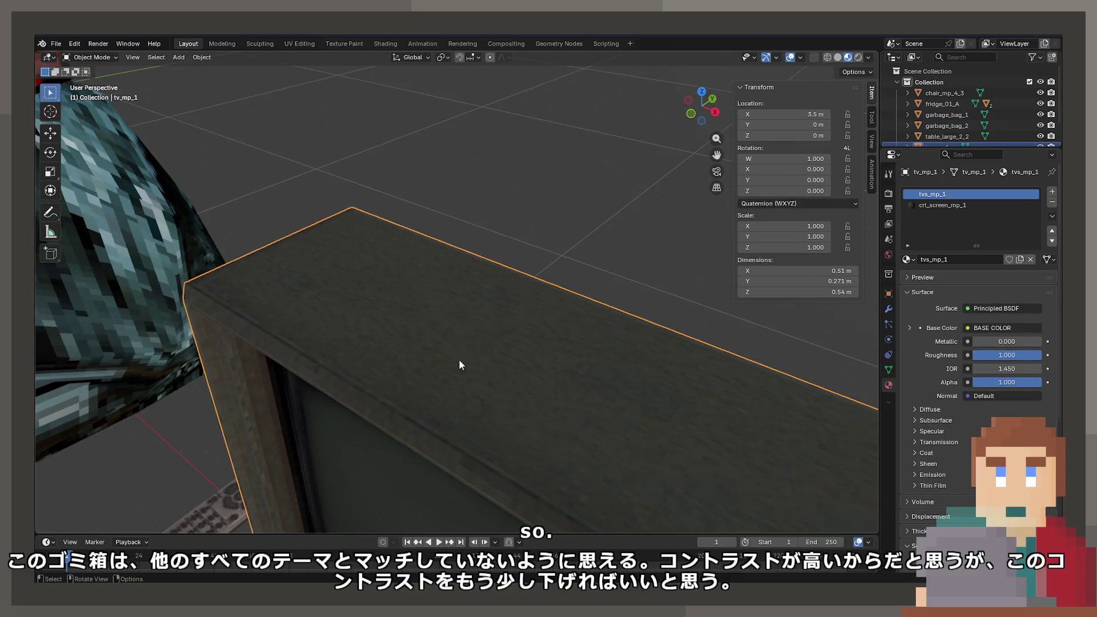
key("Tab")
key("alt+a")
mouse_move(467, 317)
middle_mouse_down()
mouse_move(622, 311)
mouse_move(427, 404)
mouse_move(205, 166)
middle_mouse_up()
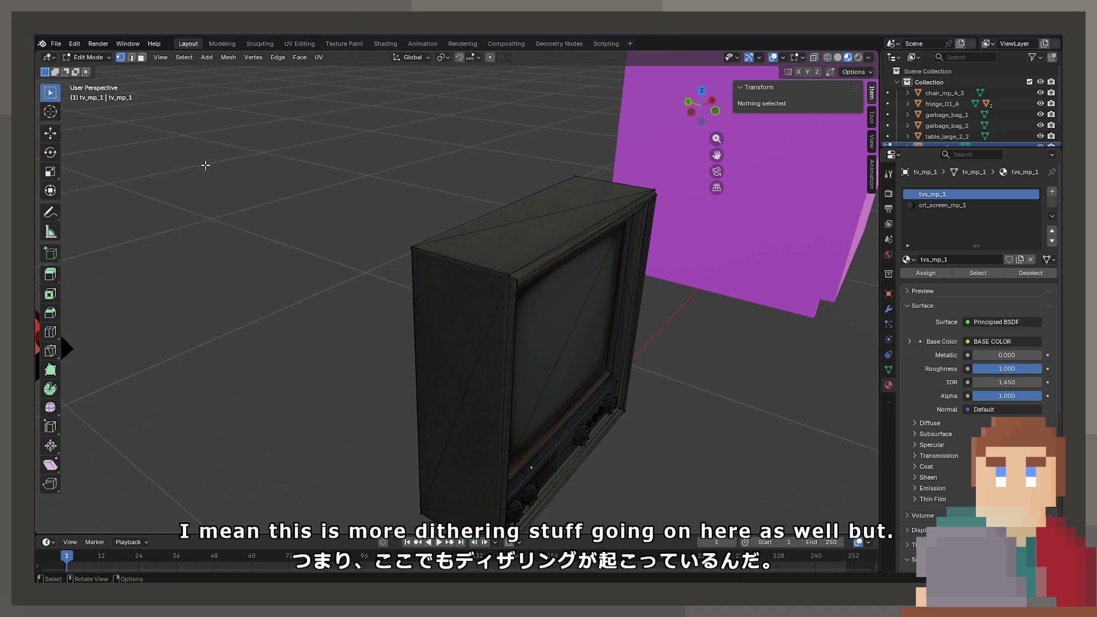
left_click(141, 58)
left_click(599, 203)
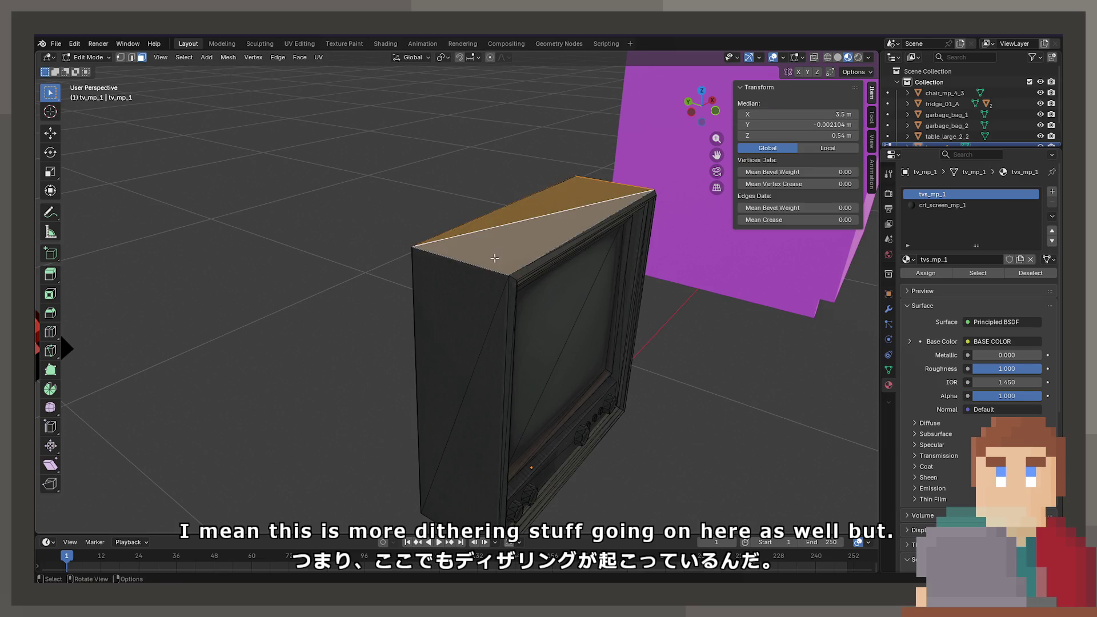
key("a")
key("m")
left_click(484, 298)
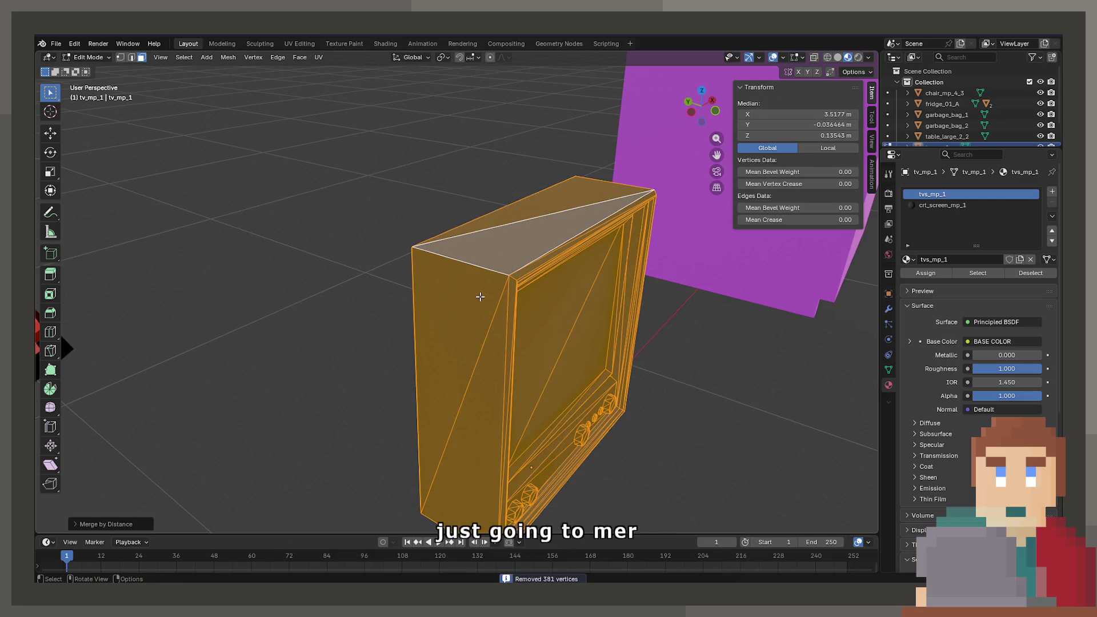
Test deleting the TV's top face, undo it, and return to Object Mode
left_click(497, 240)
key("x")
left_click(497, 240)
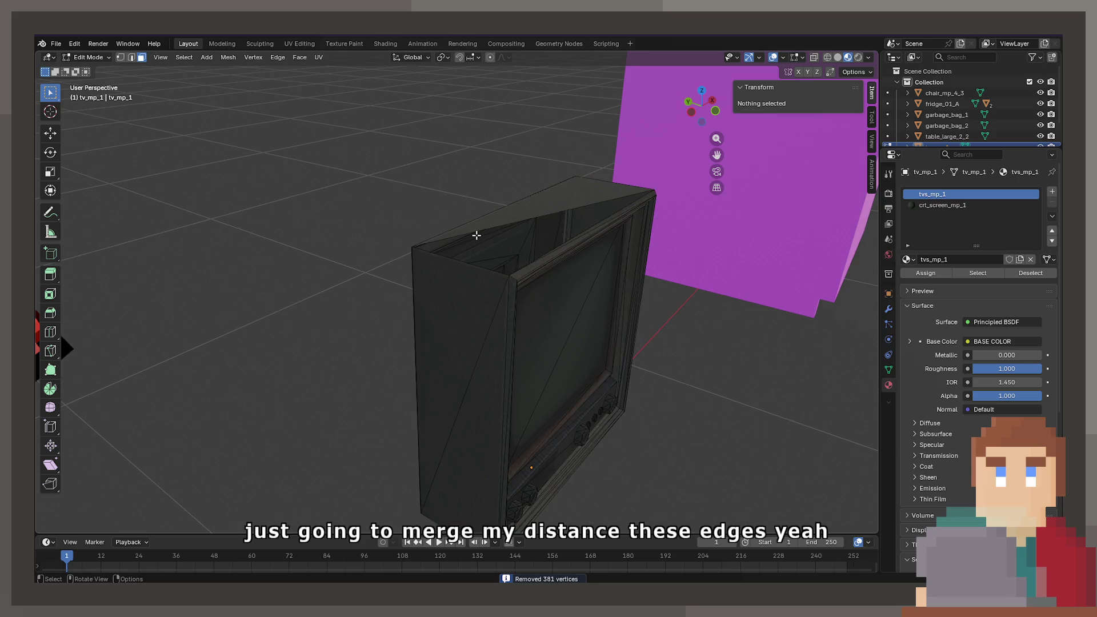
key("ctrl+z")
key("Tab")
Merge the table's overlapping vertices by distance
scroll(480, 250, "down", 5)
mouse_move(480, 250)
middle_mouse_down()
mouse_move(383, 300)
mouse_move(64, 289)
middle_mouse_up()
left_click(101, 300)
key("KP_Decimal")
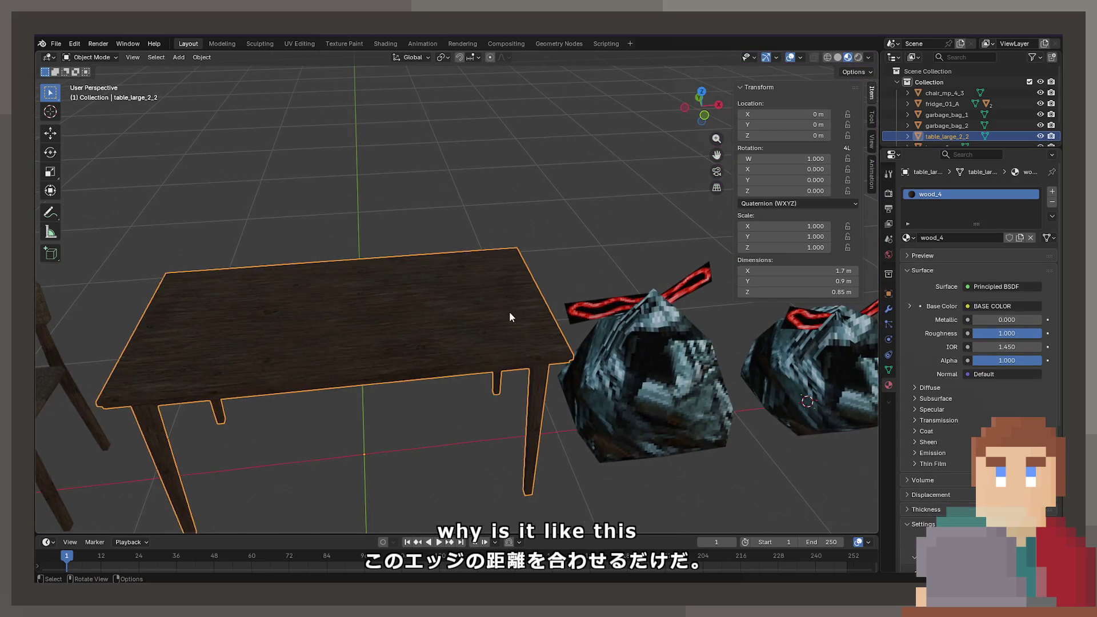
key("Tab")
key("m")
left_click(436, 305)
key("Tab")
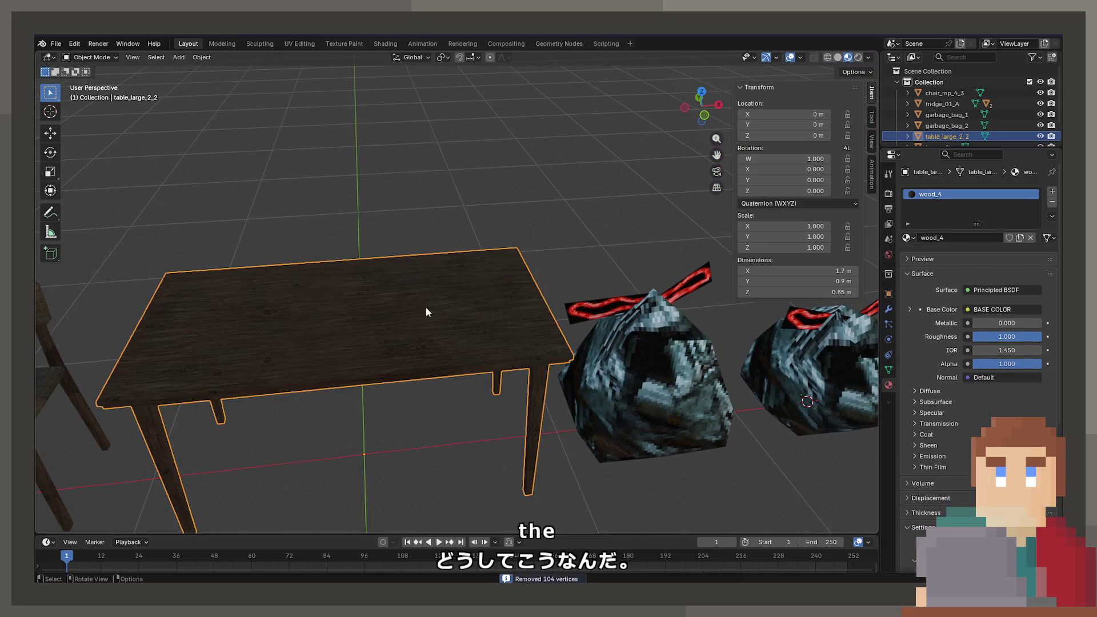
Merge overlapping vertices on the chair_mp_4_3 mesh by distance
middle_click_drag(426, 307, 415, 350)
left_click(314, 388)
key("Tab")
key("m")
left_click(315, 385)
key("Tab")
Merge the remote's vertices by distance, removing 28, then check one of its faces
mouse_move(649, 371)
middle_mouse_down()
mouse_move(473, 355)
mouse_move(307, 364)
mouse_move(459, 347)
mouse_move(457, 240)
middle_mouse_up()
left_click(372, 360)
key("Tab")
key("m")
left_click(371, 358)
scroll(458, 347, "up", 3)
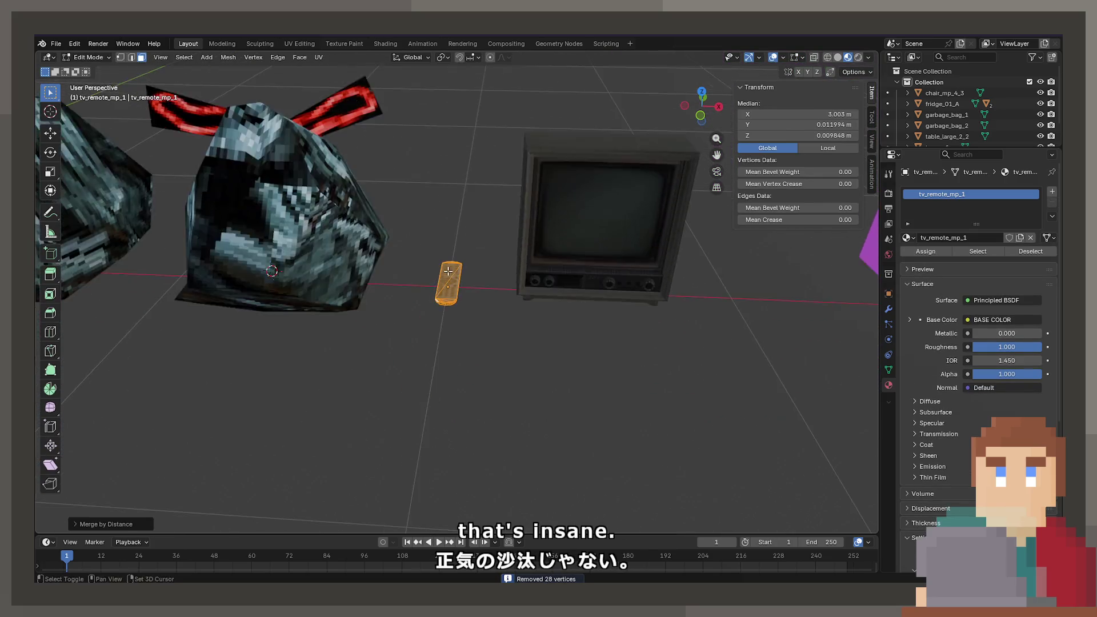
scroll(457, 240, "up", 3)
left_click(444, 304)
key("g")
key("Escape")
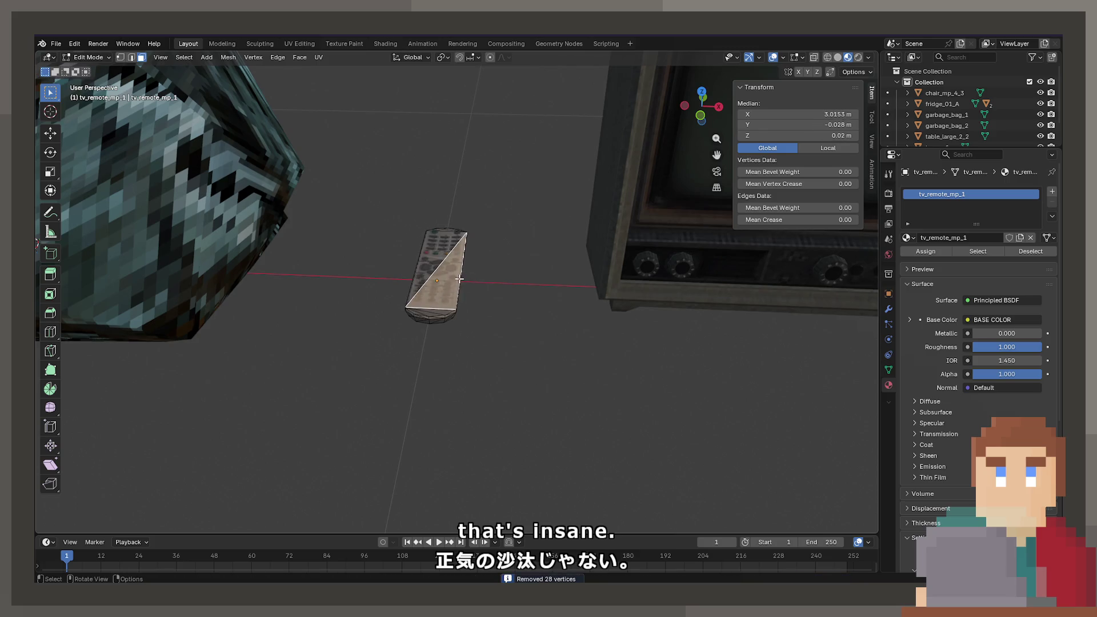
key("Tab")
Frame the TV and inspect its front face in Edit Mode without moving it
left_click(688, 244)
key("KP_Decimal")
key("Tab")
left_click(435, 378)
key("g")
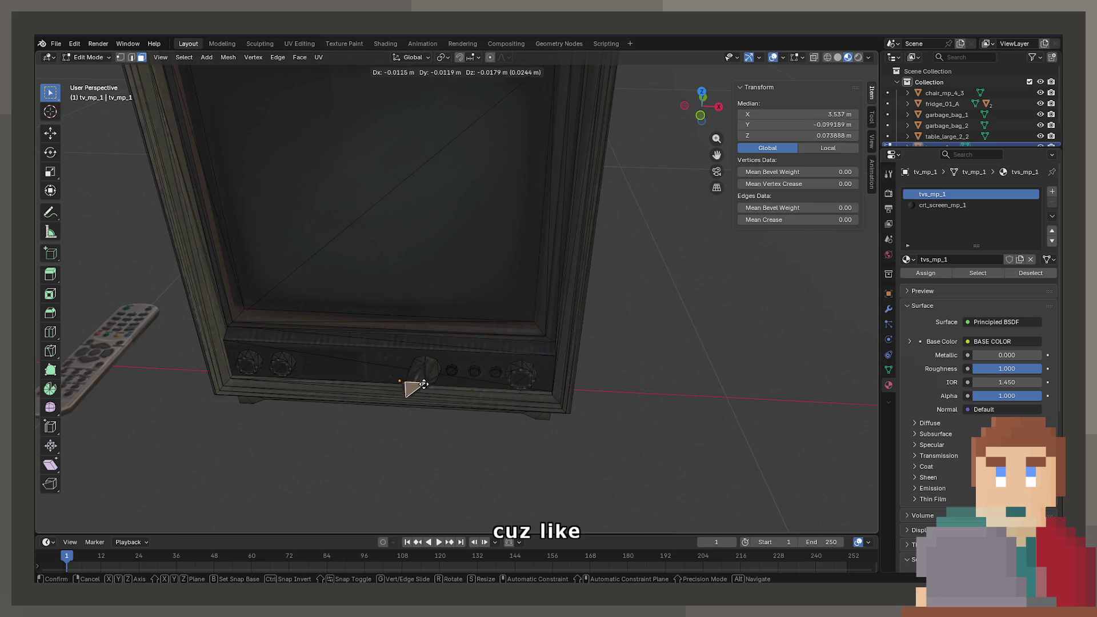
key("Escape")
scroll(439, 340, "down", 8)
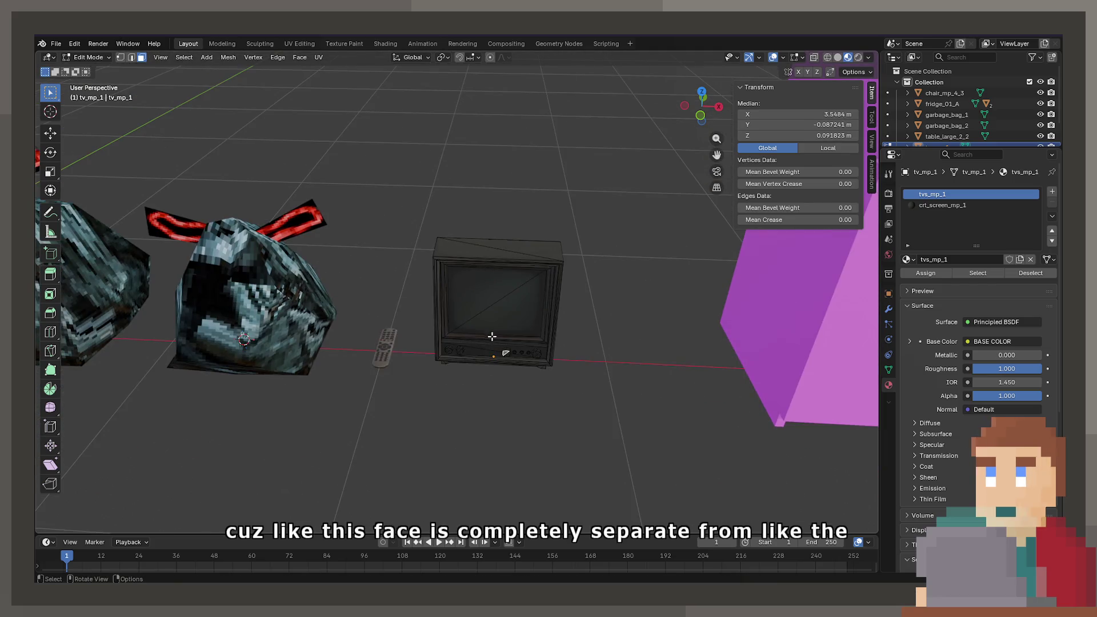
key("Tab")
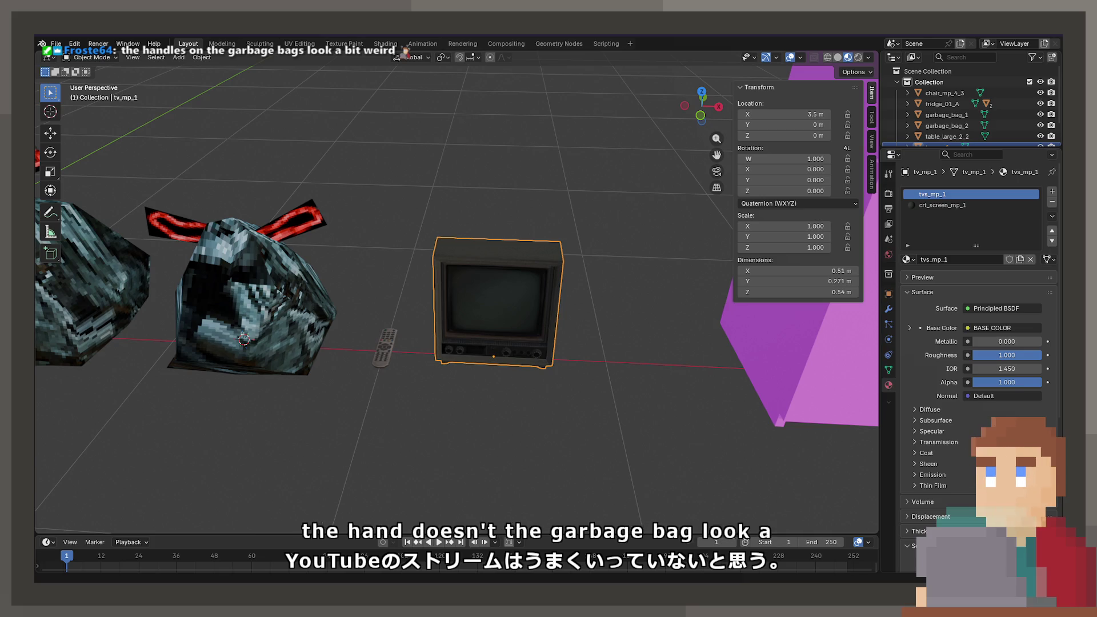
Select garbage_bag_2 and zoom in on it
middle_click_drag(400, 286, 557, 288, "shift")
scroll(558, 288, "up", 3)
left_click(588, 289)
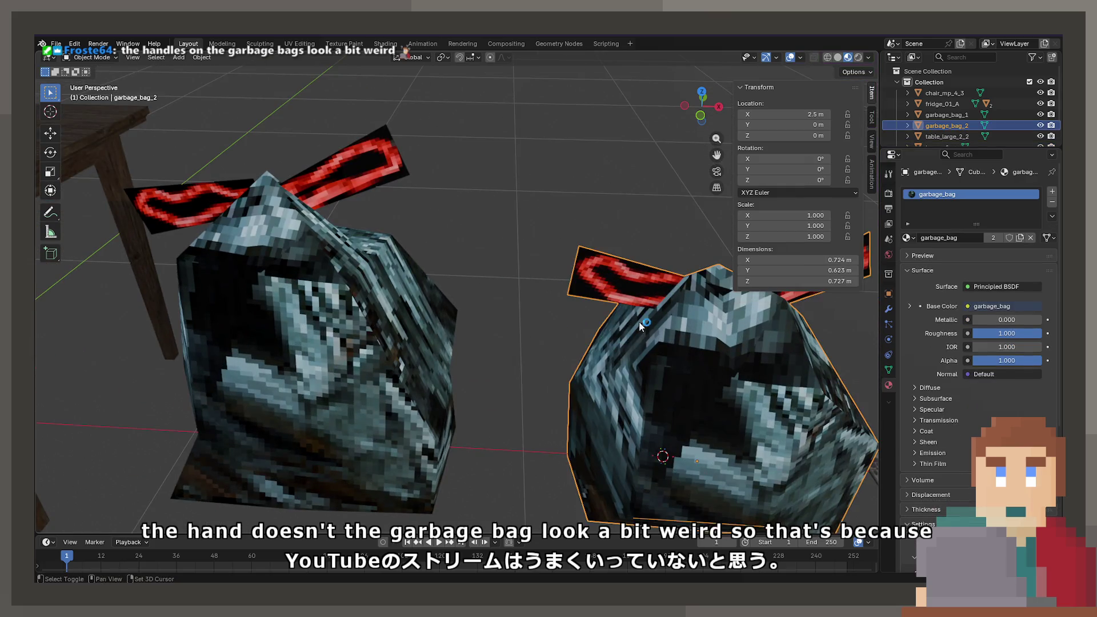
middle_click_drag(626, 312, 544, 335, "shift")
scroll(537, 337, "up", 4)
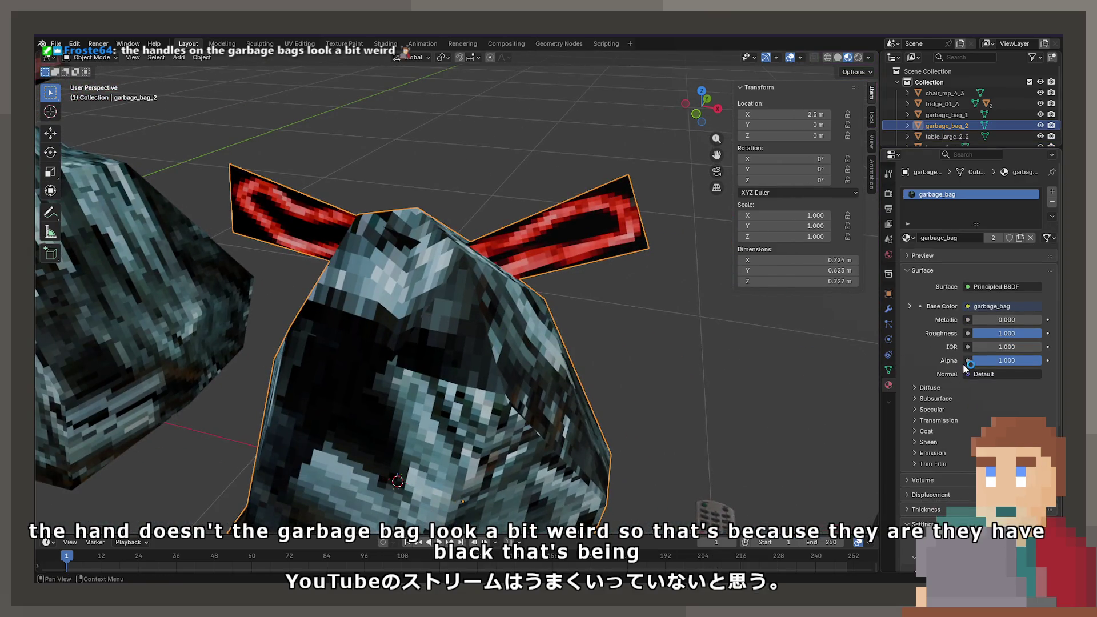
Connect the garbage_bag texture's Alpha output to the Principled BSDF Alpha input
left_click(301, 44)
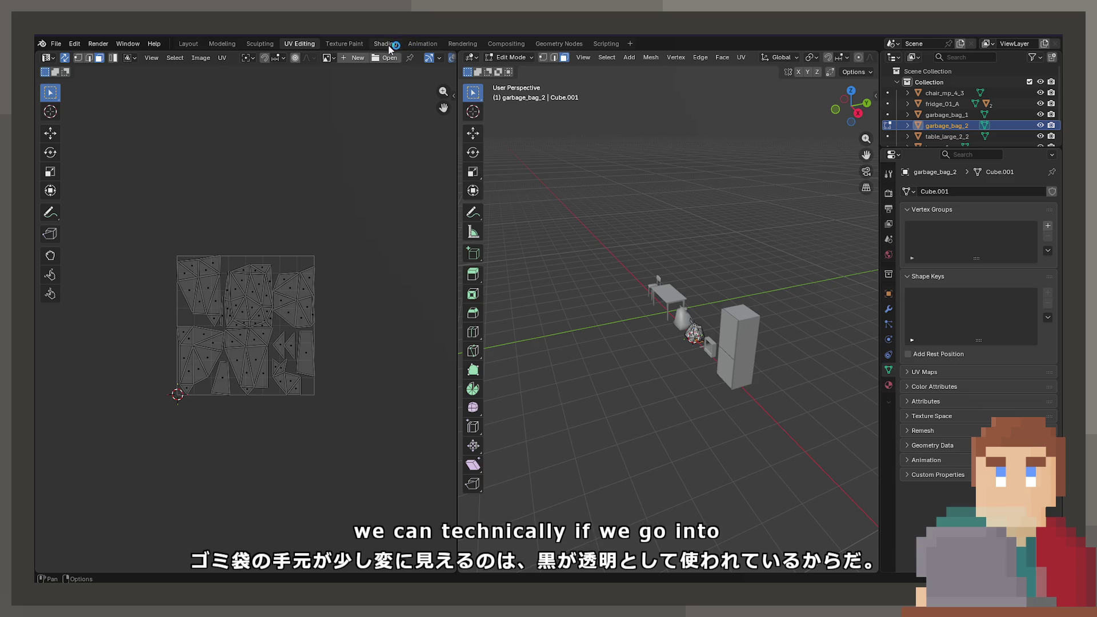
left_click(385, 44)
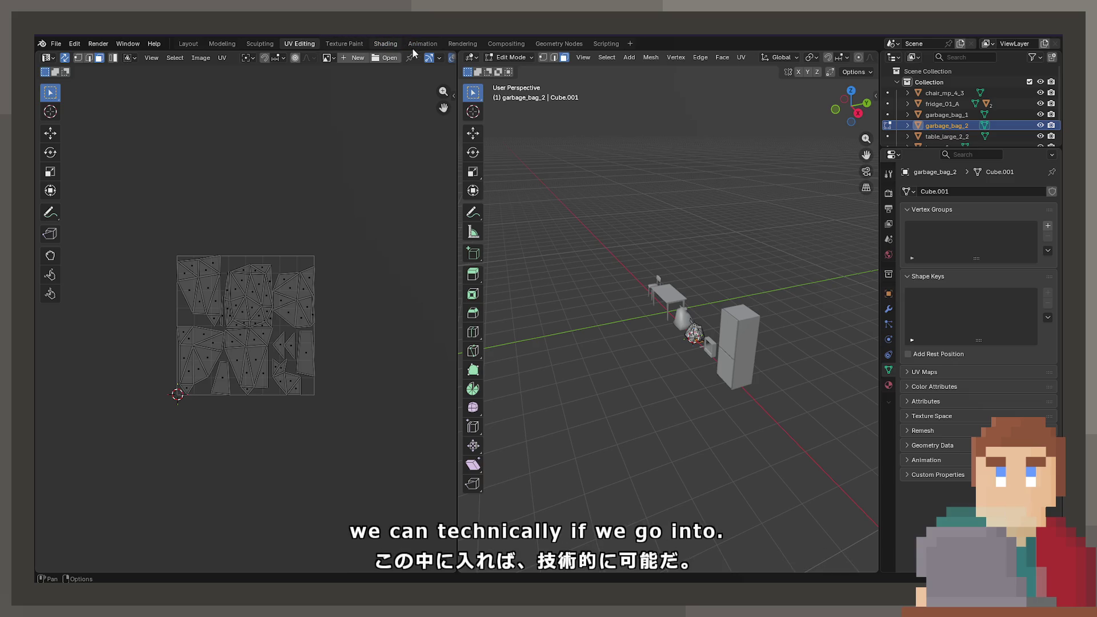
scroll(516, 406, "up", 1)
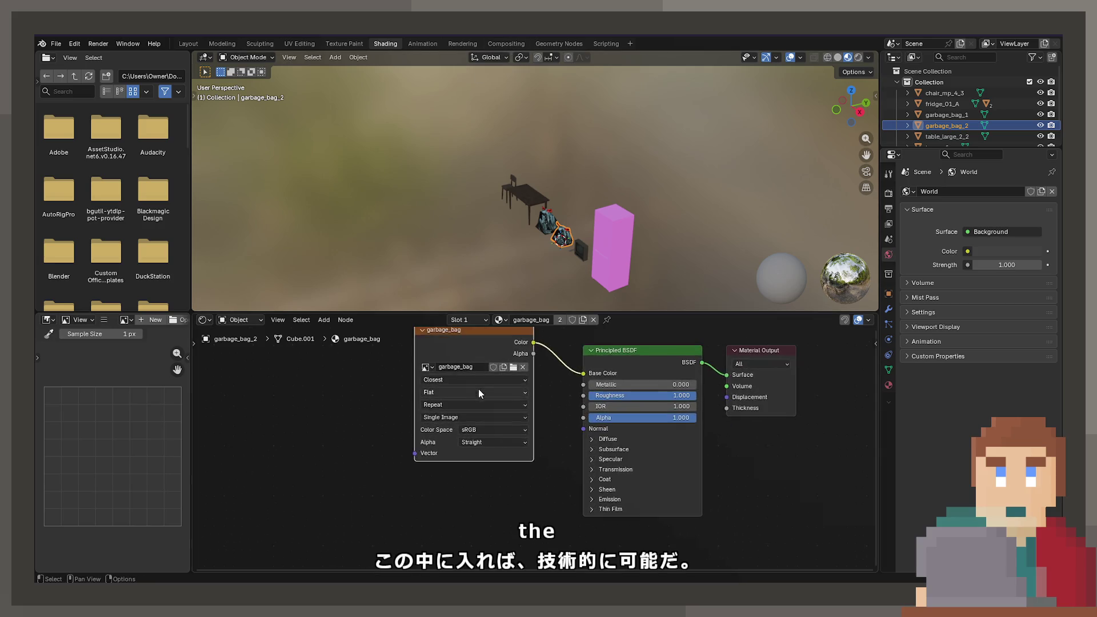
left_click_drag(437, 397, 319, 400)
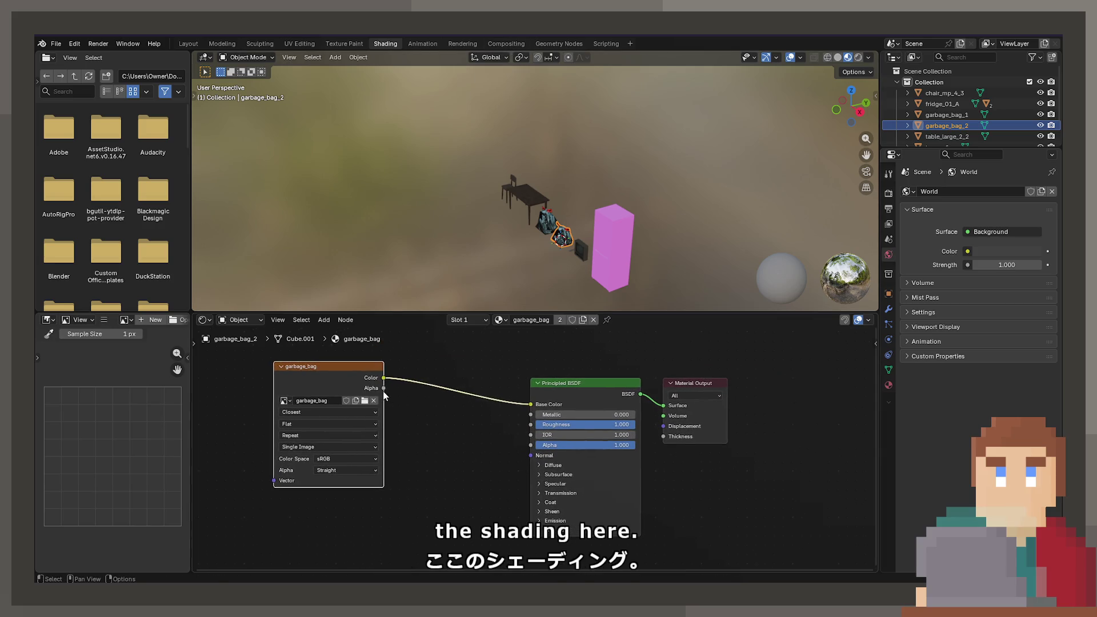
left_click_drag(383, 388, 540, 449)
scroll(577, 211, "up", 4)
key("KP_Decimal")
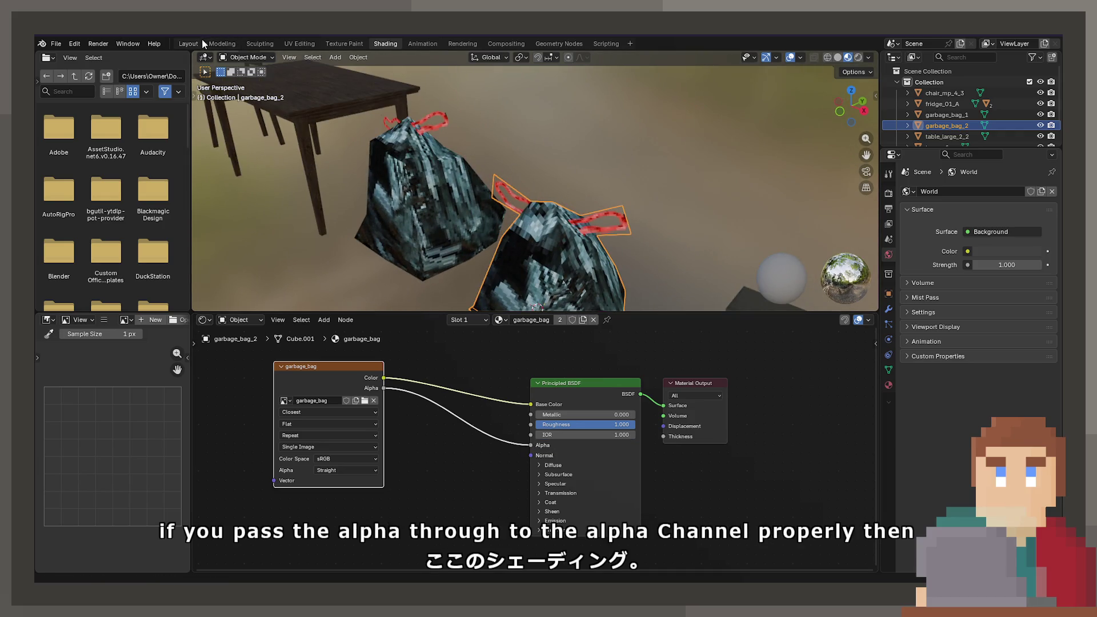
Back in Layout, orbit around the bags to check the cut-out red ties
left_click(201, 44)
scroll(482, 259, "down", 4)
scroll(512, 221, "up", 2)
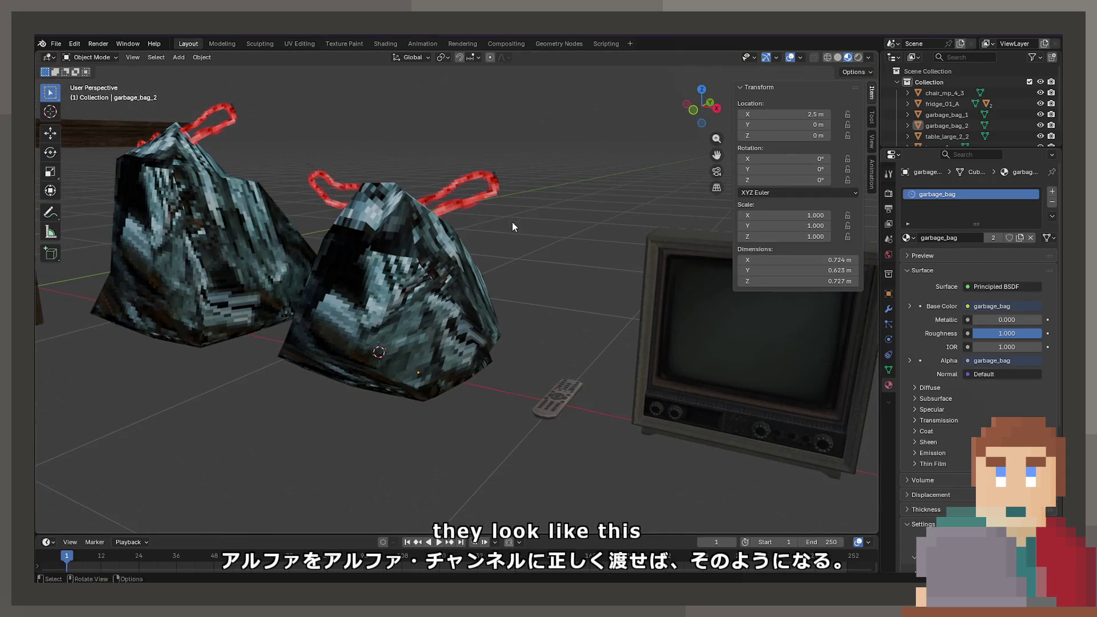
scroll(512, 222, "down", 4)
mouse_move(479, 274)
middle_mouse_down()
mouse_move(502, 306)
mouse_move(548, 330)
mouse_move(518, 314)
mouse_move(362, 311)
mouse_move(326, 290)
mouse_move(583, 341)
mouse_move(622, 330)
mouse_move(563, 341)
mouse_move(684, 366)
mouse_move(683, 345)
mouse_move(433, 337)
middle_mouse_up()
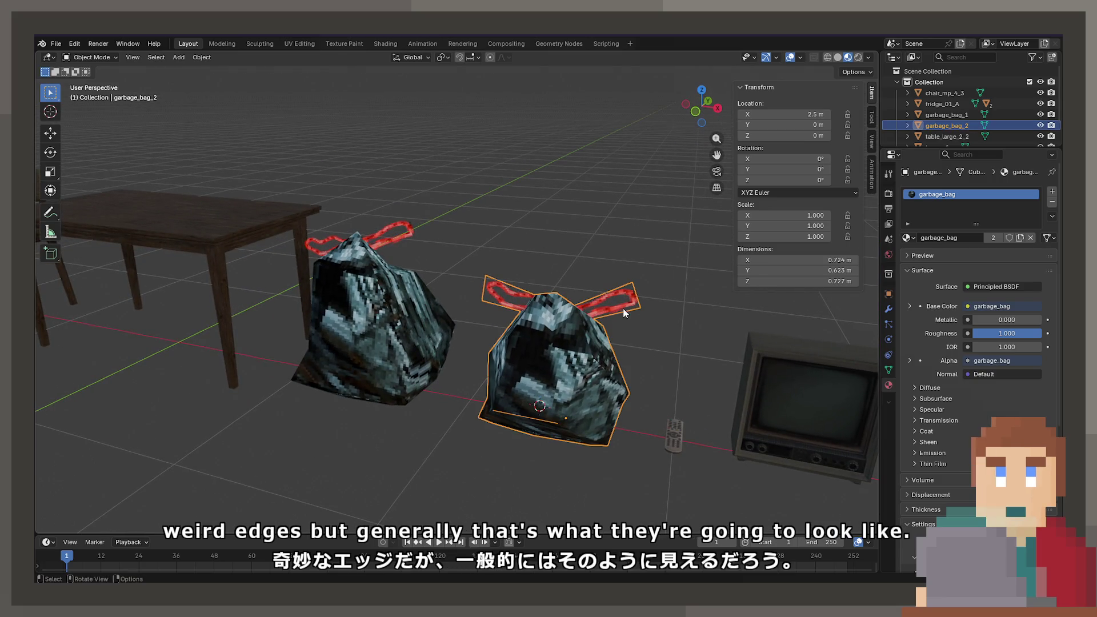
Raise the second bag's tie faces along Z and shrink them
key("Tab")
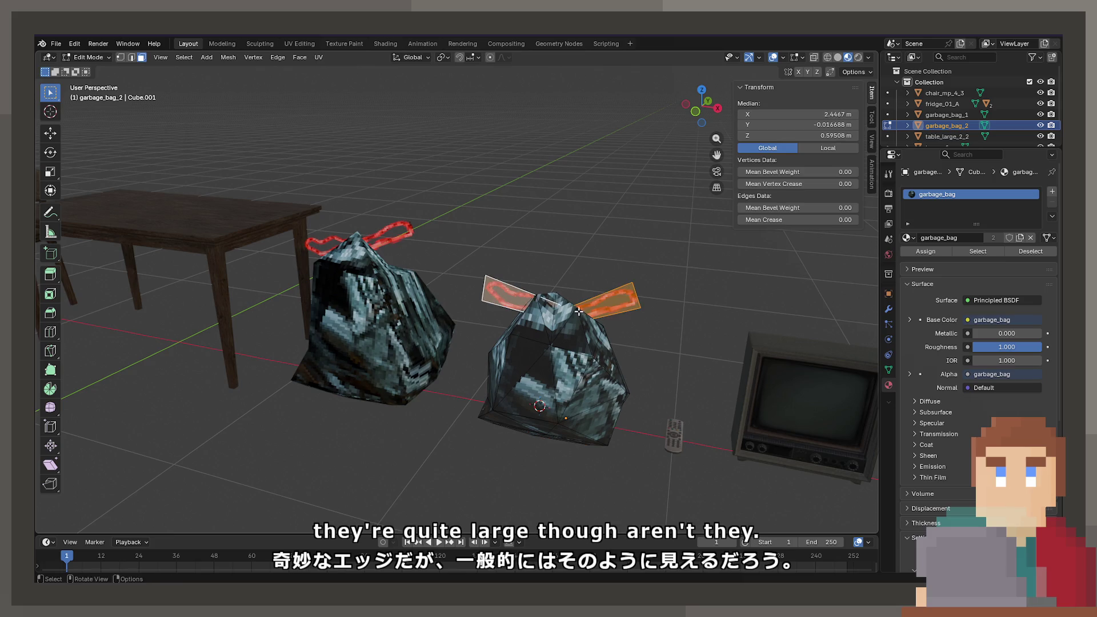
key("g")
key("z")
left_click(620, 302)
key("s")
key("x")
key("x")
key("x")
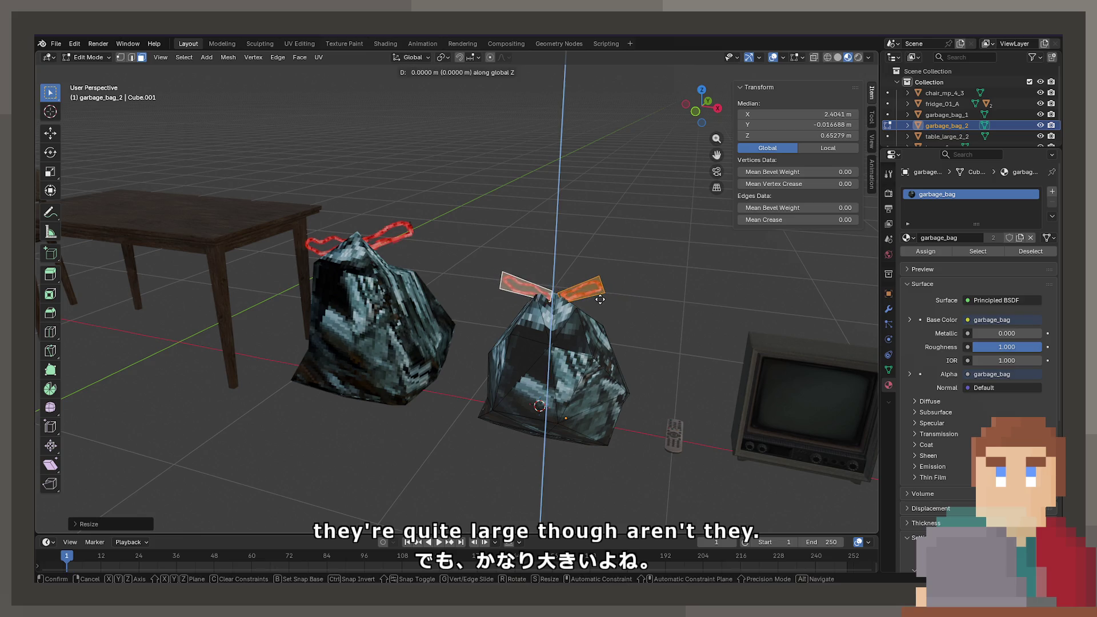
left_click(600, 302)
key("Tab")
Select garbage_bag_1's tie faces and shrink them
middle_click_drag(533, 248, 408, 242)
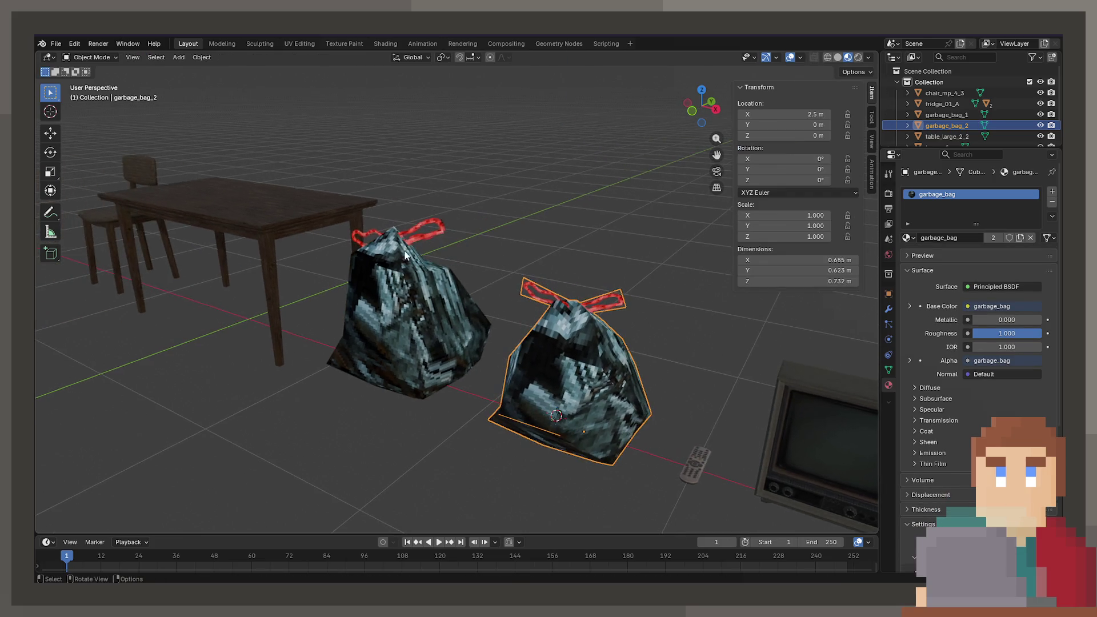
left_click(407, 241)
key("Tab")
key("KP_Decimal")
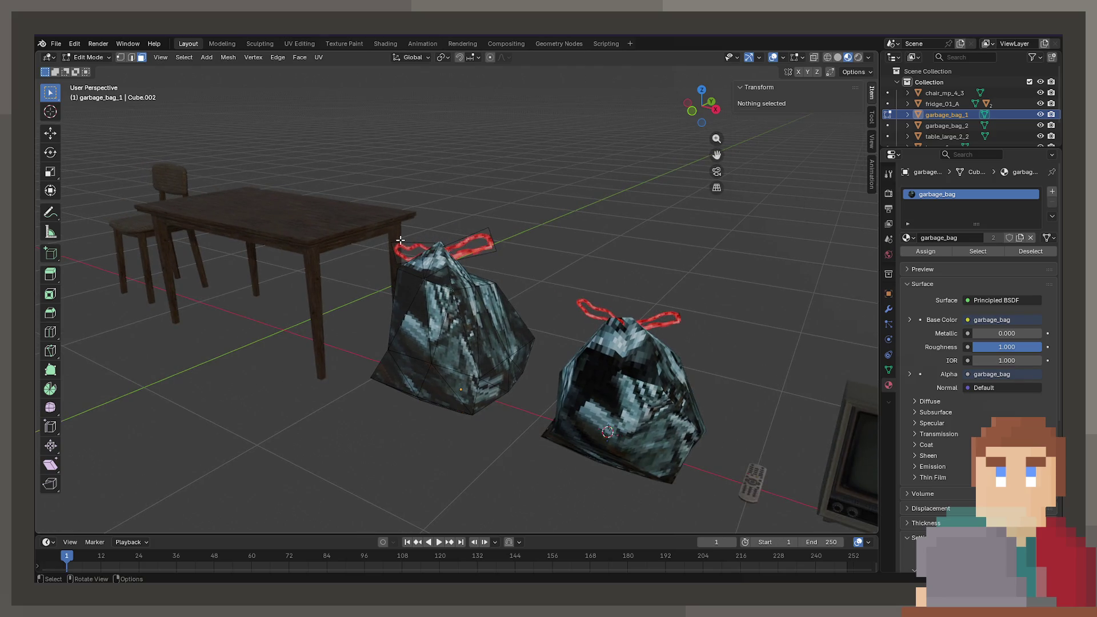
key("l")
mouse_move(448, 248)
middle_mouse_down()
mouse_move(517, 255)
mouse_move(588, 242)
middle_mouse_up()
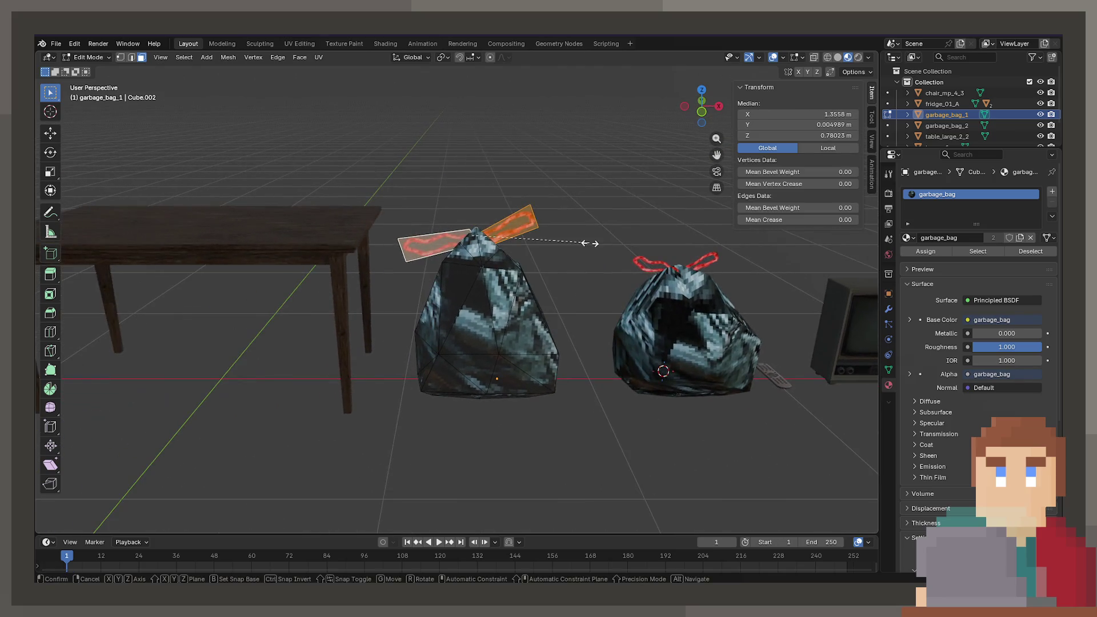
key("s")
key("x")
key("x")
key("x")
left_click(571, 231)
Flatten the first bag's ties along Z and return to Object Mode
key("s")
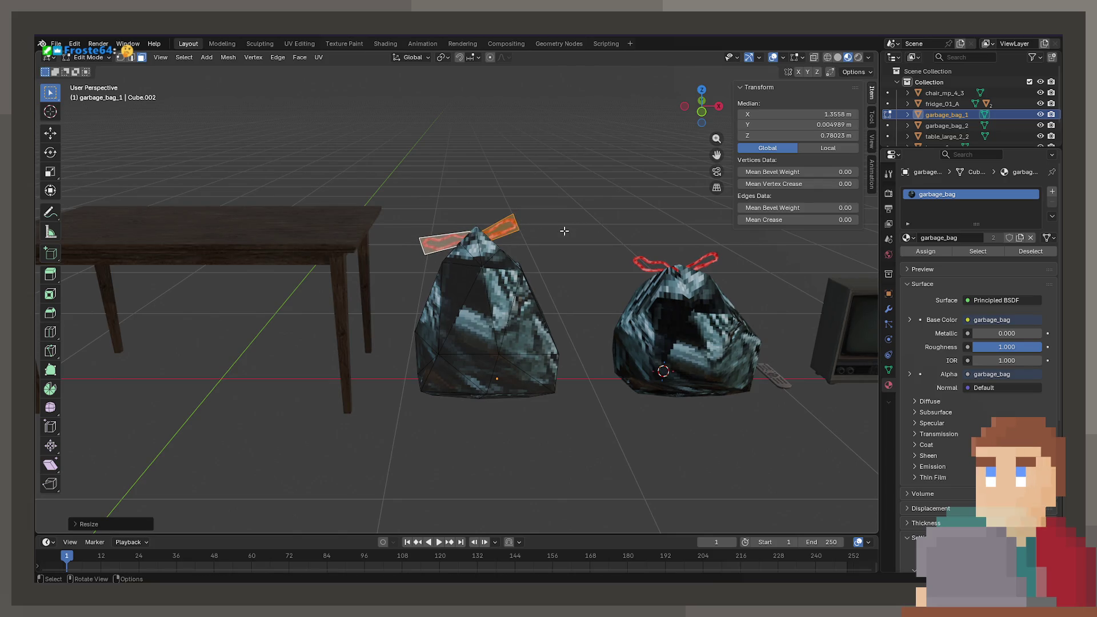
key("z")
left_click(574, 225)
mouse_move(574, 226)
middle_mouse_down()
mouse_move(516, 263)
mouse_move(509, 241)
middle_mouse_up()
key("Tab")
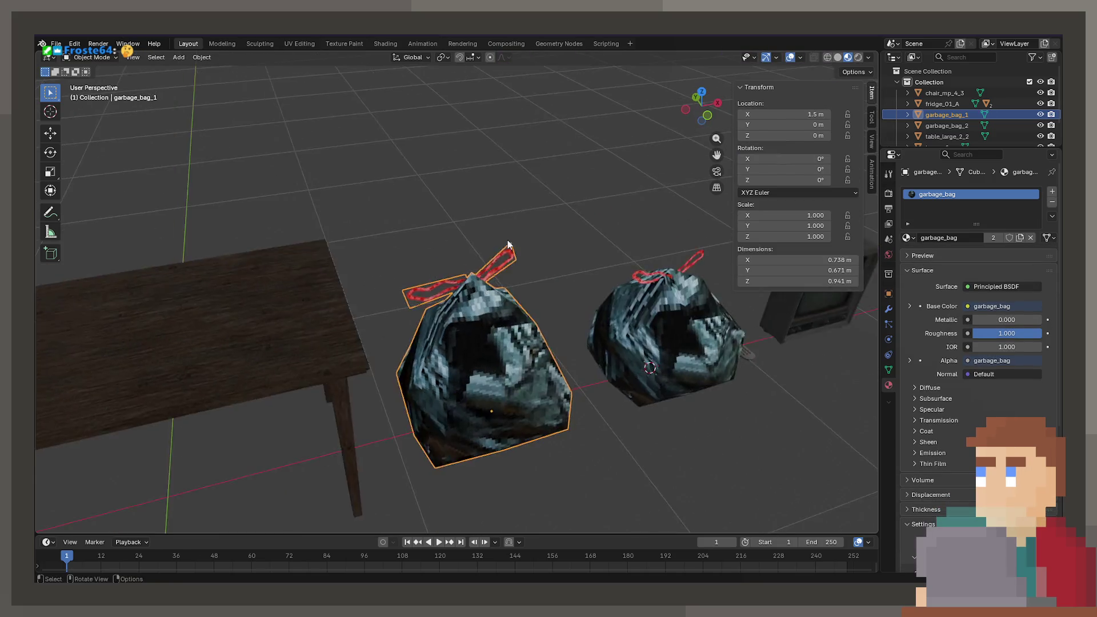
scroll(509, 241, "down", 2)
scroll(417, 253, "up", 2)
Scale the selected tie faces down once more
key("Tab")
mouse_move(408, 243)
middle_mouse_down("shift")
mouse_move(483, 242)
mouse_move(430, 241)
mouse_move(529, 283)
mouse_move(600, 272)
mouse_move(425, 247)
mouse_move(500, 265)
mouse_move(324, 392)
mouse_move(369, 401)
mouse_move(447, 327)
middle_mouse_up("shift")
key("s")
left_click(472, 239)
key("Tab")
Select both garbage bags and enter Edit Mode on them together
scroll(501, 265, "down", 5)
left_click(474, 317)
left_click(388, 323)
left_click(582, 292)
left_click(447, 292)
left_click(499, 291)
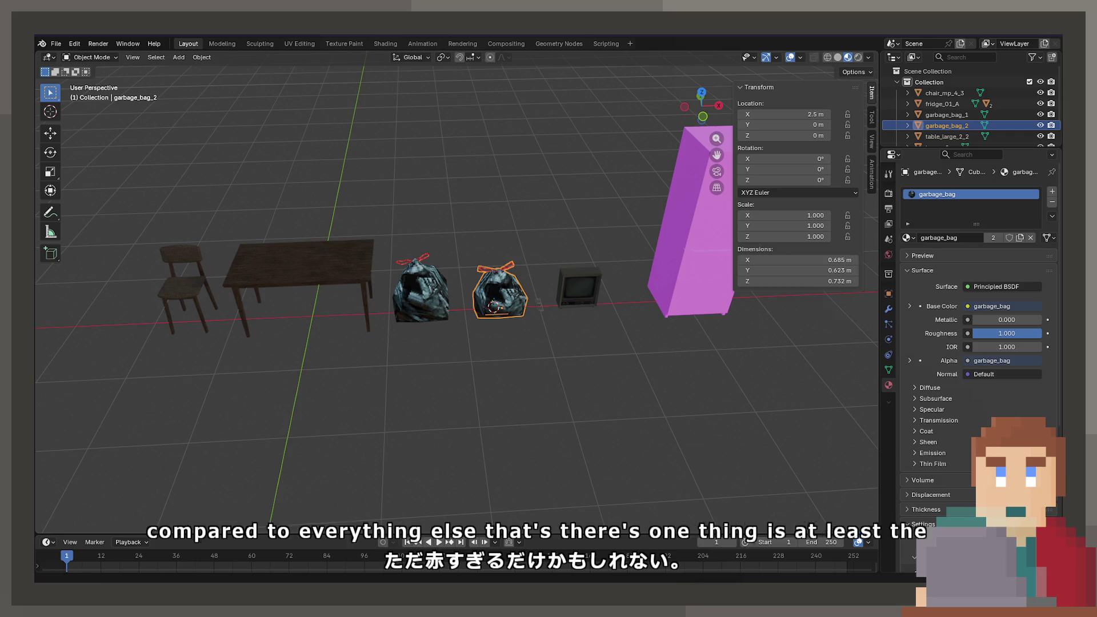
scroll(495, 363, "up", 4)
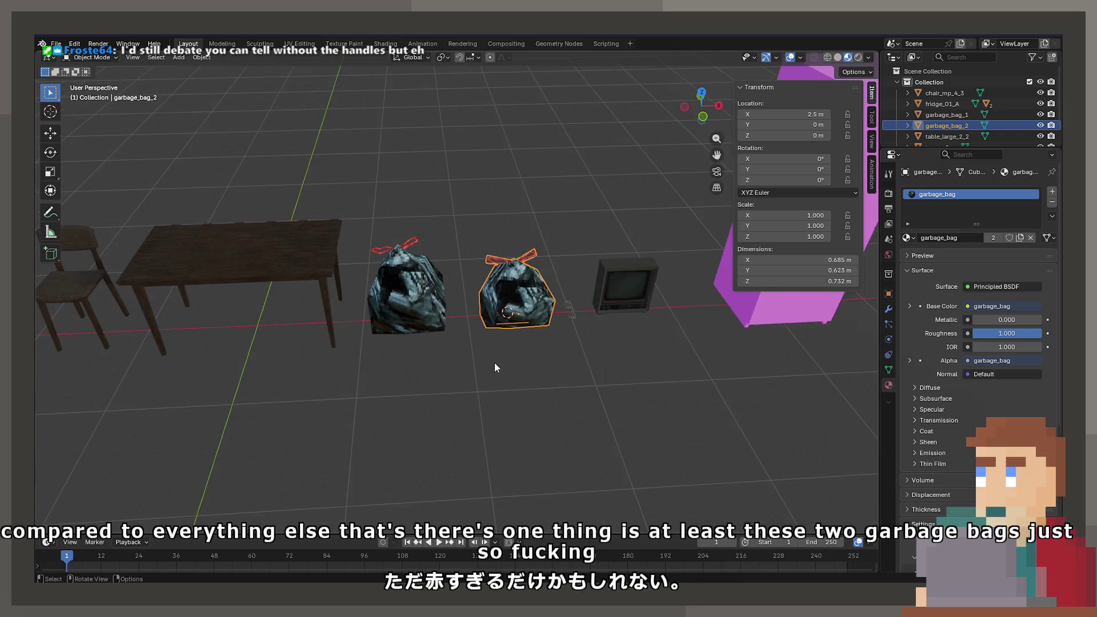
scroll(482, 350, "up", 2)
key("Tab")
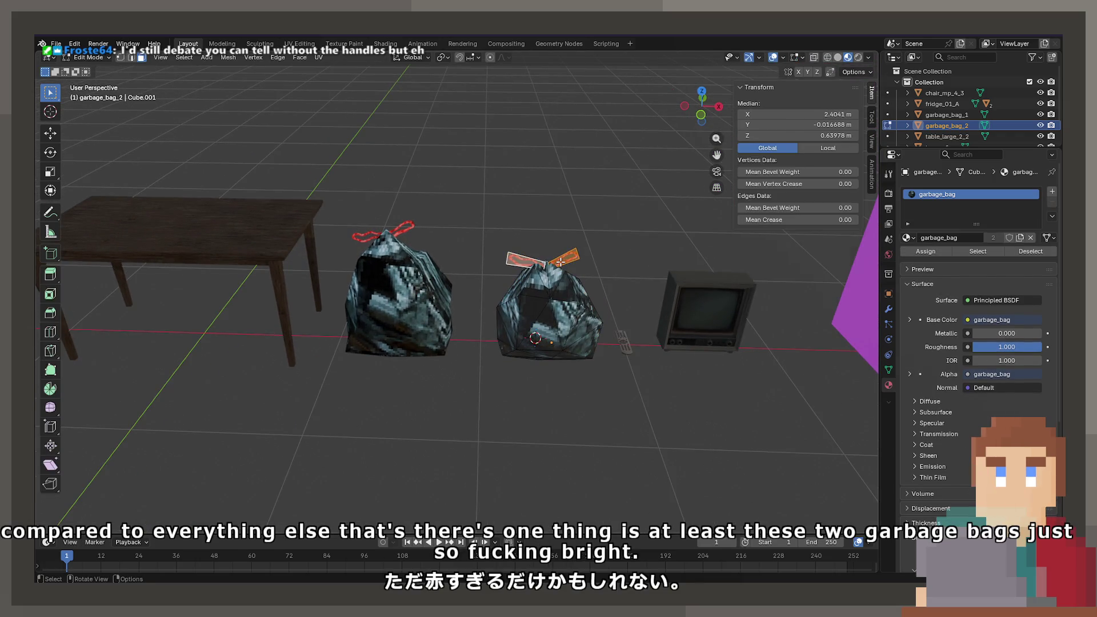
Try deleting the red tie faces on both bags, then review the bags from several angles
key("Tab")
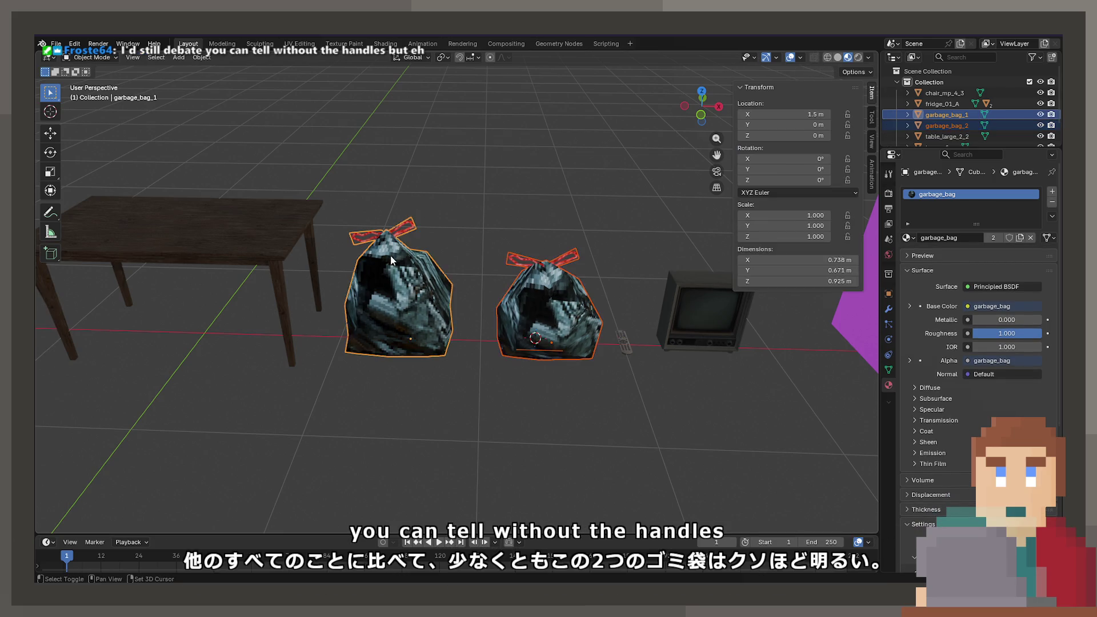
key("Tab")
key("x")
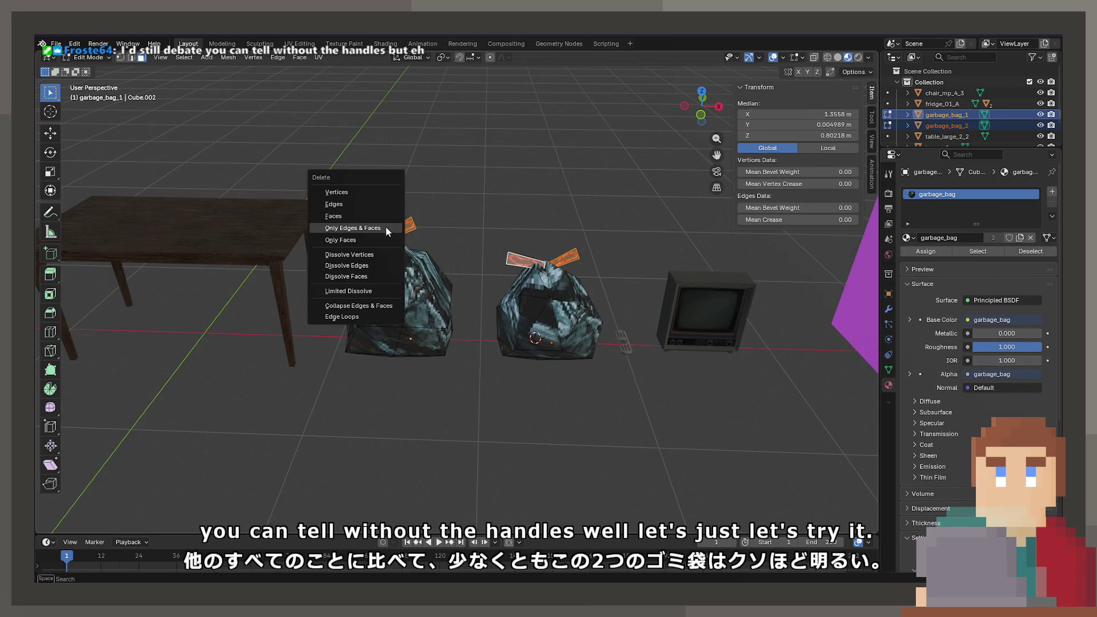
key("Escape")
key("Tab")
mouse_move(394, 240)
middle_mouse_down()
mouse_move(413, 272)
mouse_move(499, 280)
mouse_move(522, 377)
middle_mouse_up()
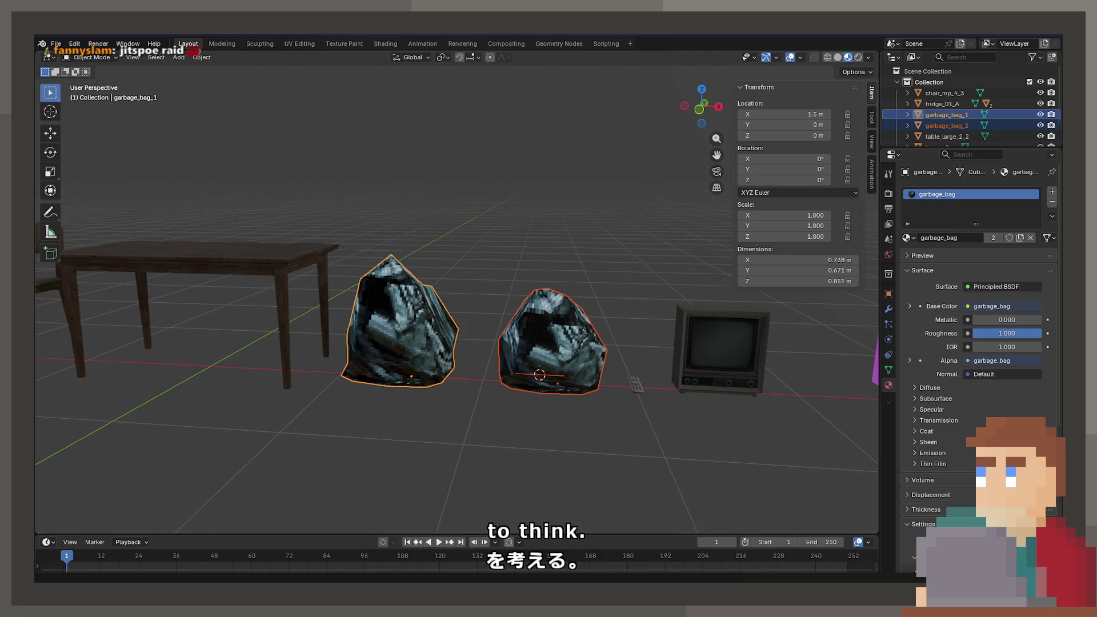
mouse_move(697, 312)
middle_mouse_down()
mouse_move(637, 320)
mouse_move(619, 310)
middle_mouse_up()
key("Tab")
key("Tab")
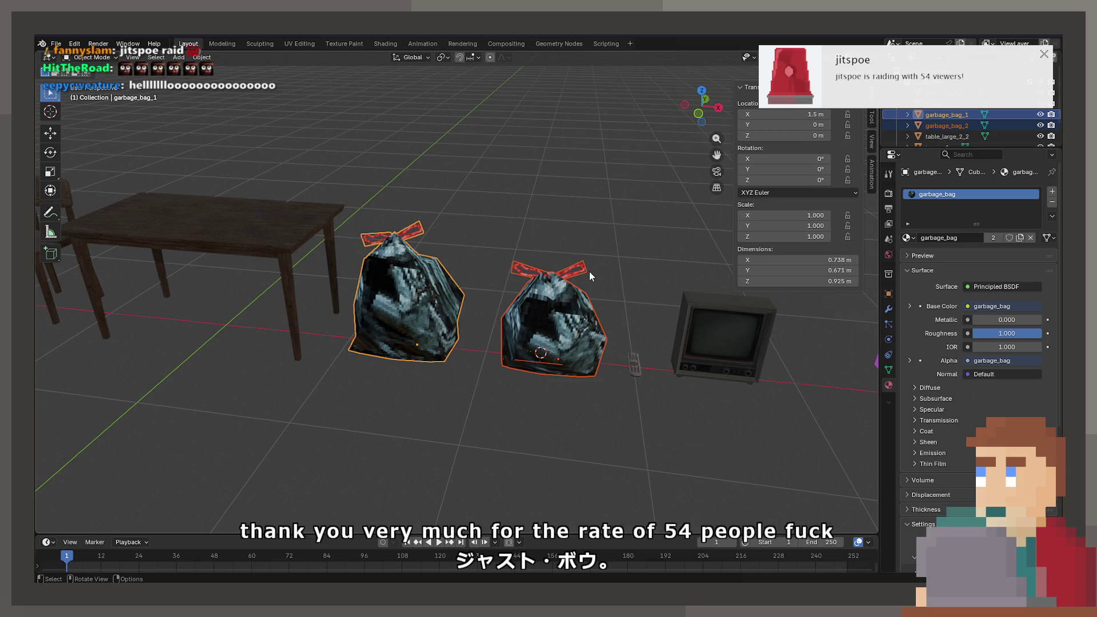
scroll(589, 271, "down", 3)
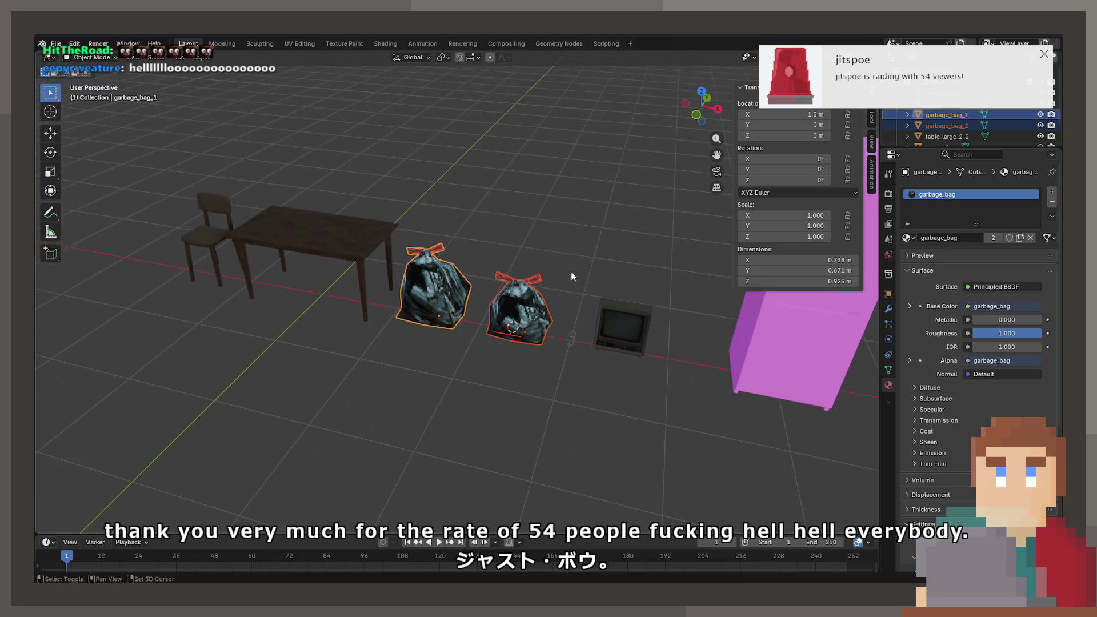
middle_click_drag(571, 272, 561, 301, "shift")
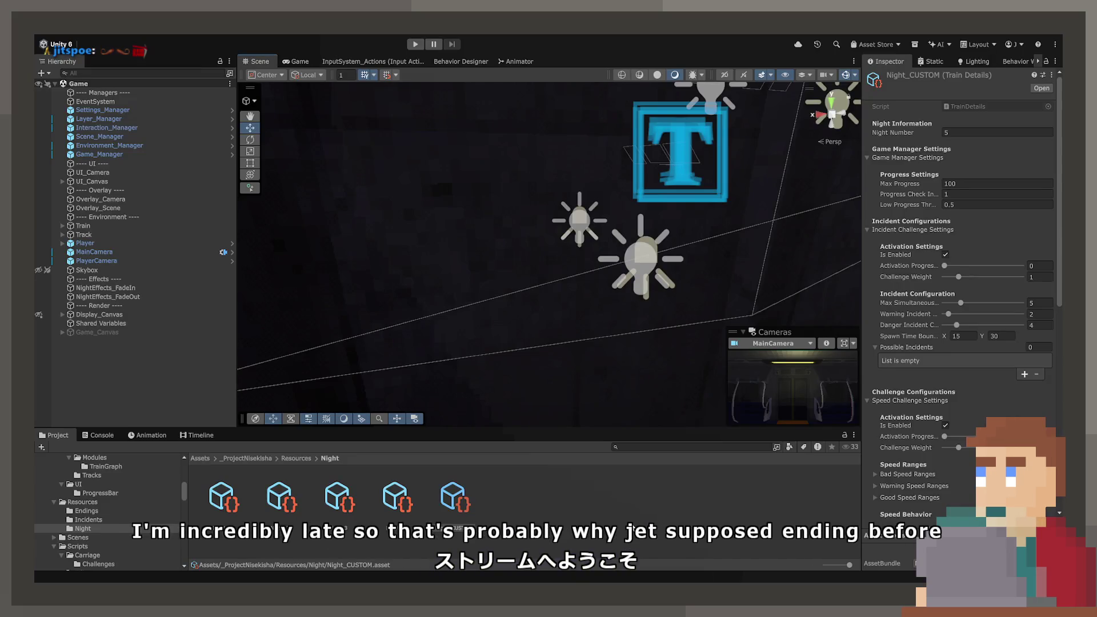
Turn the Scene camera toward the train interior and fly it down the aisle
mouse_move(514, 231)
right_mouse_down()
mouse_move(605, 240)
mouse_move(754, 229)
mouse_move(640, 240)
mouse_move(634, 216)
mouse_move(712, 215)
mouse_move(694, 220)
right_mouse_up()
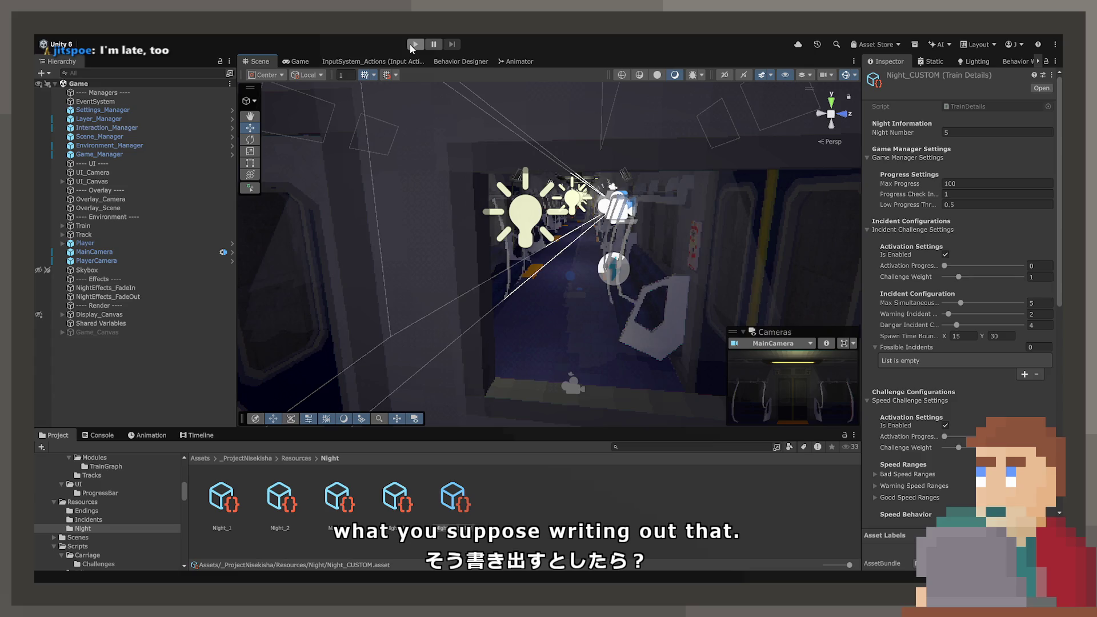
right_click_drag(543, 206, 530, 191)
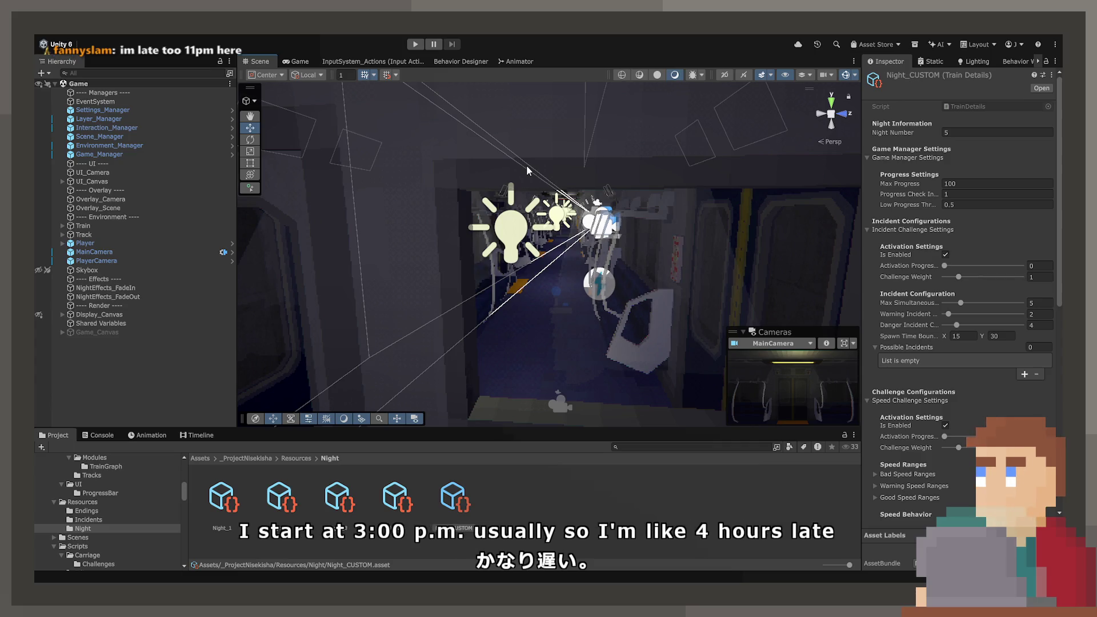
mouse_move(526, 166)
right_mouse_down()
mouse_move(552, 287)
mouse_move(668, 258)
right_mouse_up()
key("w")
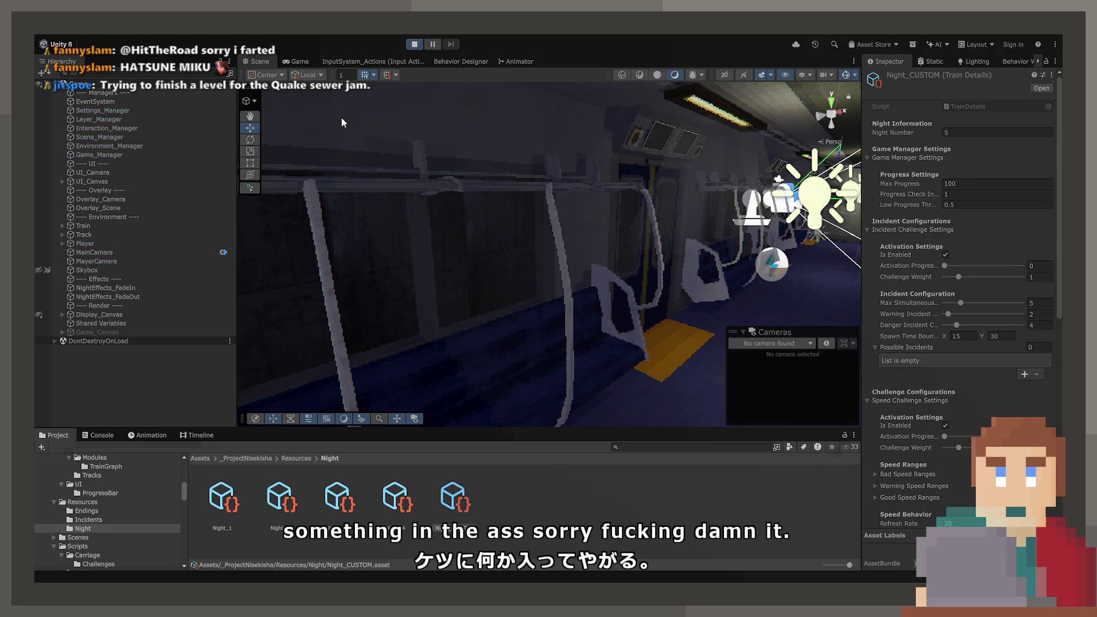
Maximize the Game view, walk down the aisle, go through the end door, and enter the cab
double_click(292, 62)
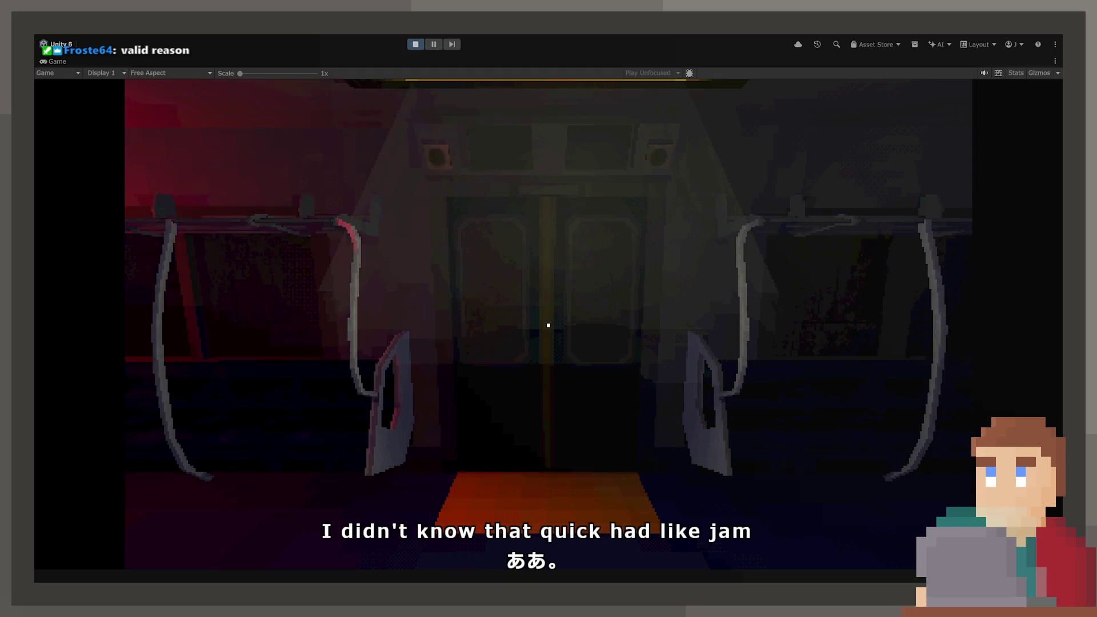
mouse_move(548, 325)
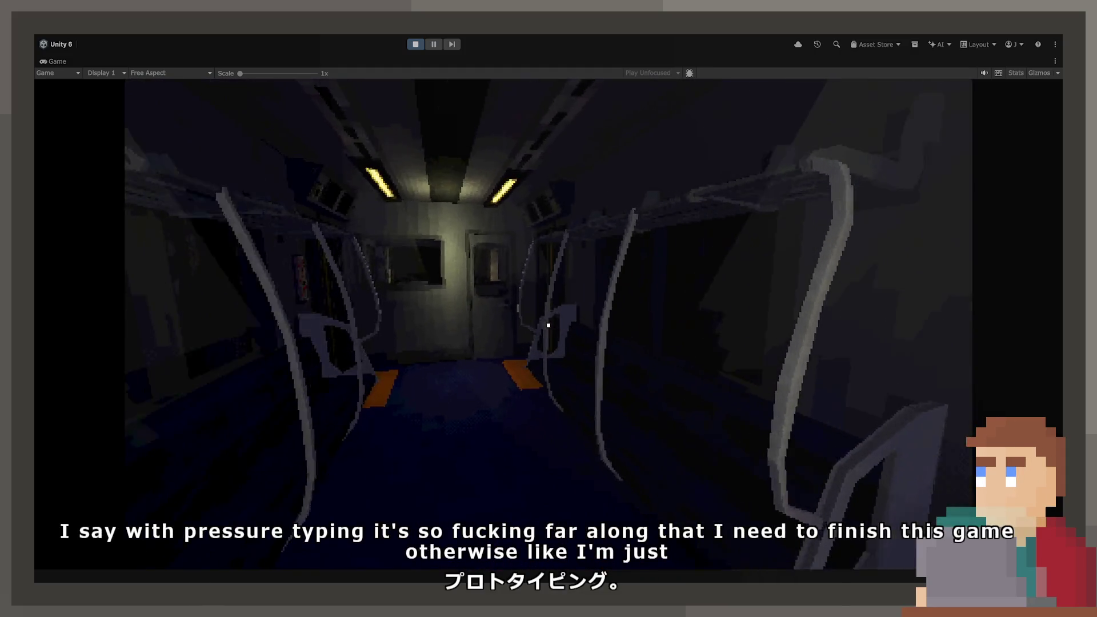
key("w")
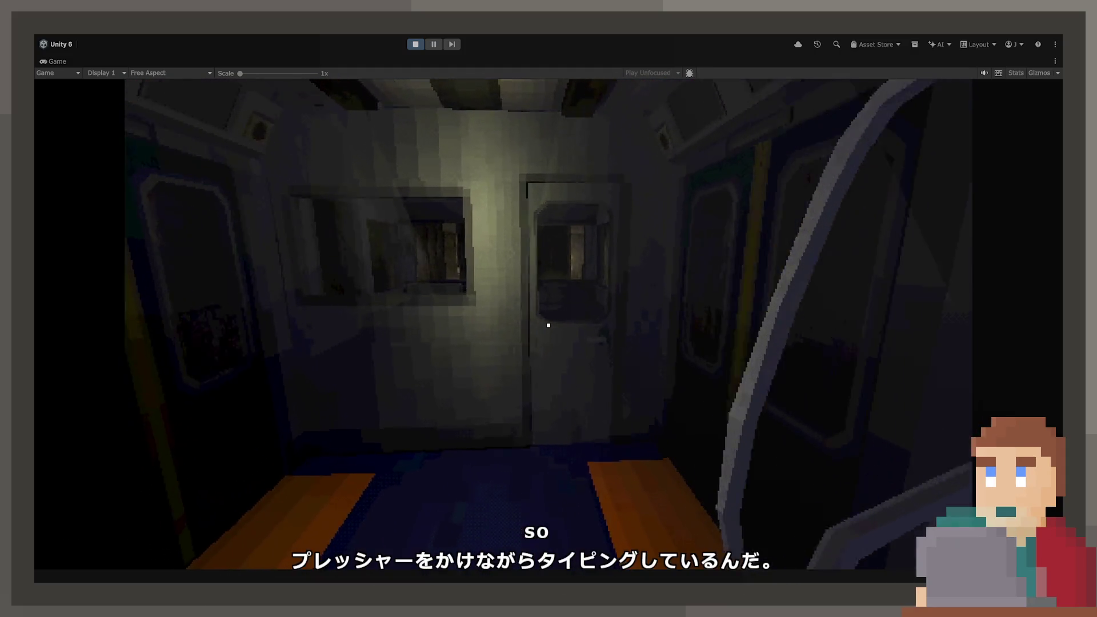
key("e")
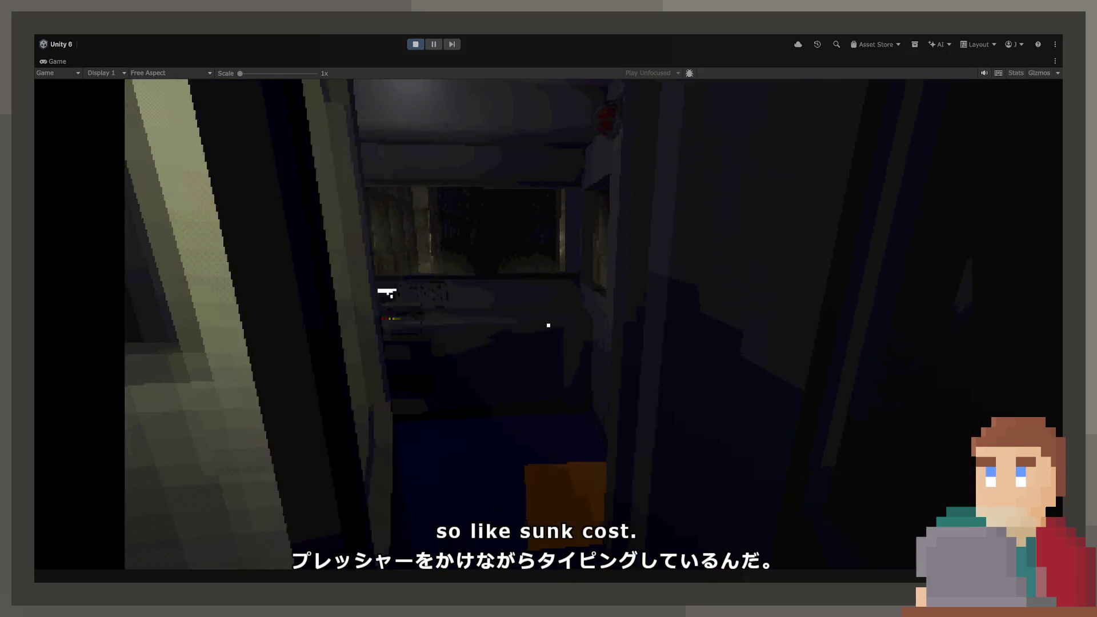
key("w")
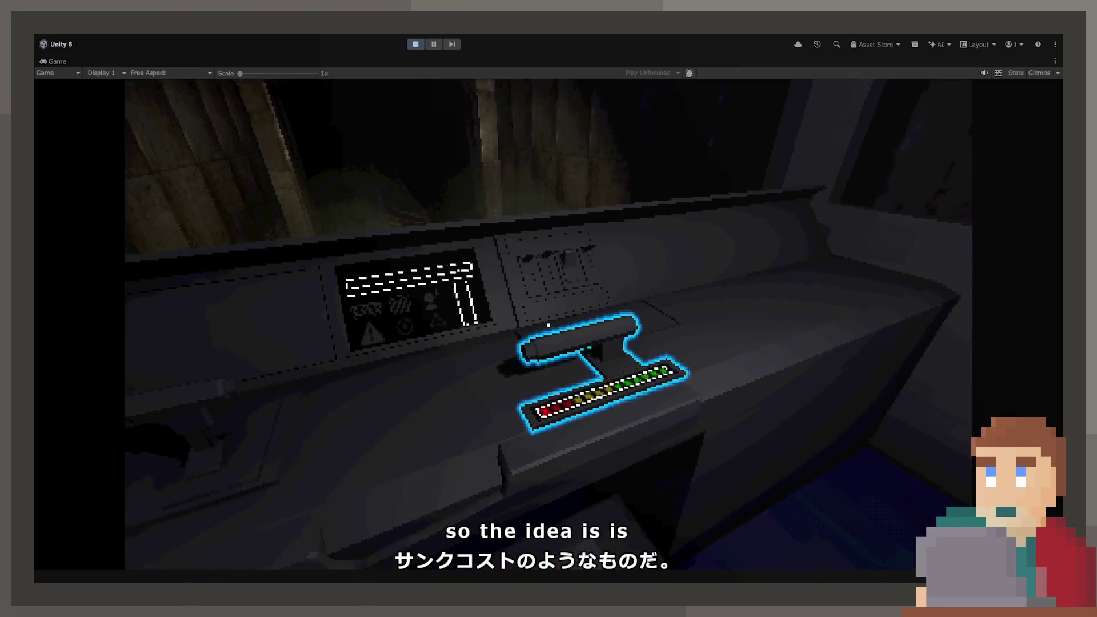
Engage the highlighted throttle lever with E, then leave the close-up
key("e")
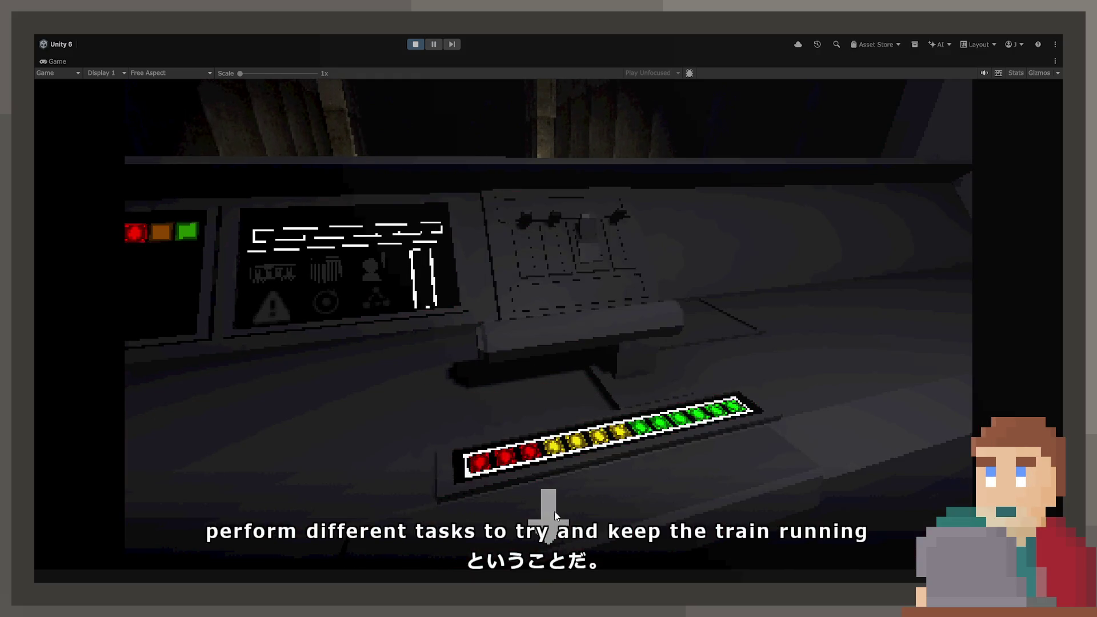
key("e")
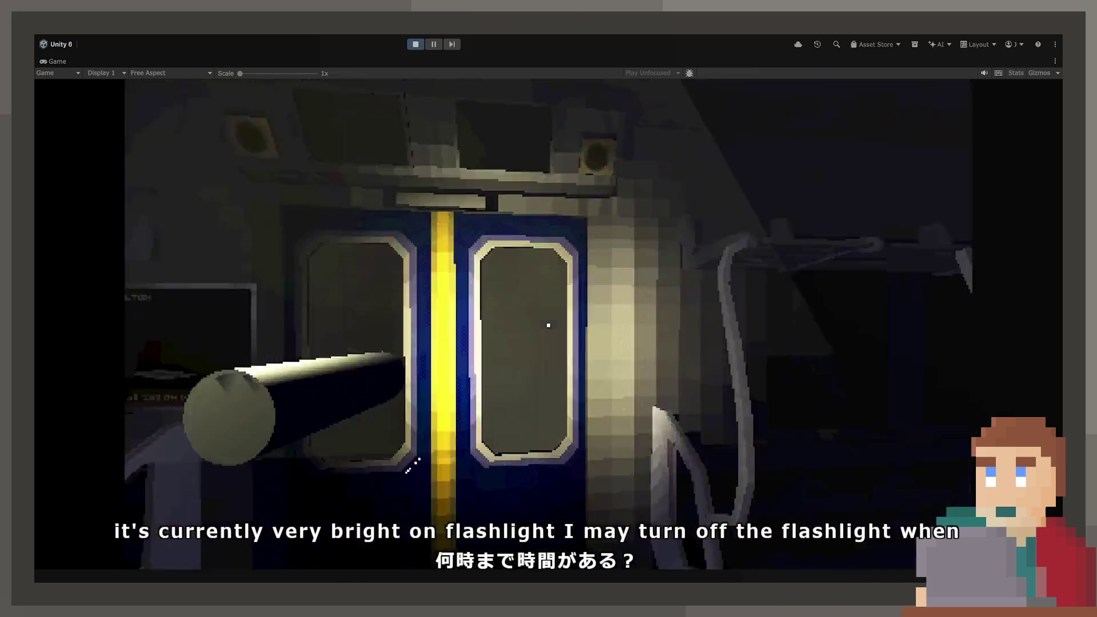
Walk through the connecting door and down the next car's aisle
key("w")
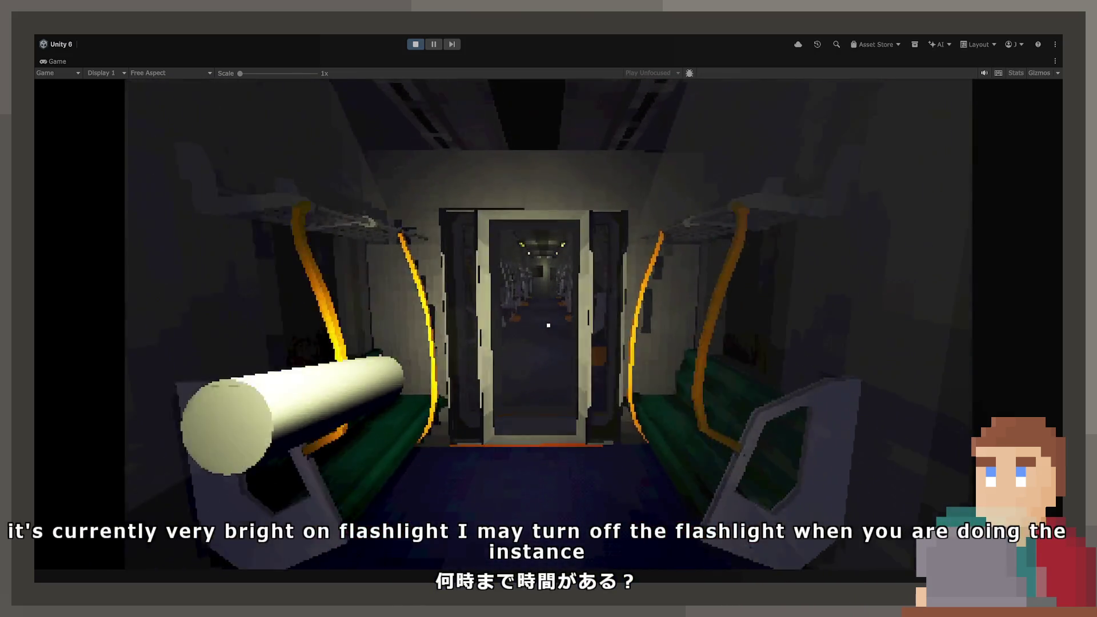
key("e")
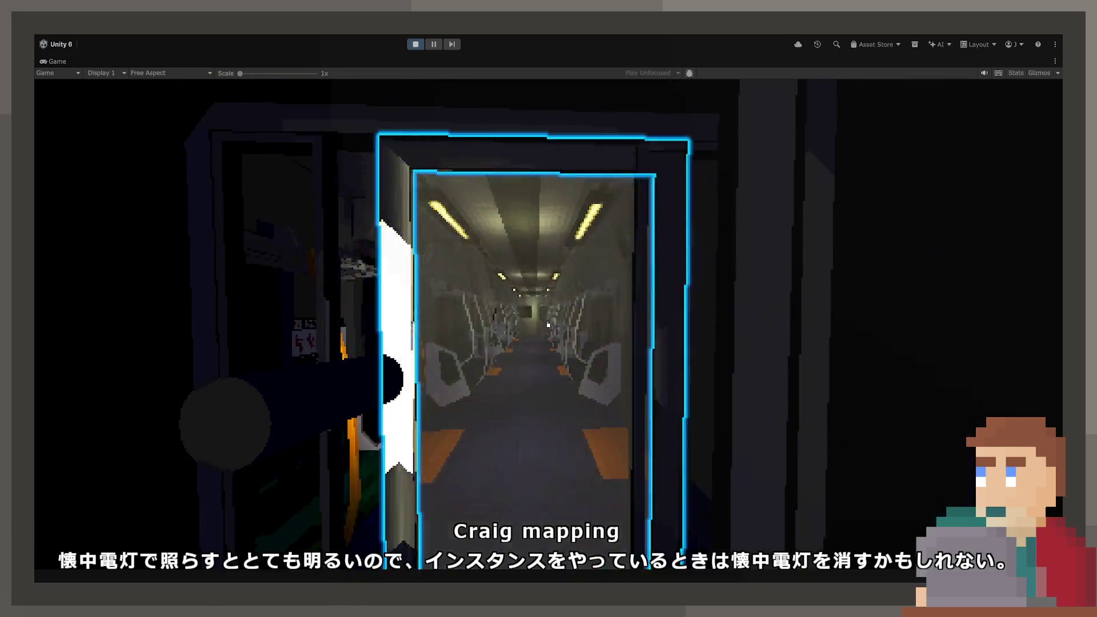
key("w")
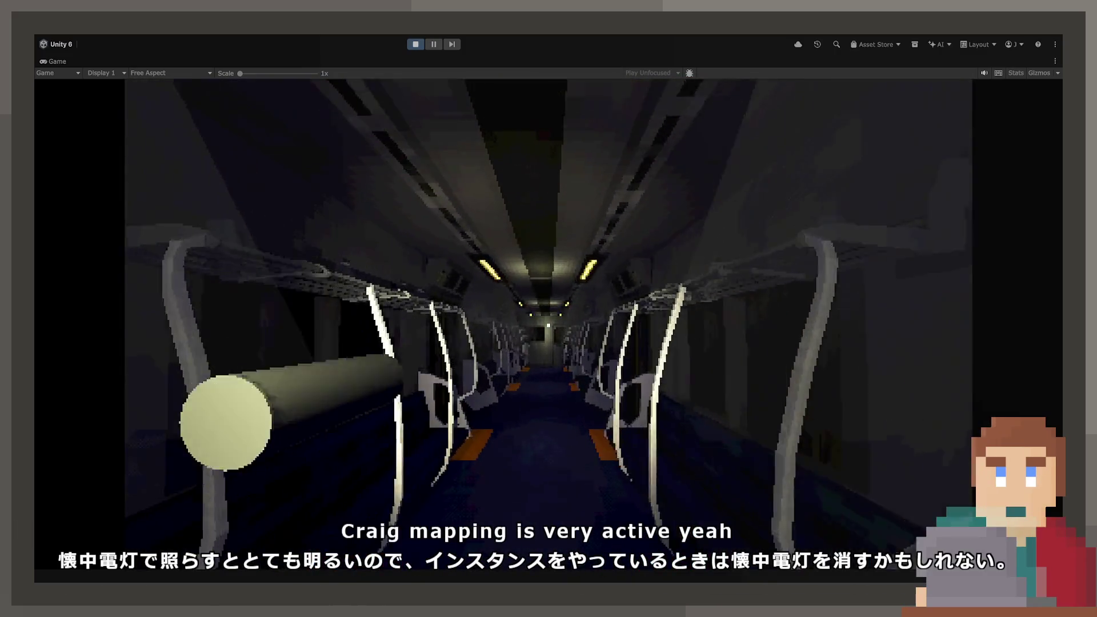
key("w")
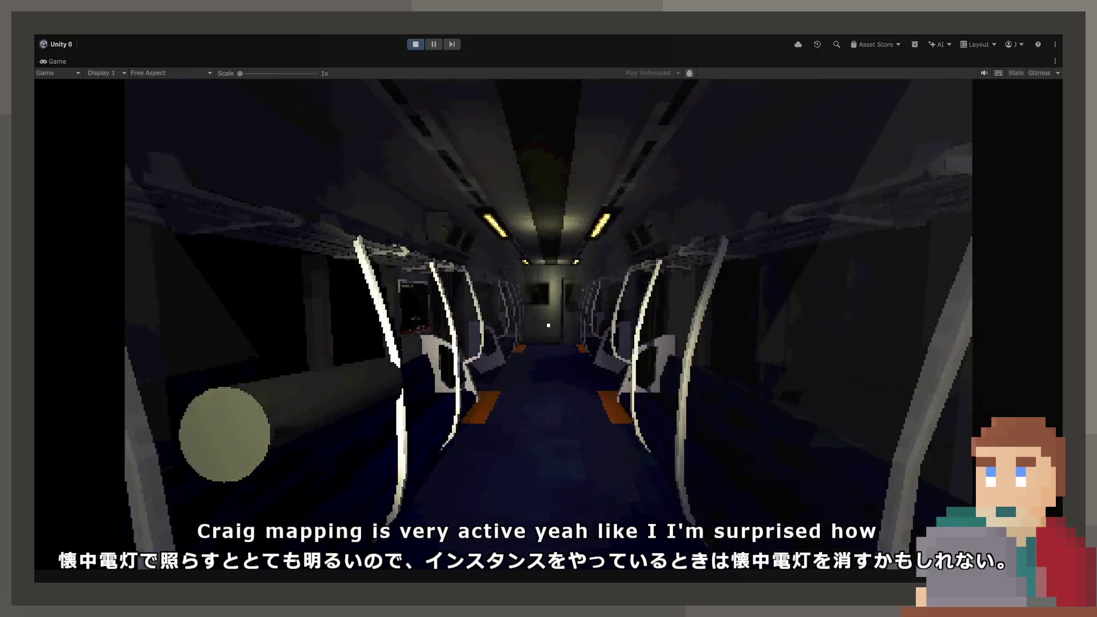
key("w")
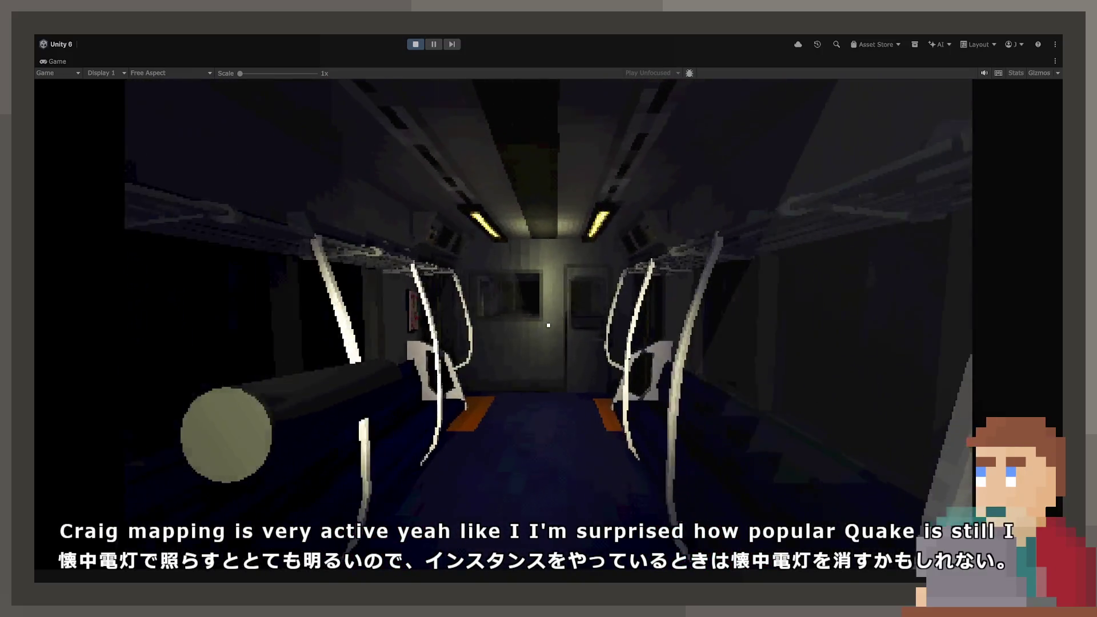
Open the end door, enter the driver's cab, and engage the throttle lever
key("e")
key("w")
key("w")
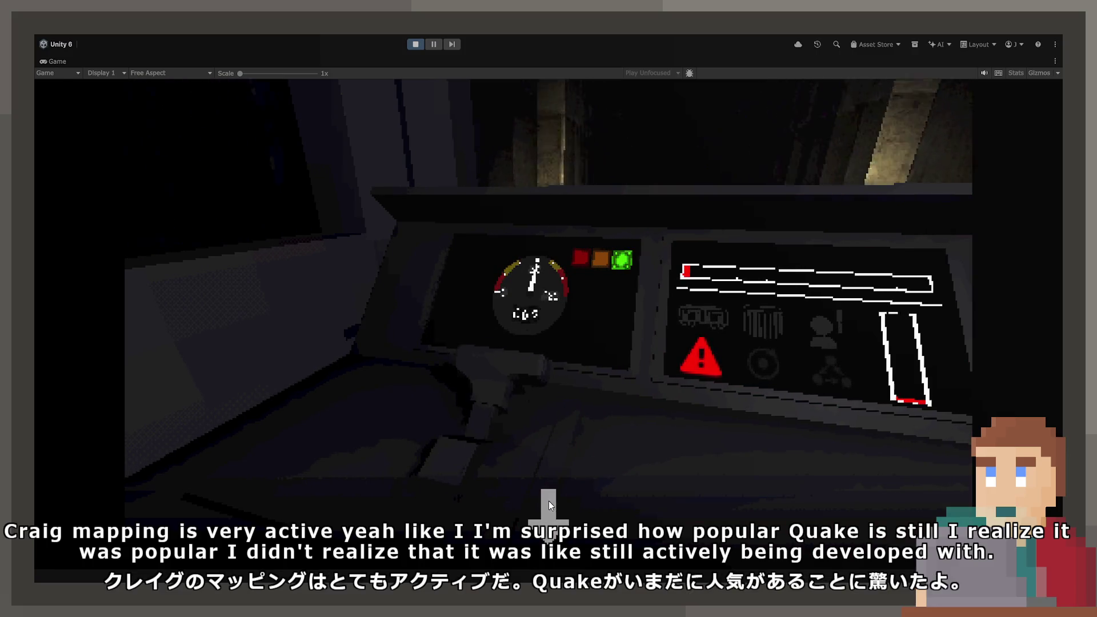
mouse_move(549, 501)
key("e")
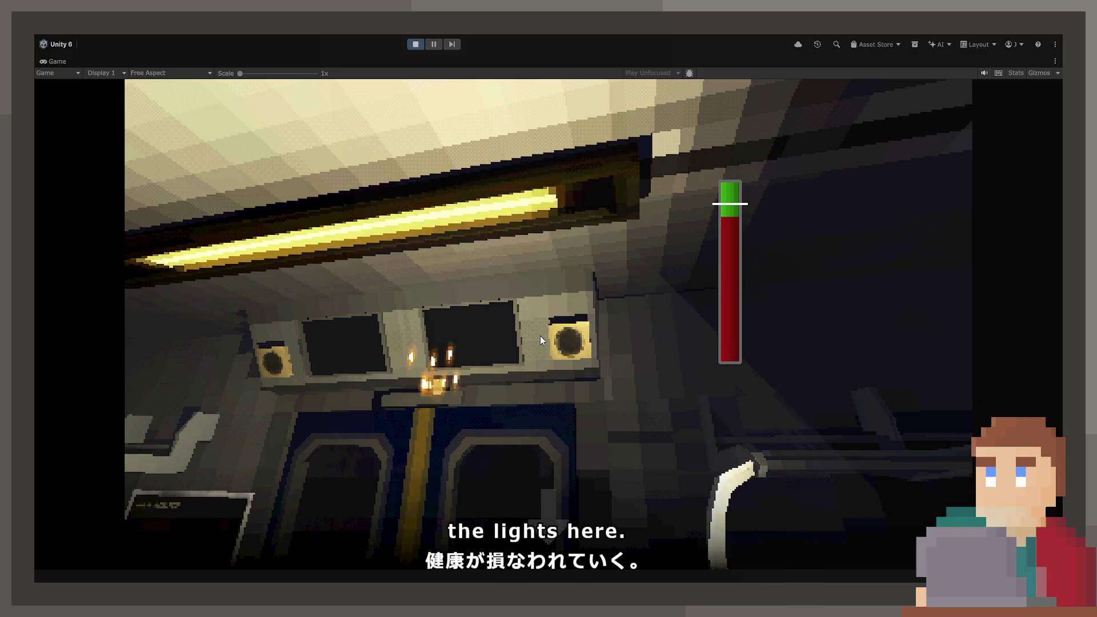
Run the ceiling-light repair gauges, stopping each marker in the green zone
left_click(540, 335)
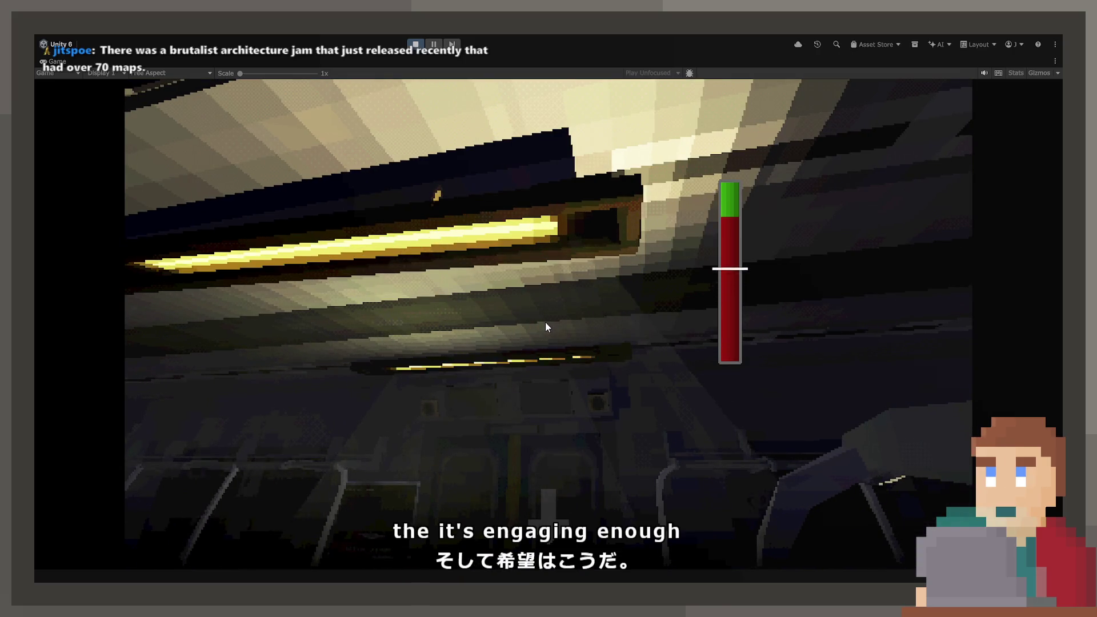
left_click(546, 327)
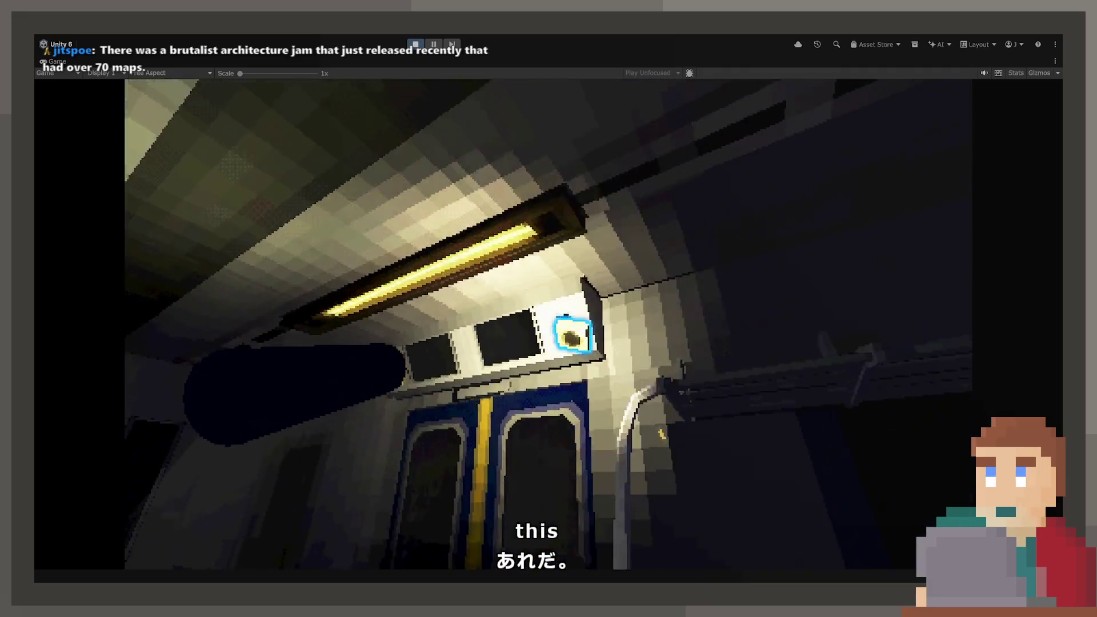
left_click(548, 326)
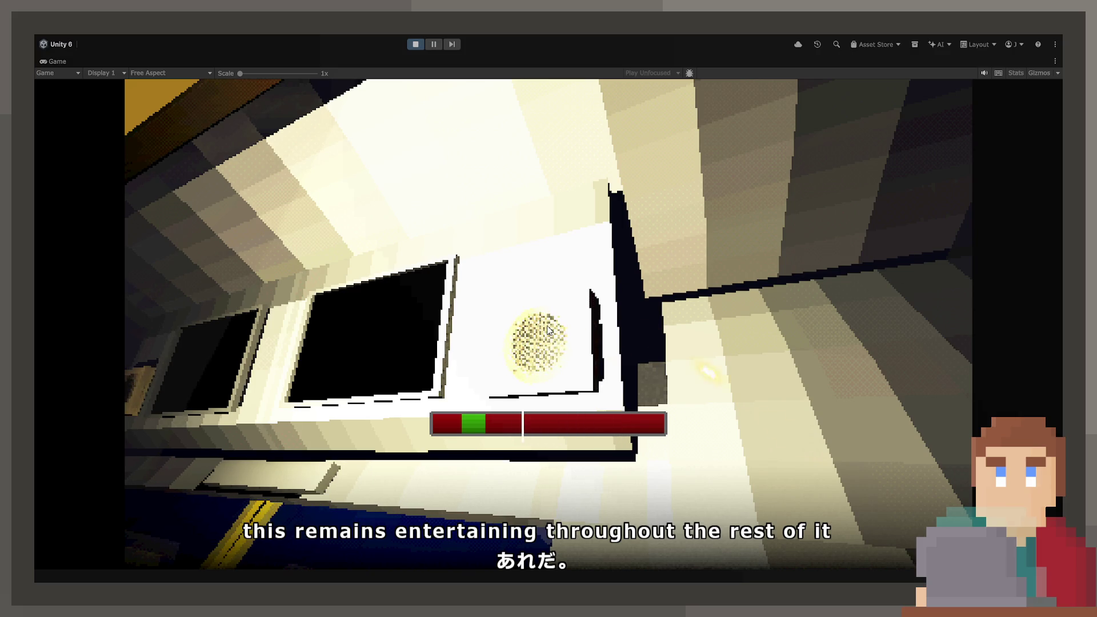
left_click(547, 329)
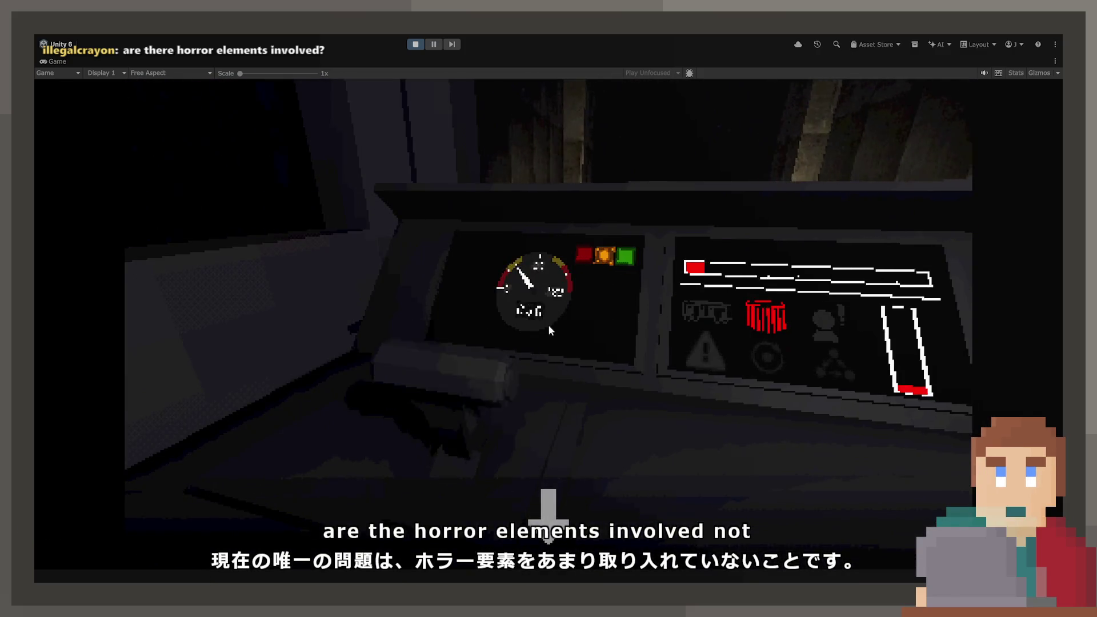
Drag the cab's throttle lever all the way down
left_click_drag(549, 330, 544, 509)
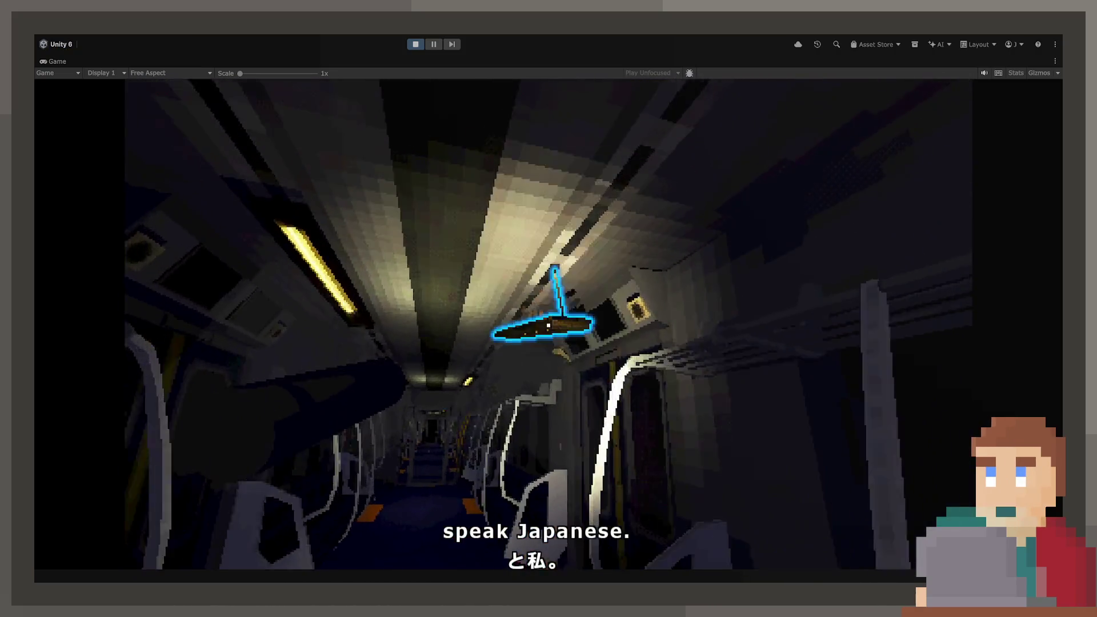
Complete the hand strap and coin timing gauges by stopping them in the green zone
left_click(549, 326)
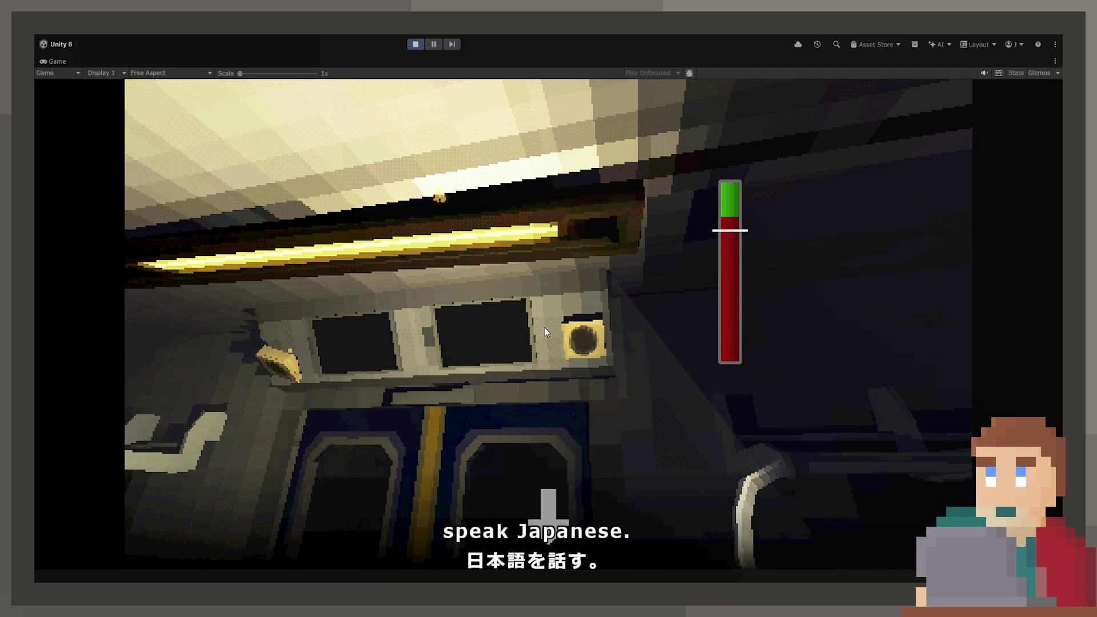
left_click(507, 400)
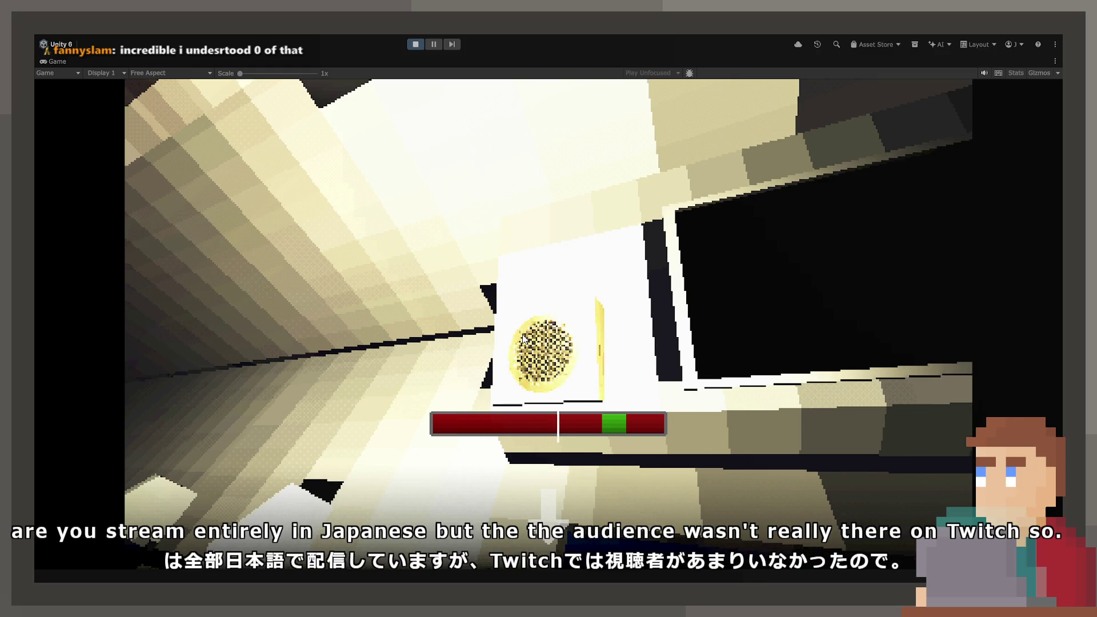
key("space")
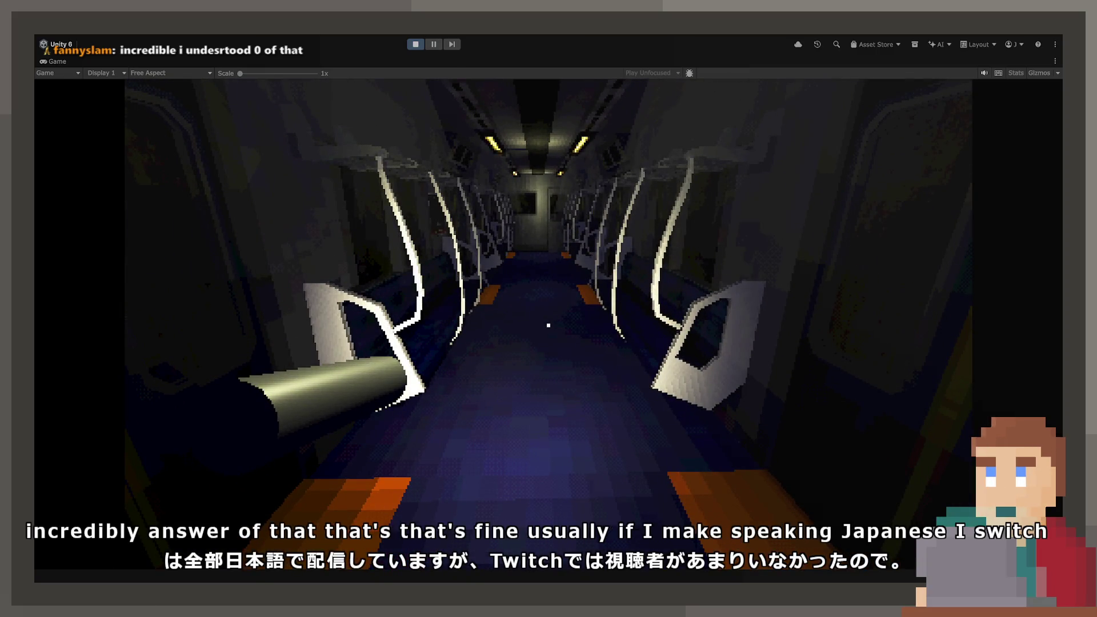
Walk down the aisle into the driver's cab, sit at the dashboard, then end the playtest
key("w")
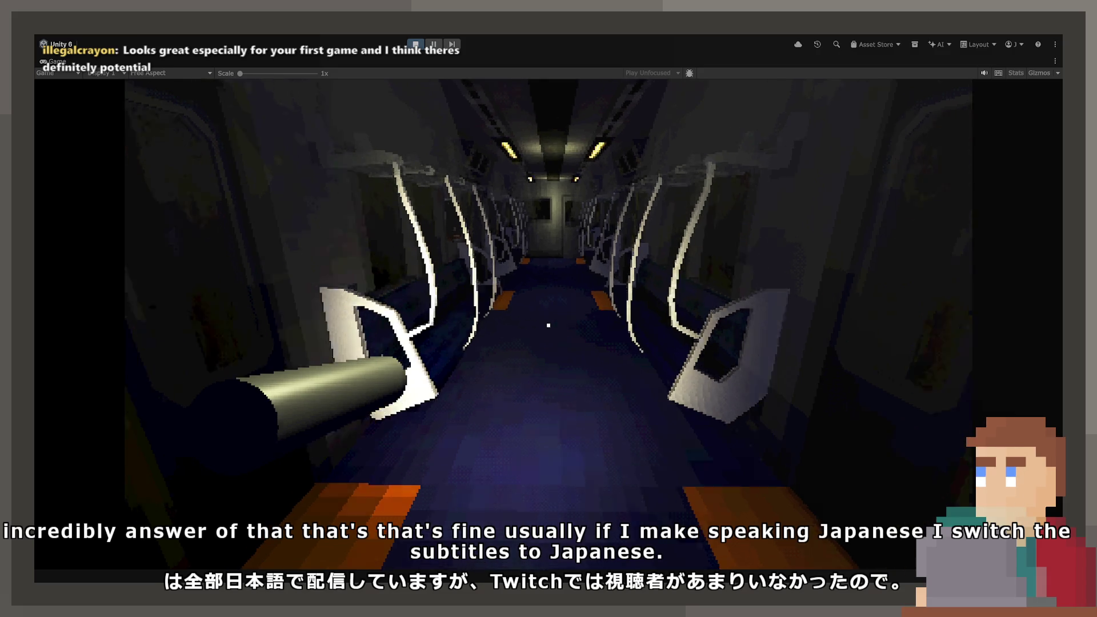
key("w")
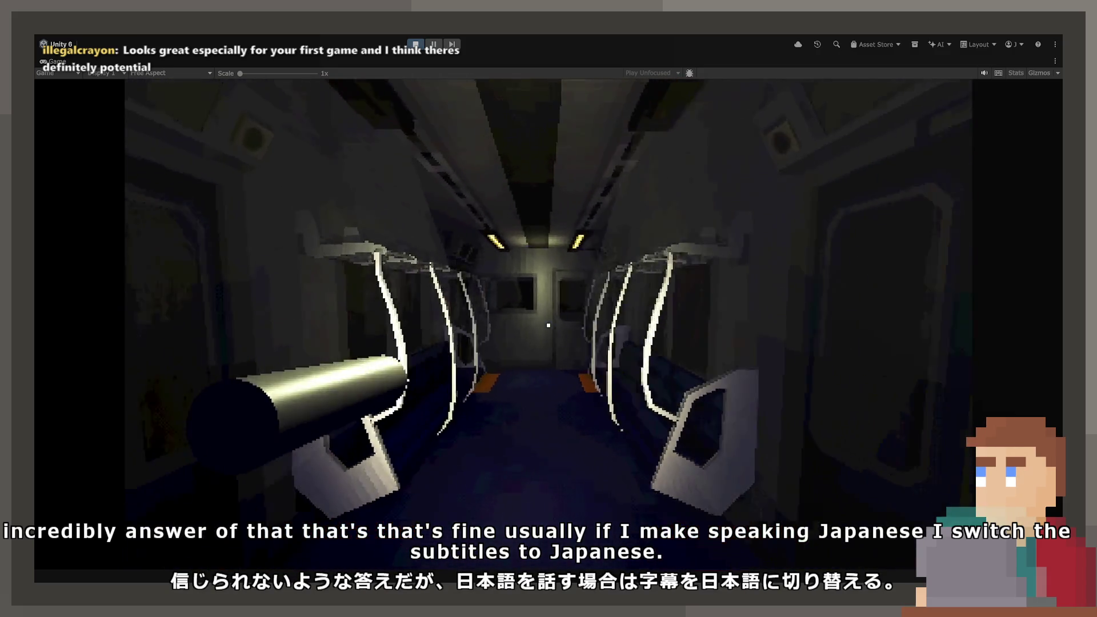
key("w")
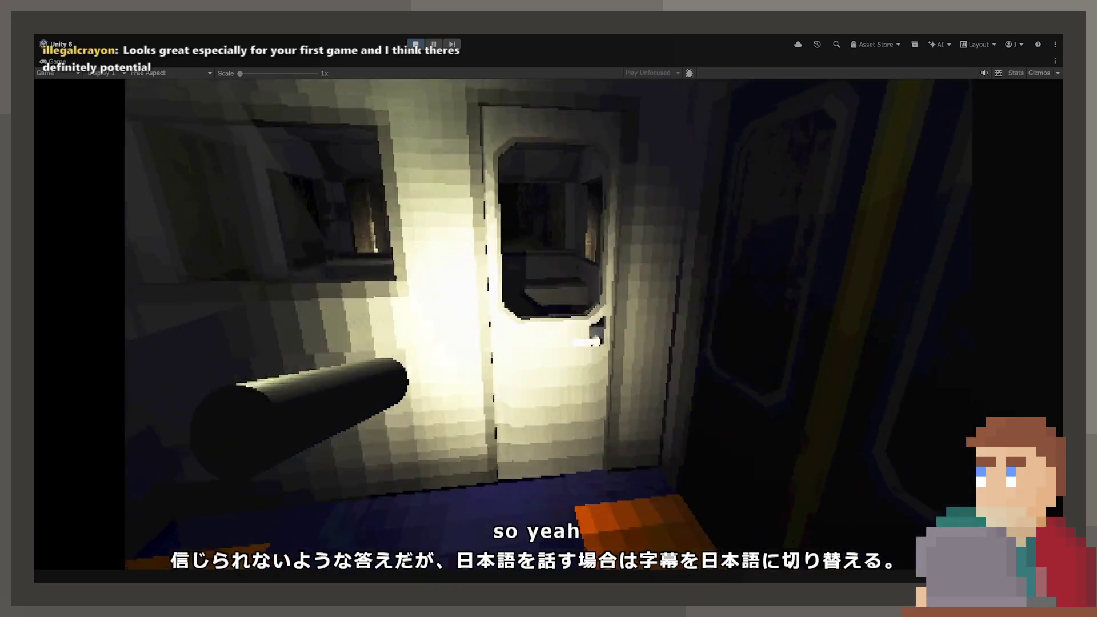
key("e")
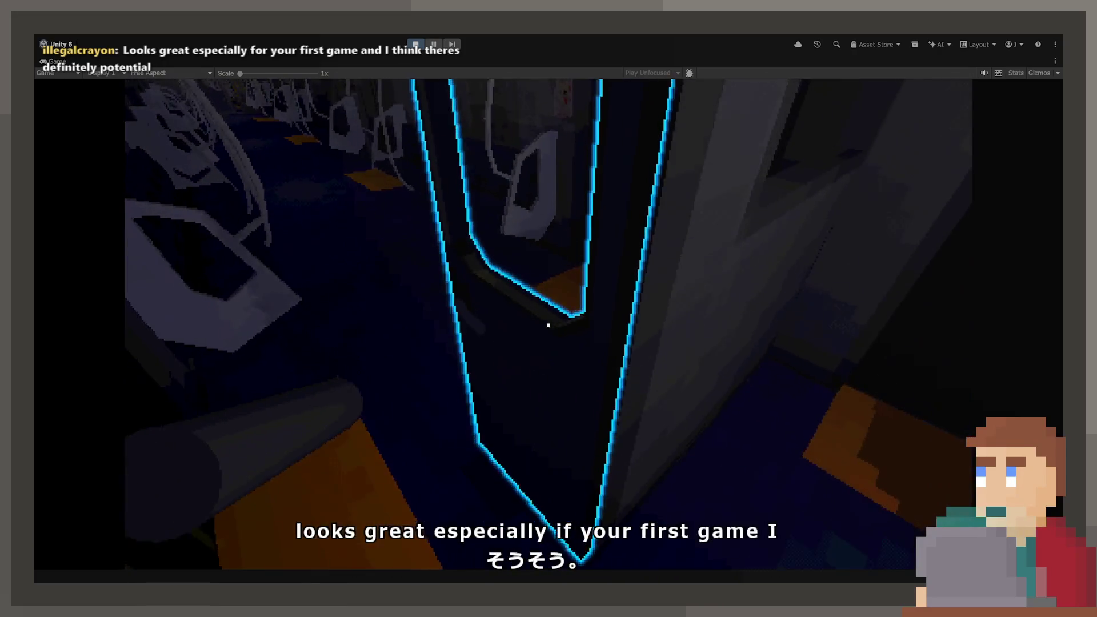
key("e")
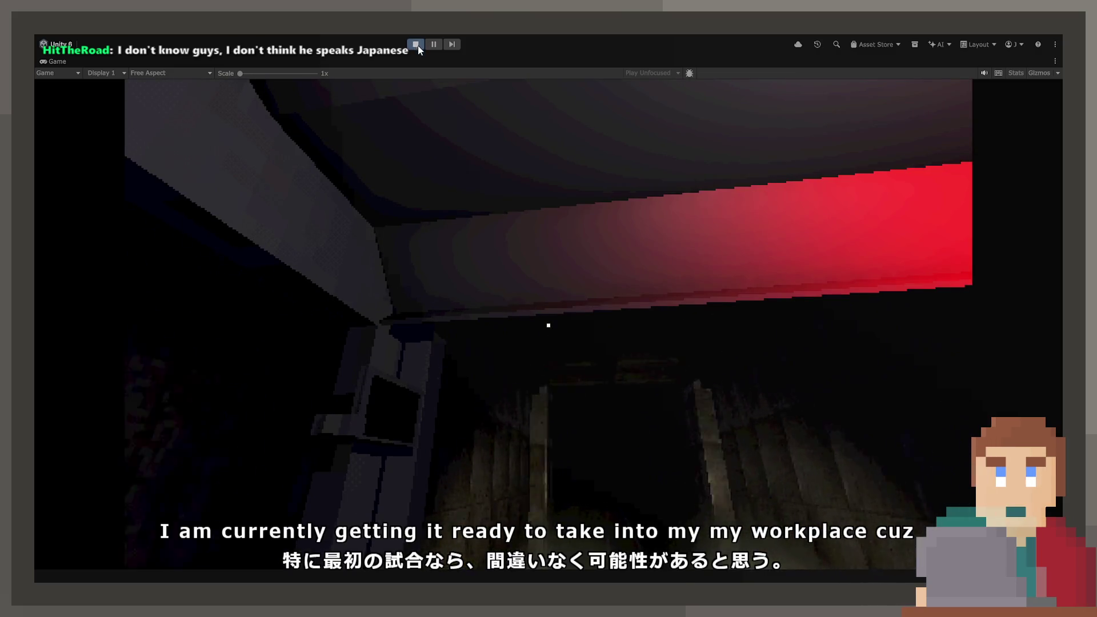
left_click(417, 46)
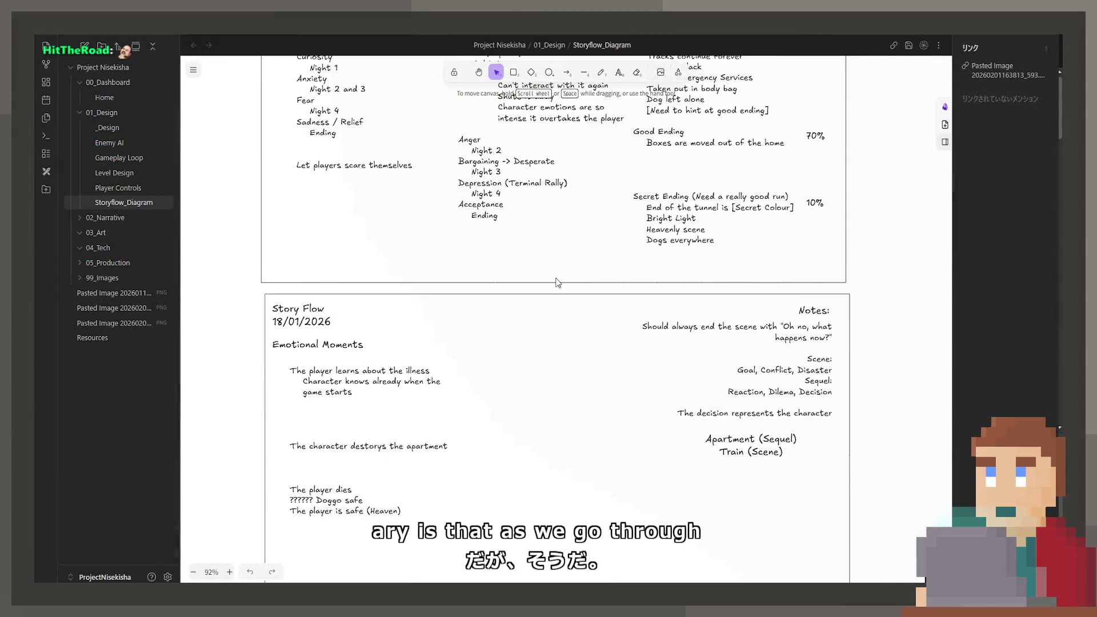
Scroll up the Storyflow_Diagram canvas until the Story Flow box with nightly train and apartment steps shows
scroll(558, 283, "up", 10)
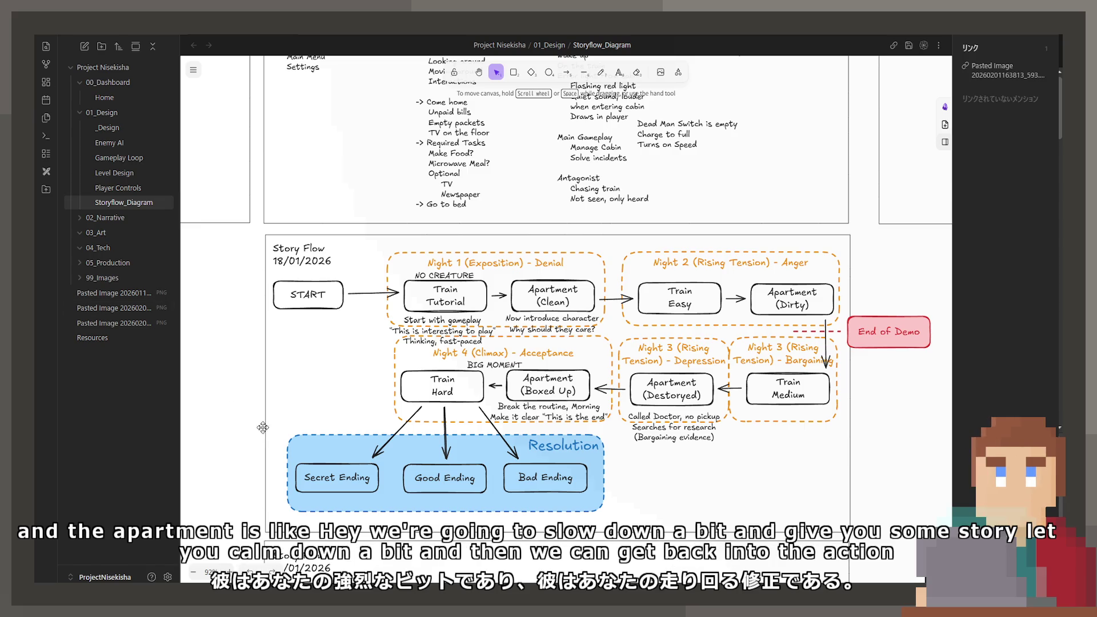
left_click(446, 288)
key("alt+Right")
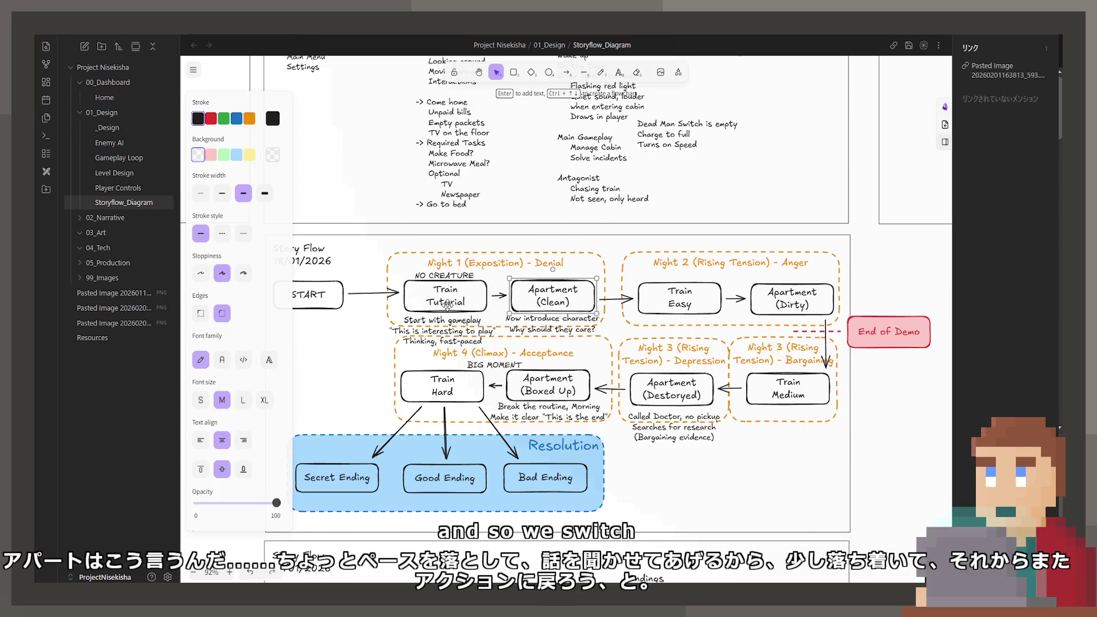
left_click(786, 403)
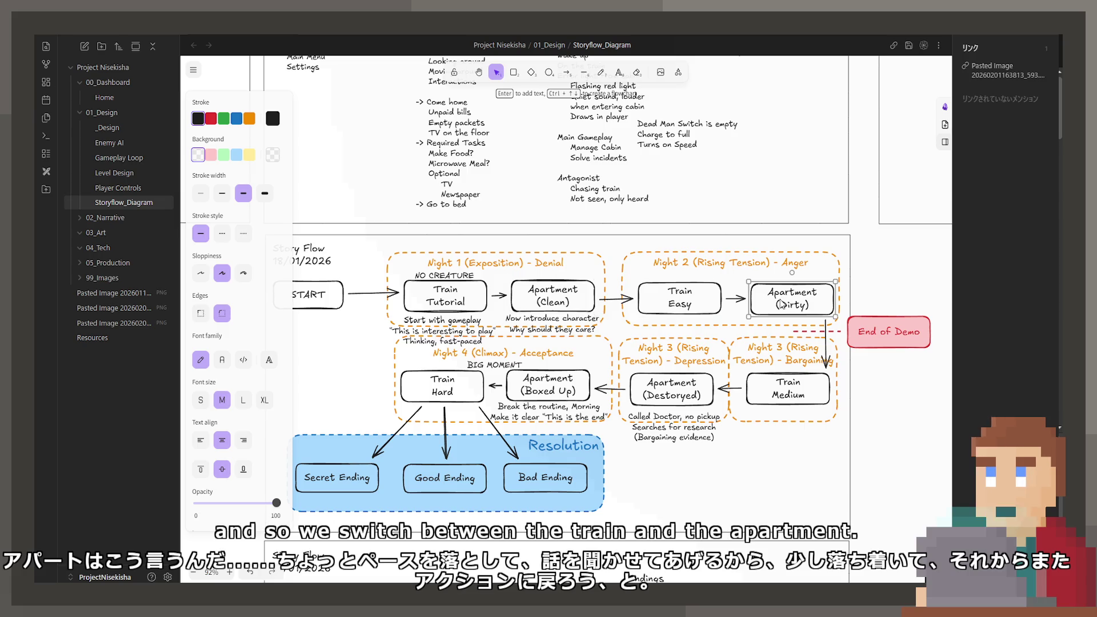
key("alt+Left")
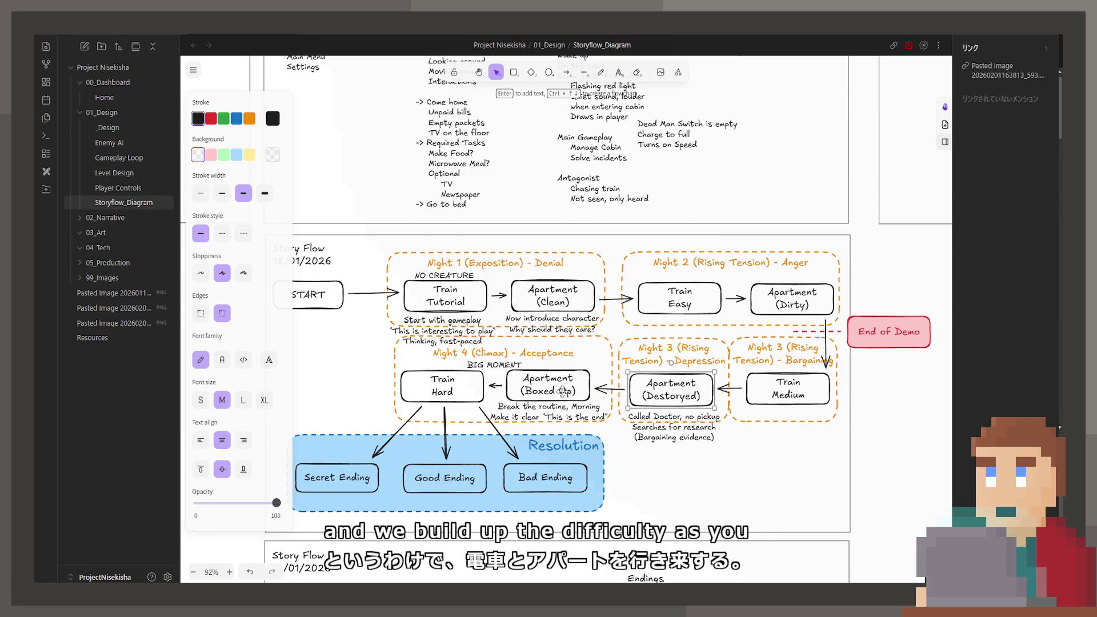
left_click(563, 391)
key("alt+Right")
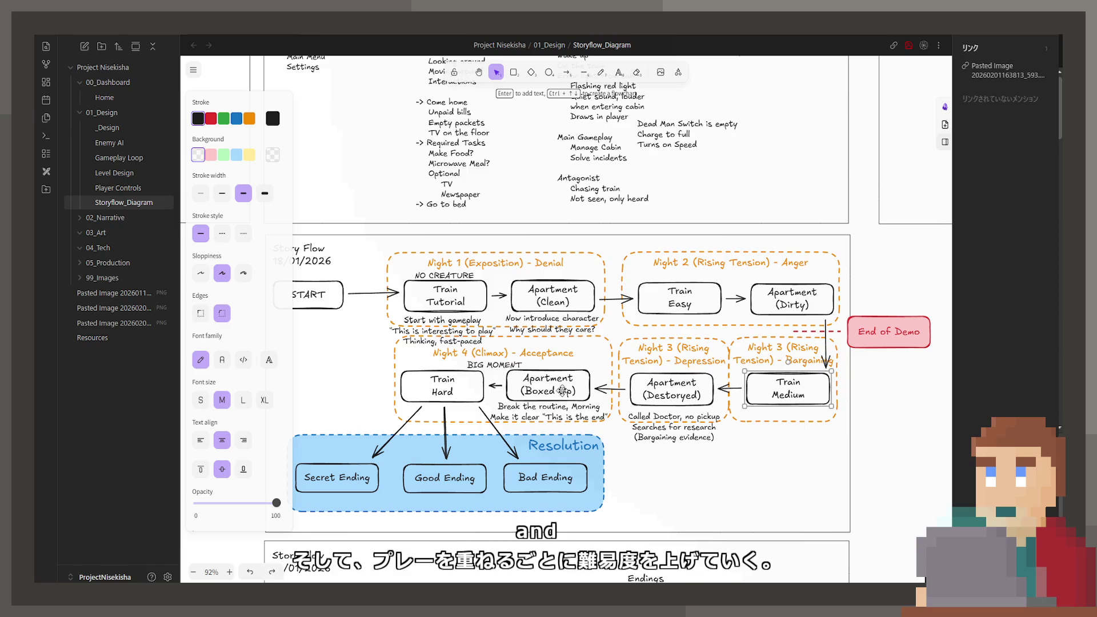
left_click(566, 383)
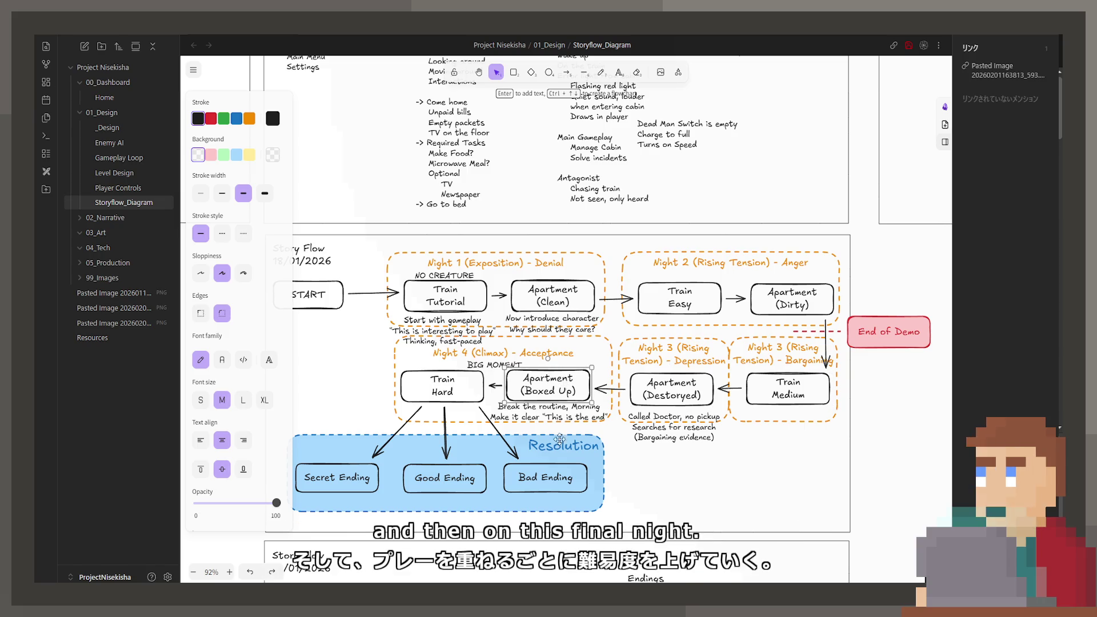
left_click(567, 393)
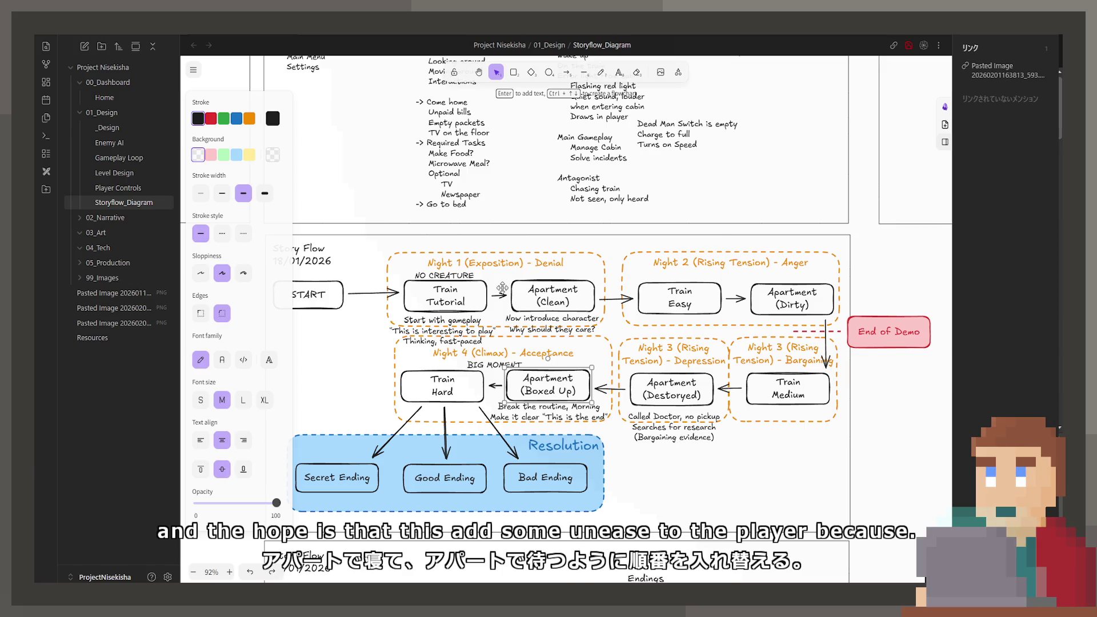
left_click(502, 295)
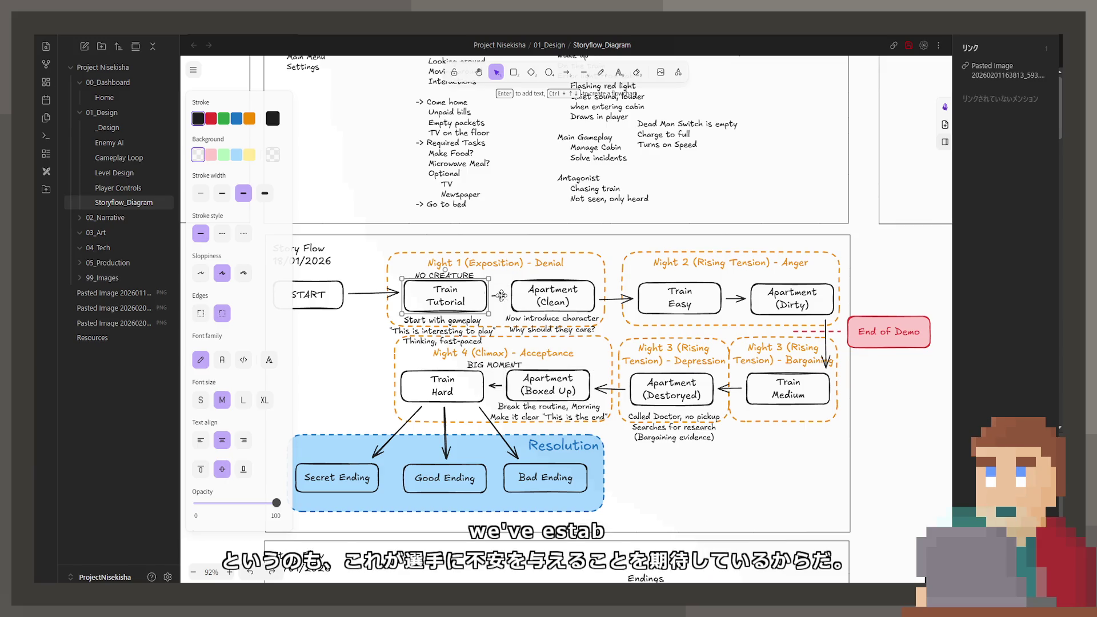
left_click(533, 304)
left_click(789, 393)
left_click(672, 393)
left_click(565, 394)
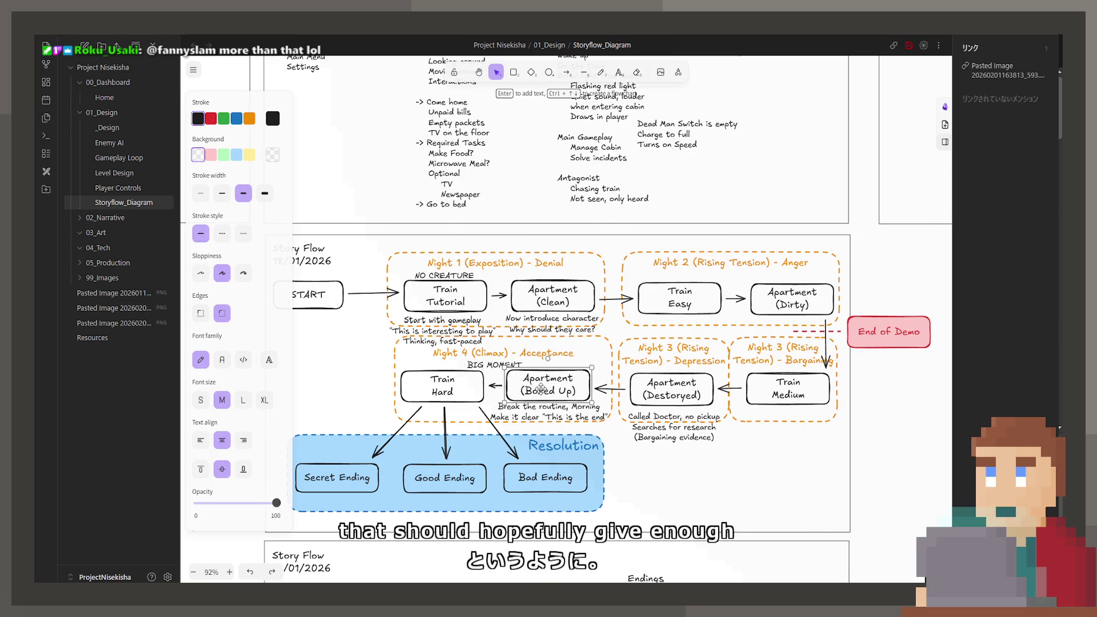
left_click(455, 401)
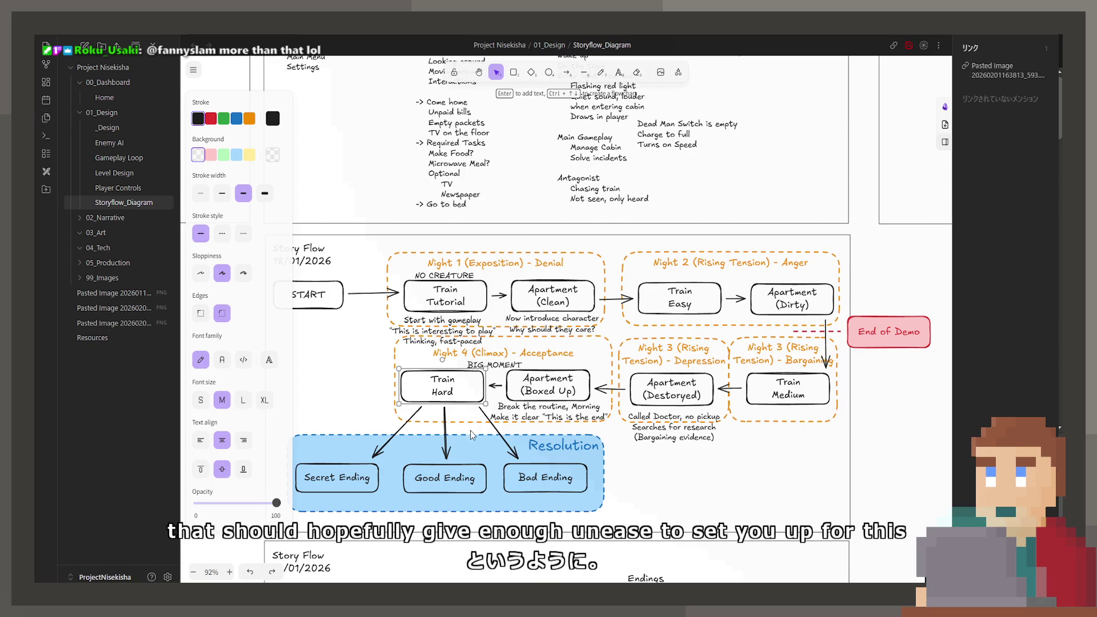
middle_click_drag(471, 435, 561, 439)
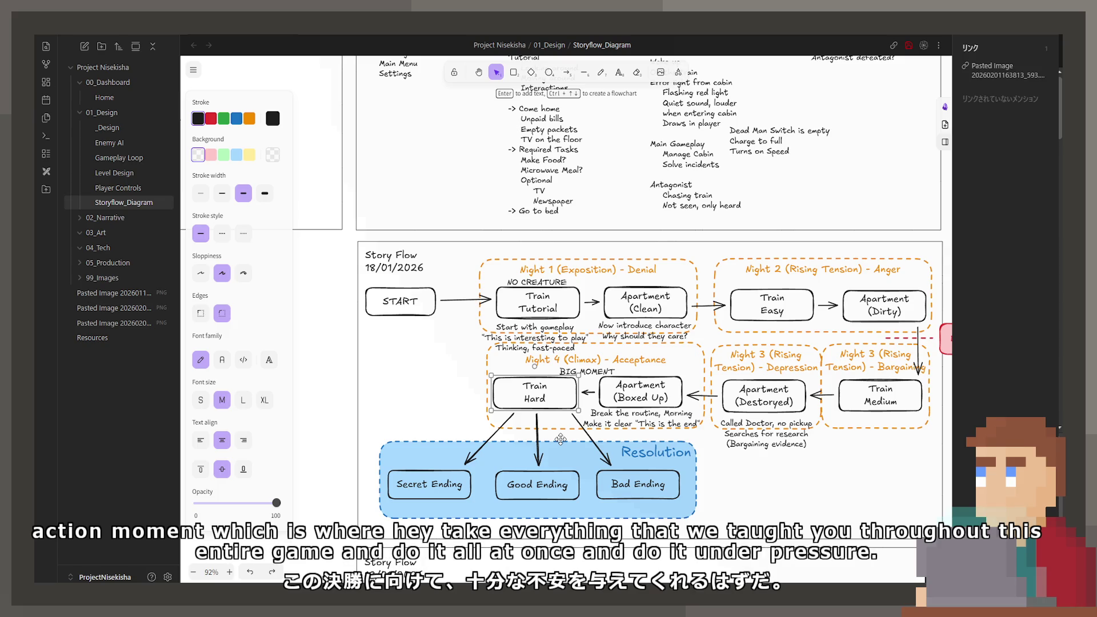
scroll(601, 424, "down", 2)
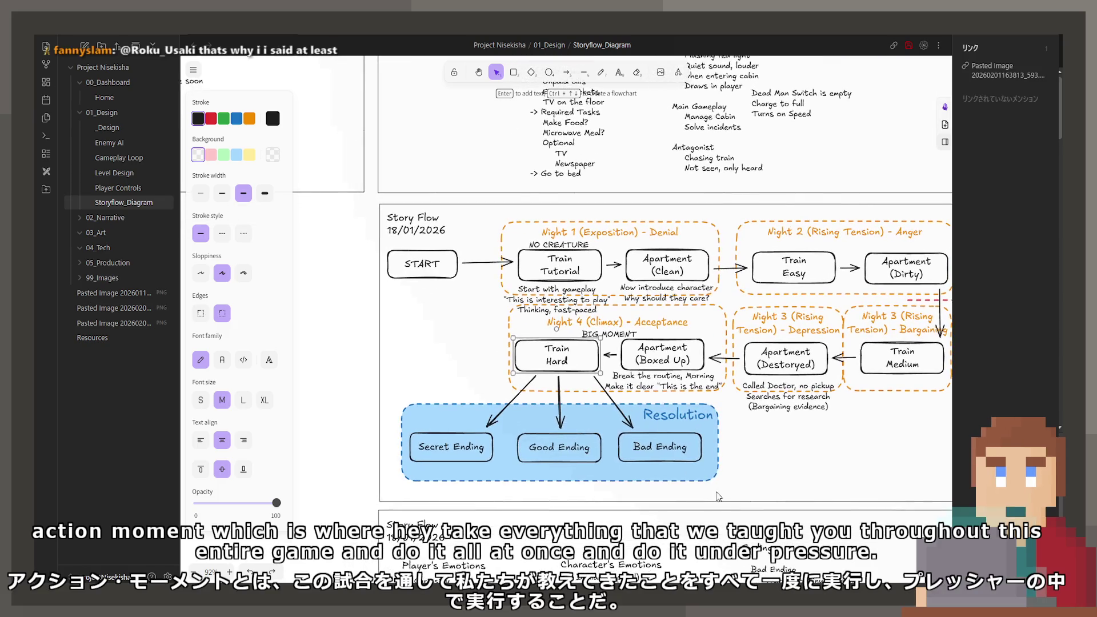
left_click(566, 439)
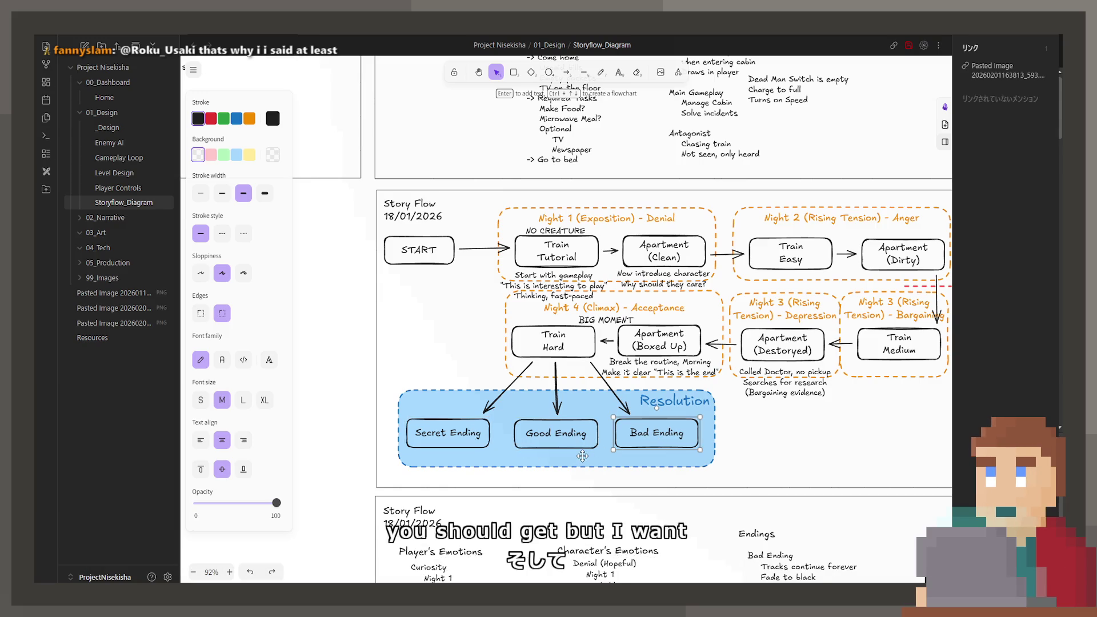
scroll(605, 449, "right", 1)
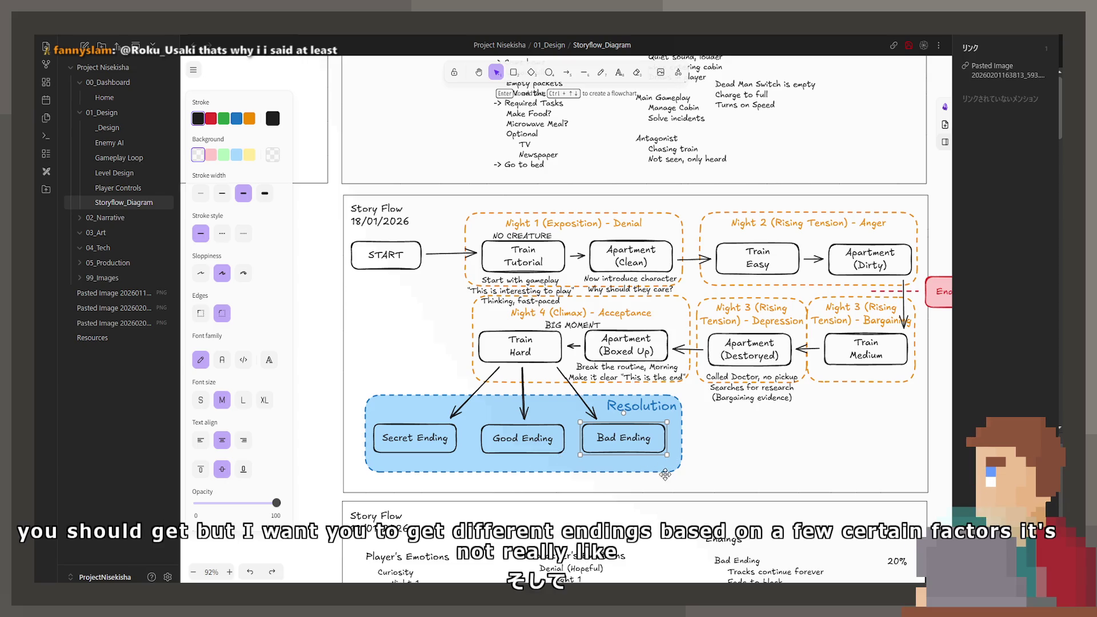
left_click(648, 472)
left_click(791, 453)
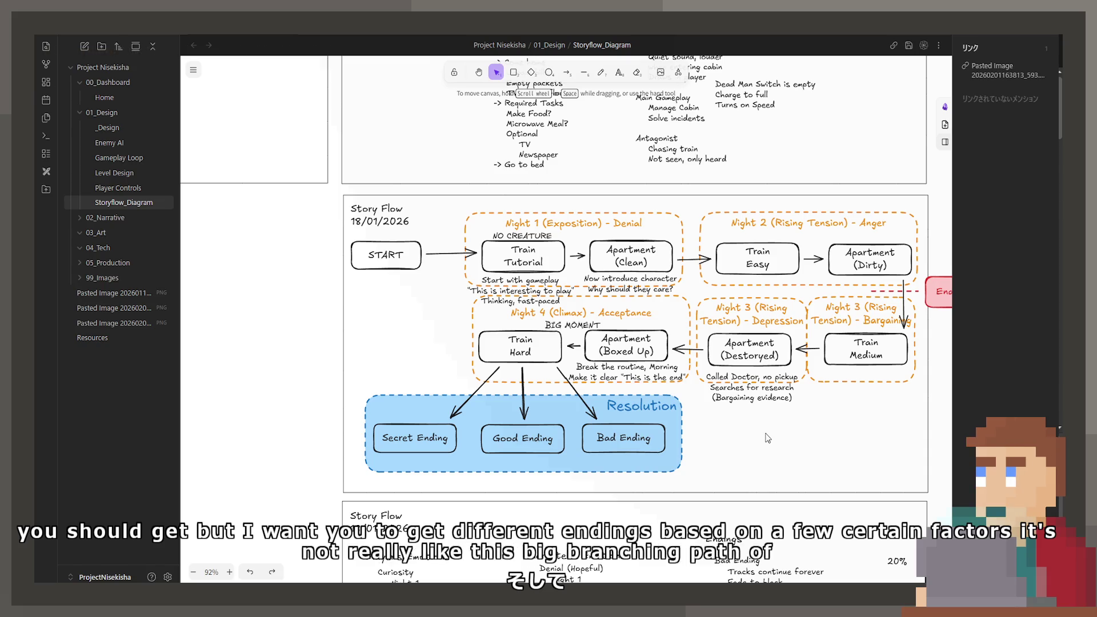
scroll(743, 434, "right", 1)
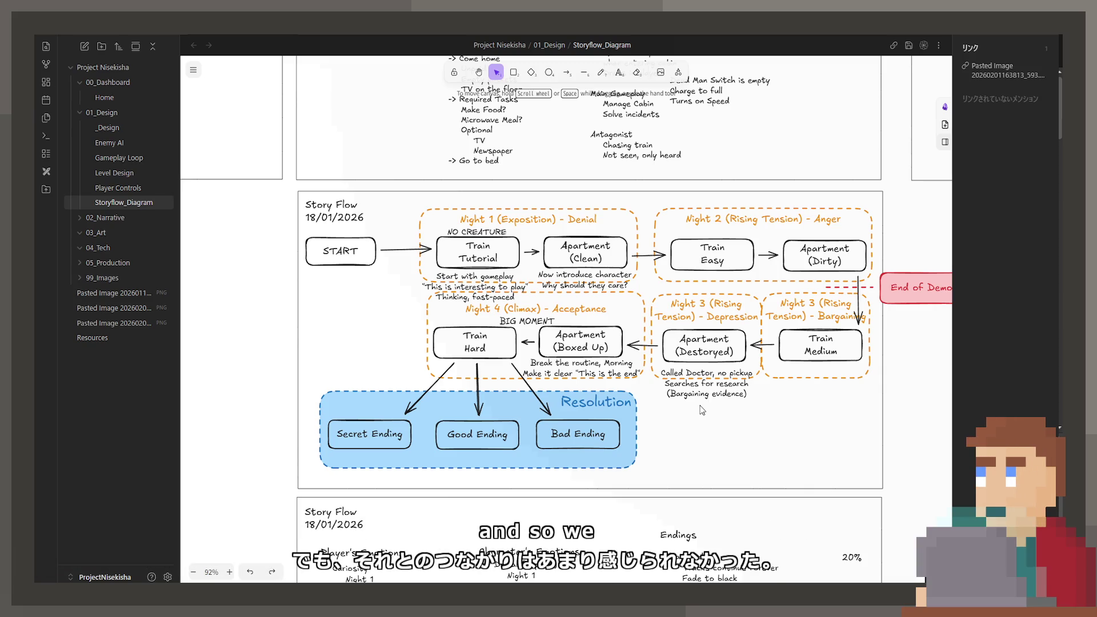
scroll(748, 242, "up", 5)
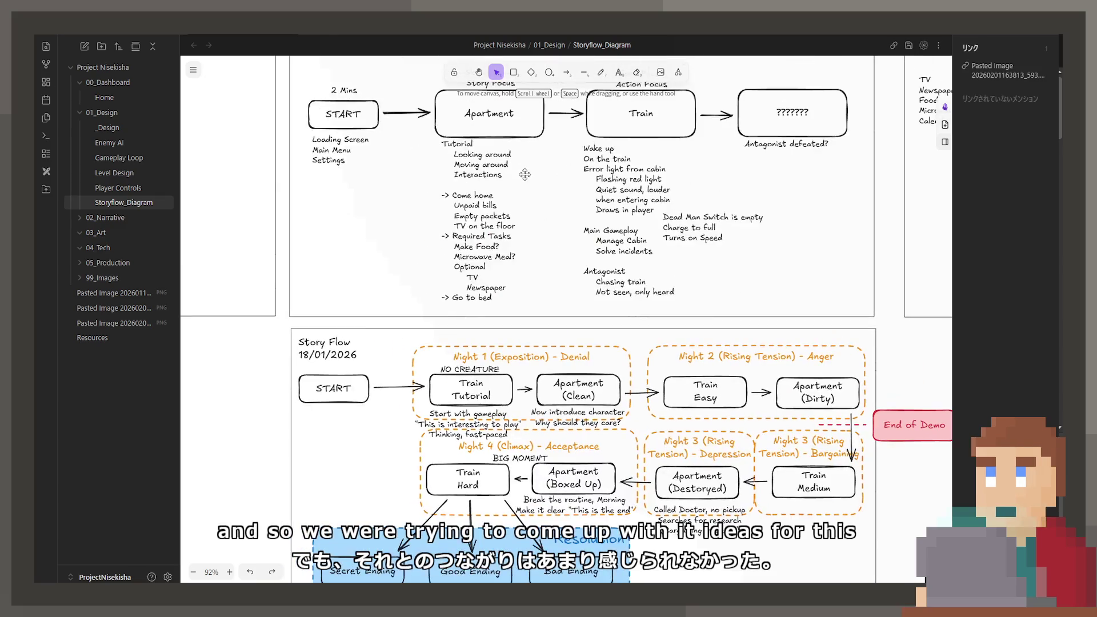
Scroll across the Excalidraw canvas reviewing the Story Flow, Endings and Scene boards
scroll(559, 337, "down", 6)
scroll(559, 337, "down", 15)
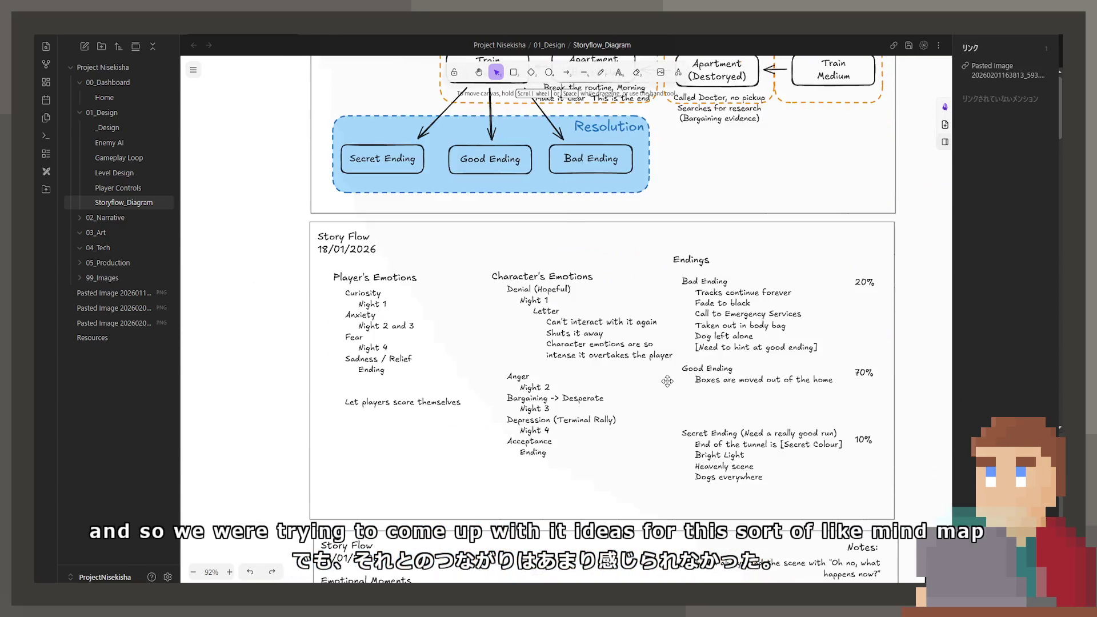
scroll(670, 373, "up", 15)
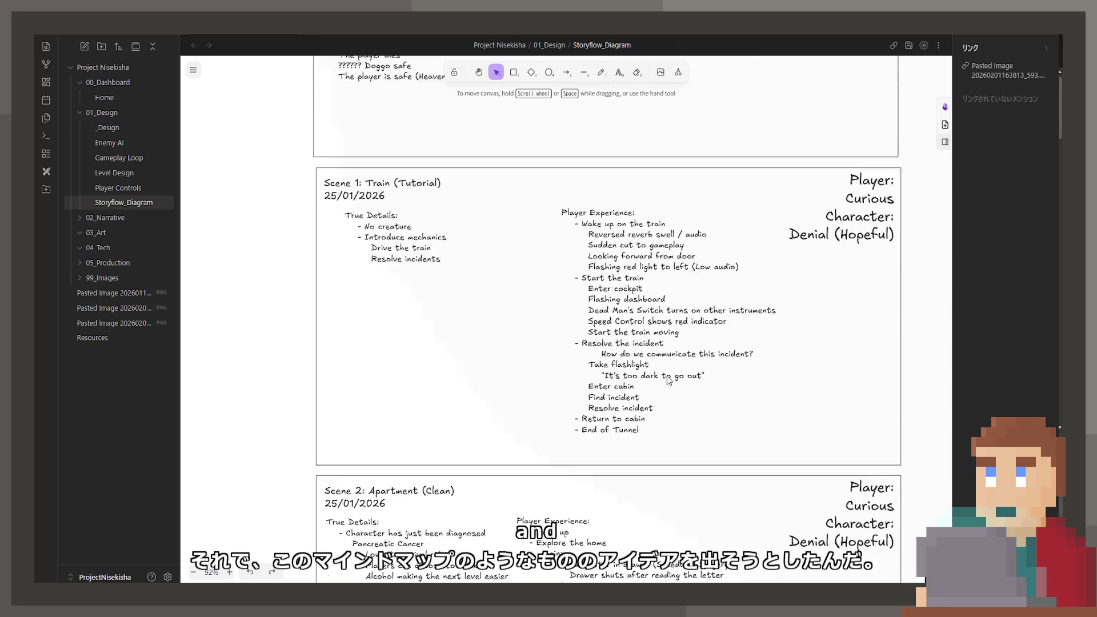
scroll(658, 302, "down", 4)
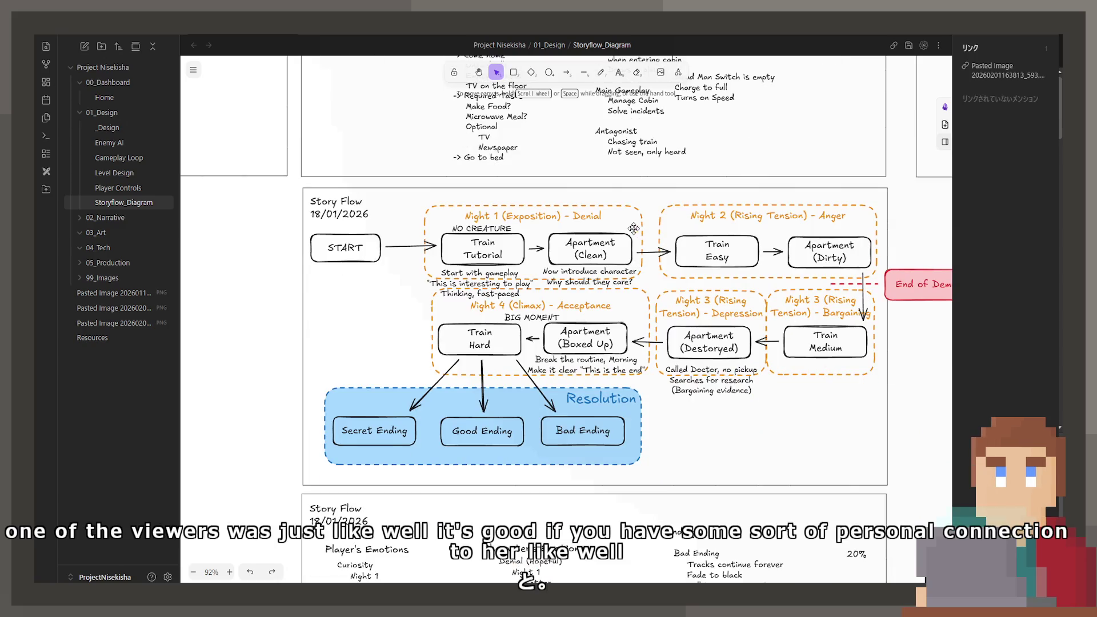
scroll(634, 229, "up", 5)
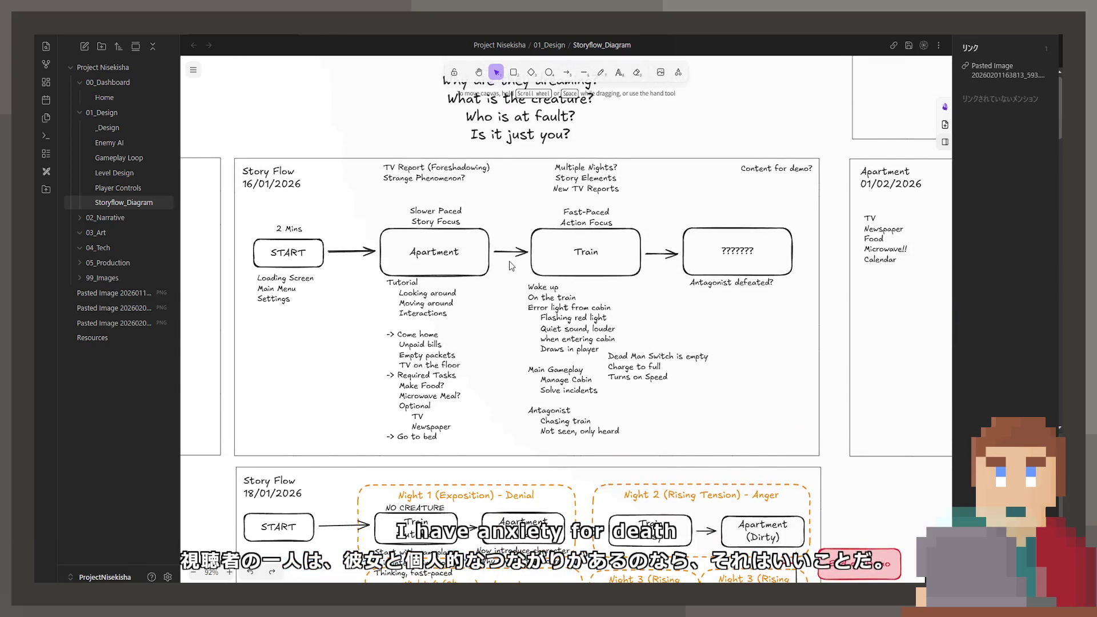
scroll(382, 342, "left", 7)
scroll(460, 342, "right", 7)
scroll(460, 342, "down", 5)
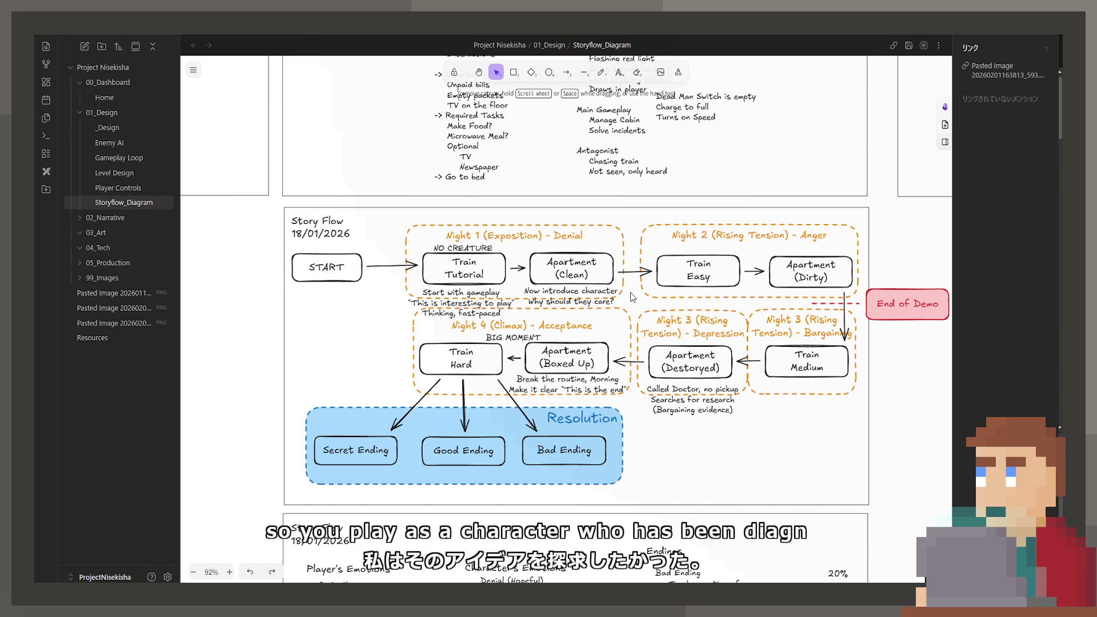
scroll(631, 296, "down", 3)
scroll(571, 464, "down", 7)
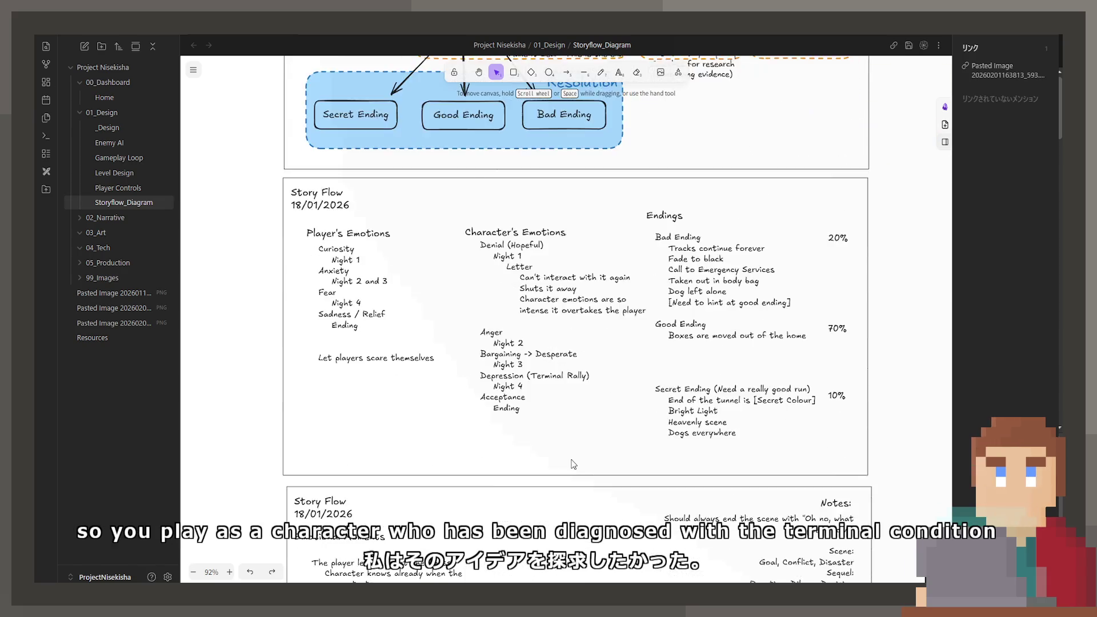
scroll(569, 460, "down", 5)
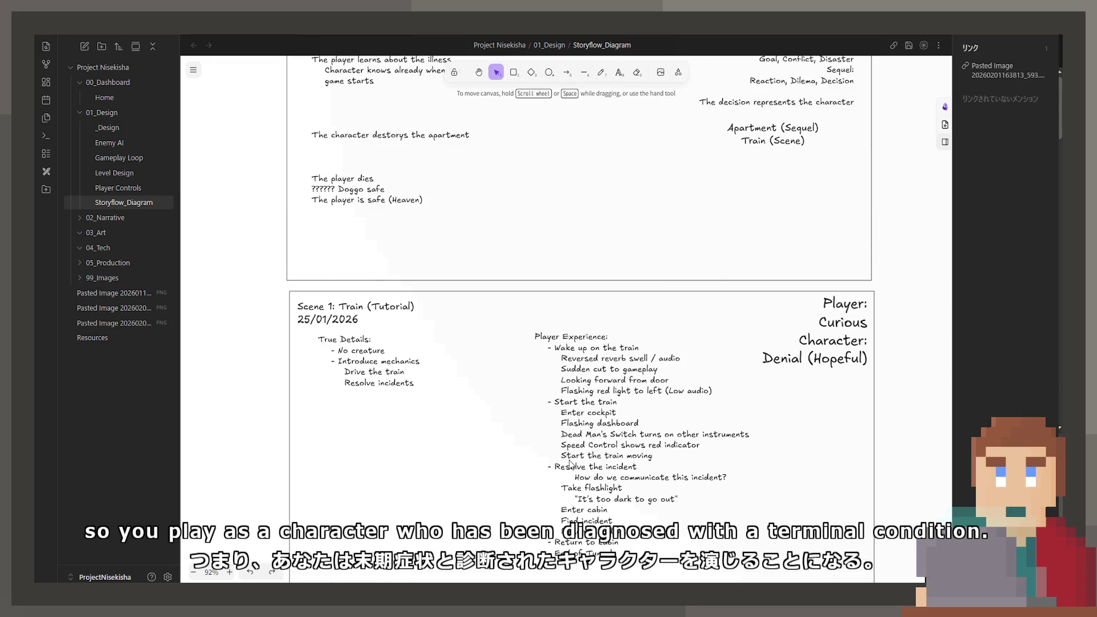
scroll(560, 452, "down", 6)
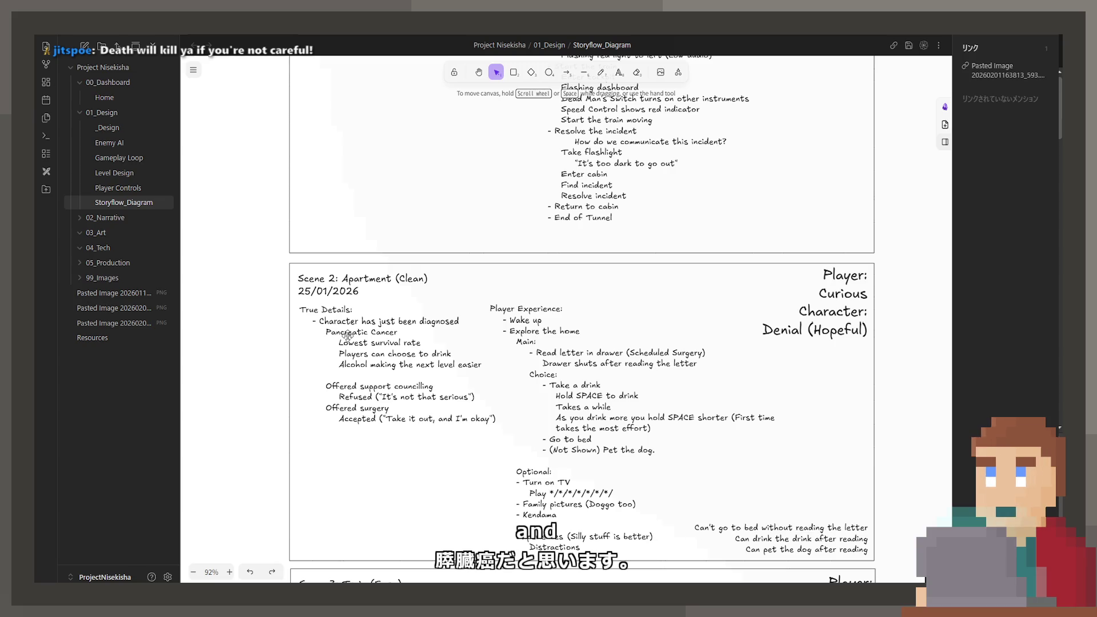
scroll(347, 336, "up", 20)
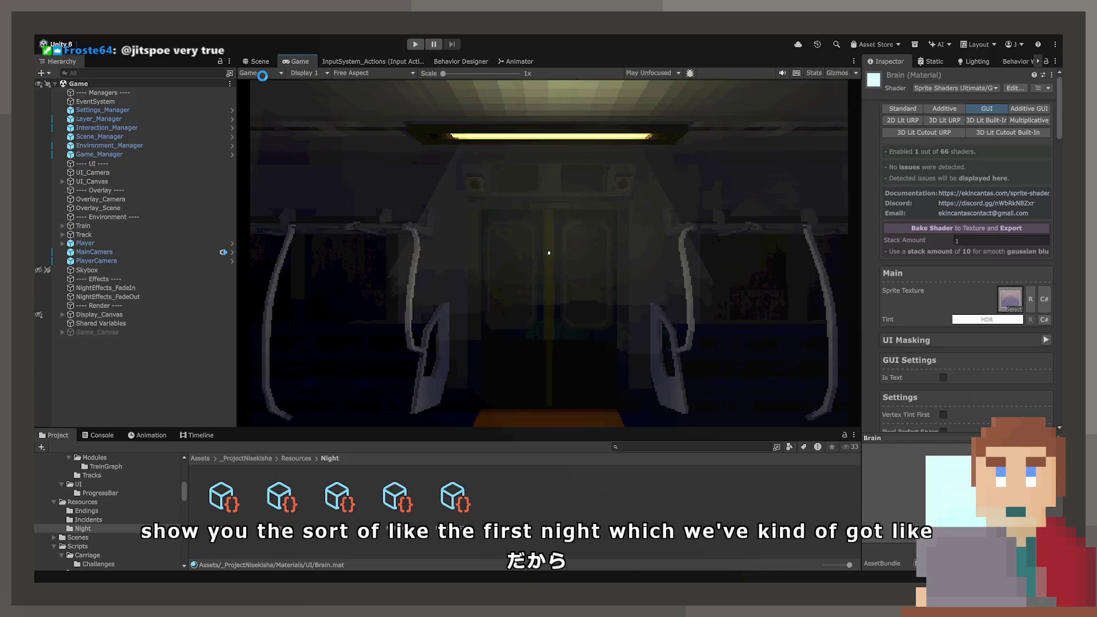
Start the apartment scene in play mode and maximize the Game view to fill the editor
left_click(415, 45)
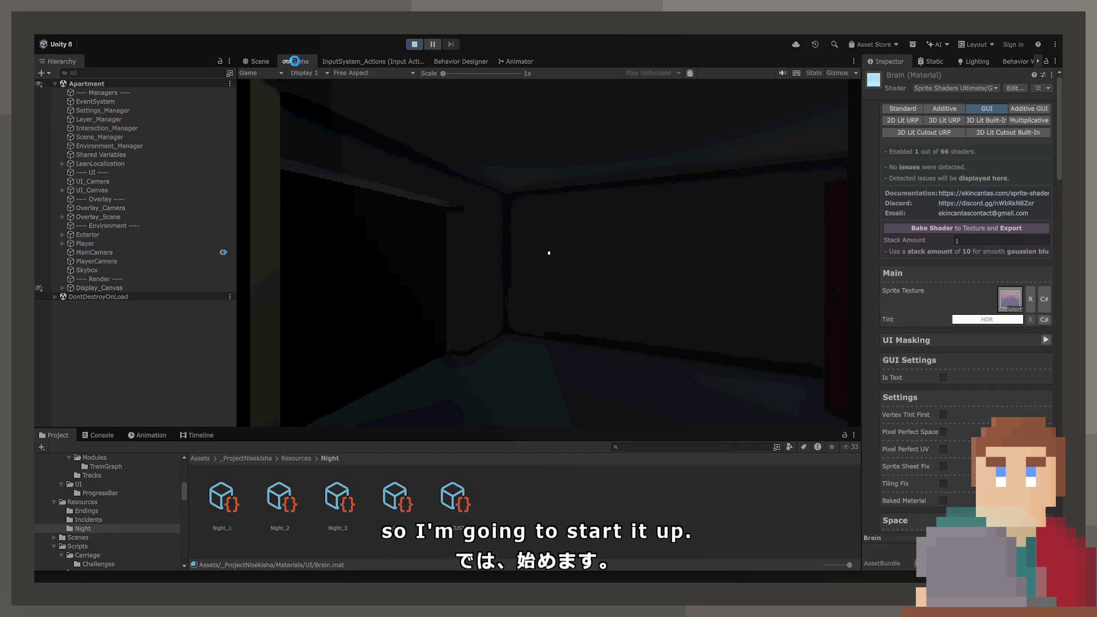
double_click(294, 63)
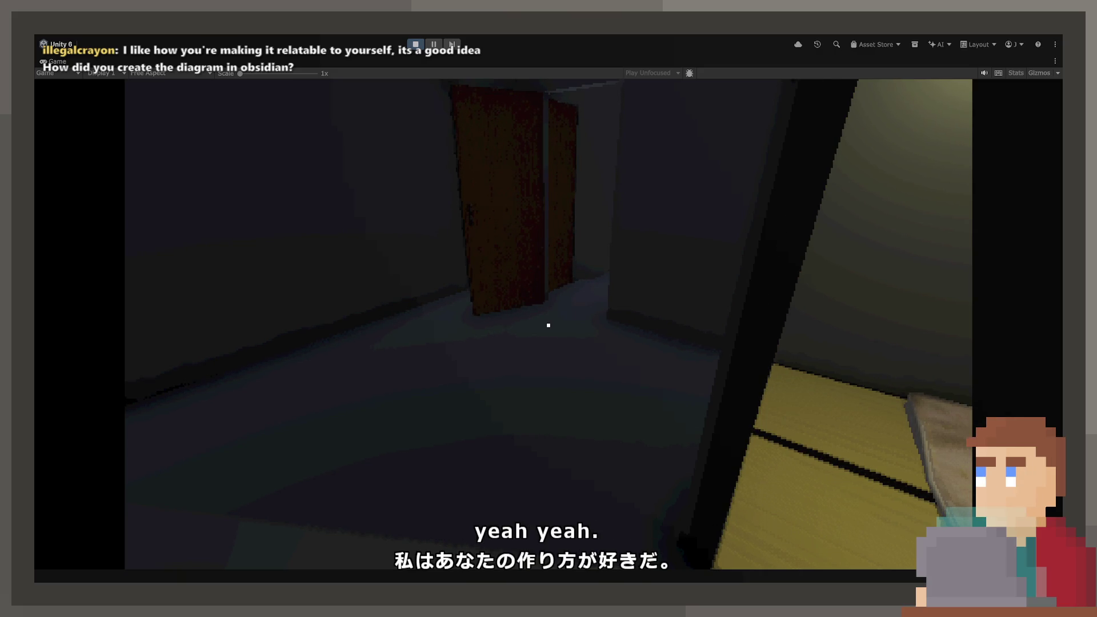
Walk down the apartment hallway past the red door to the note on the floor
key("s")
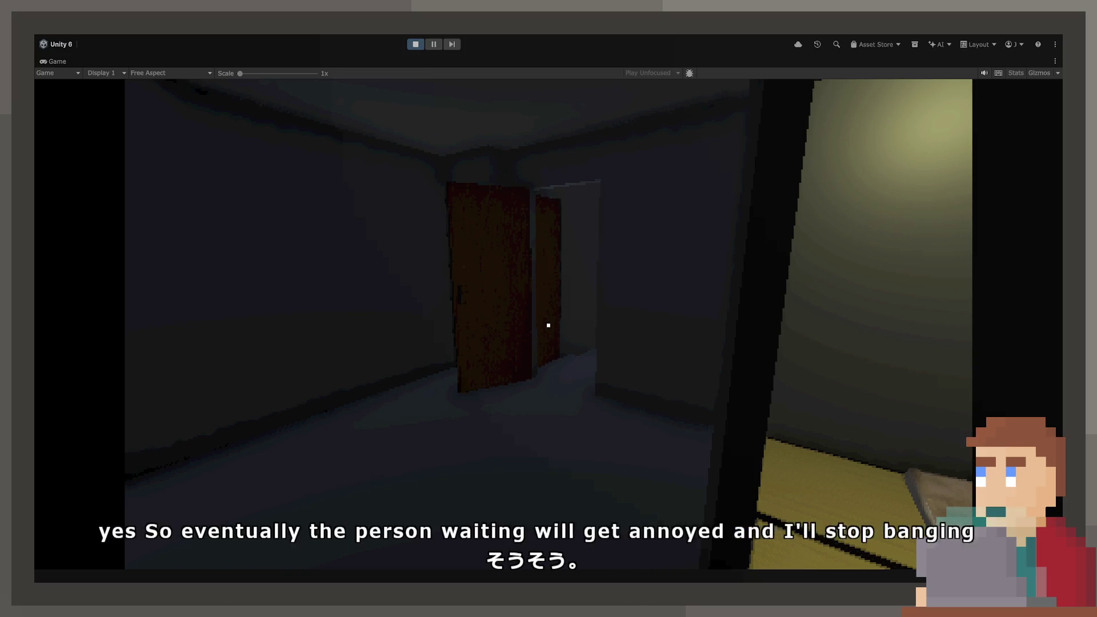
key("w")
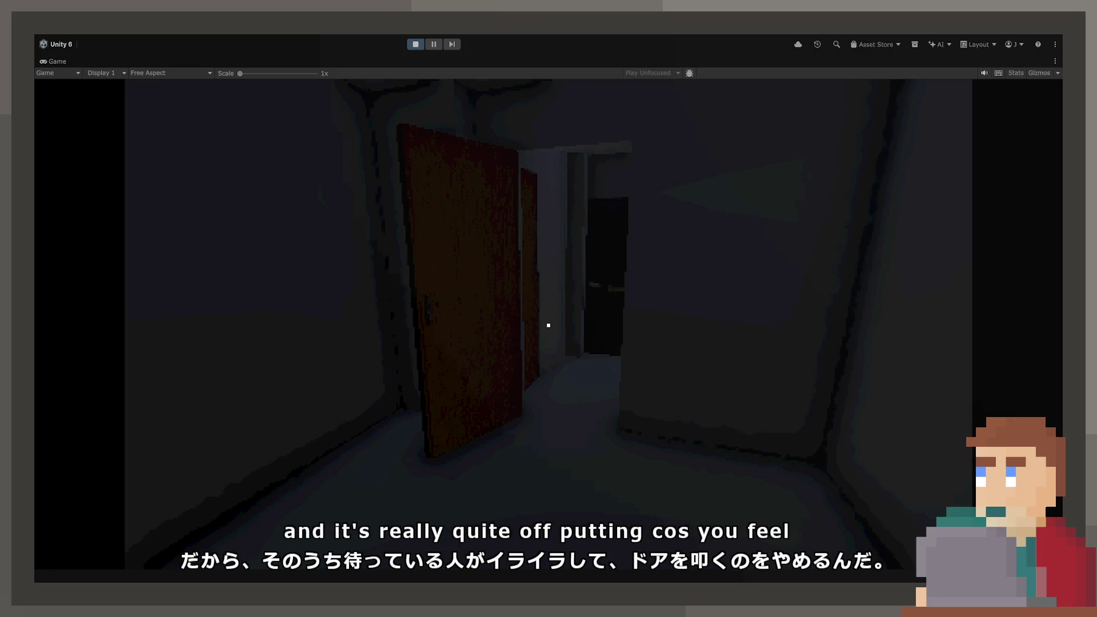
key("w")
key("w")
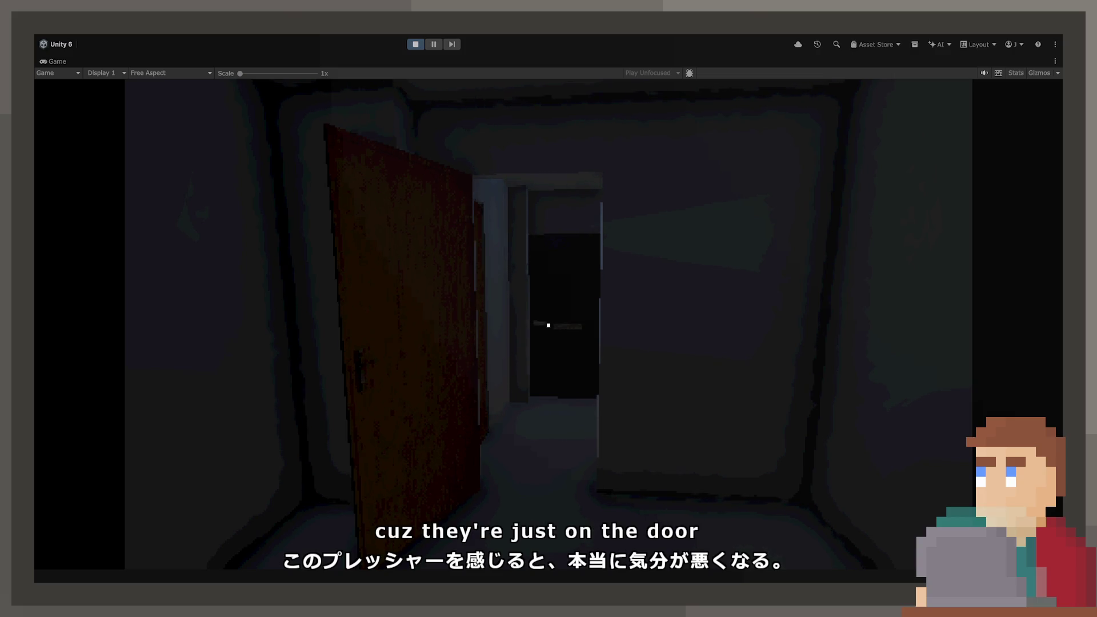
key("w")
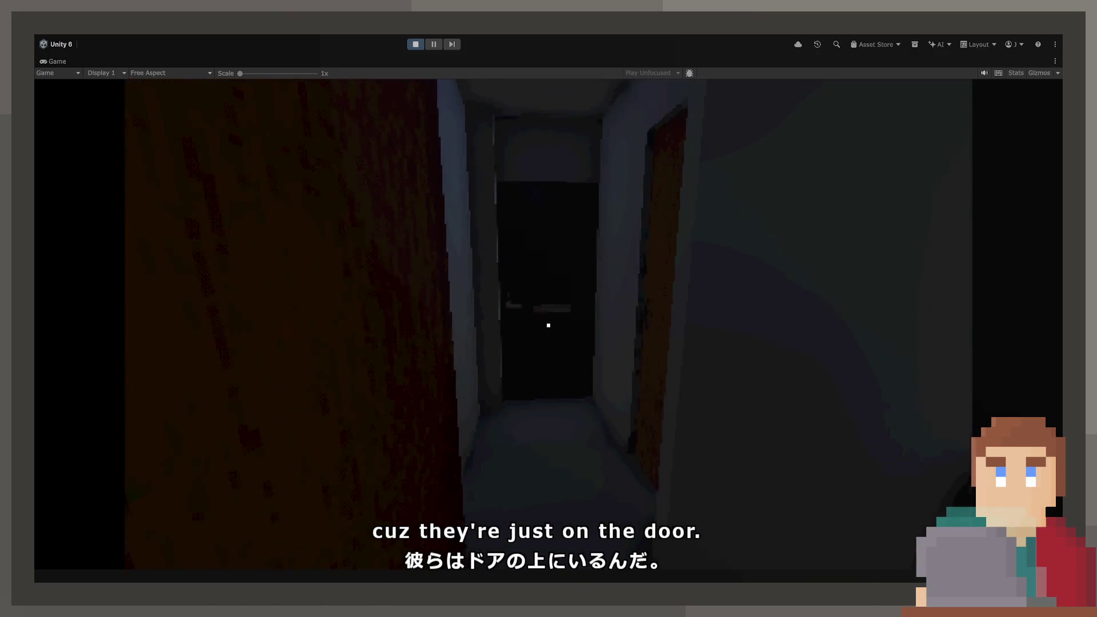
key("w")
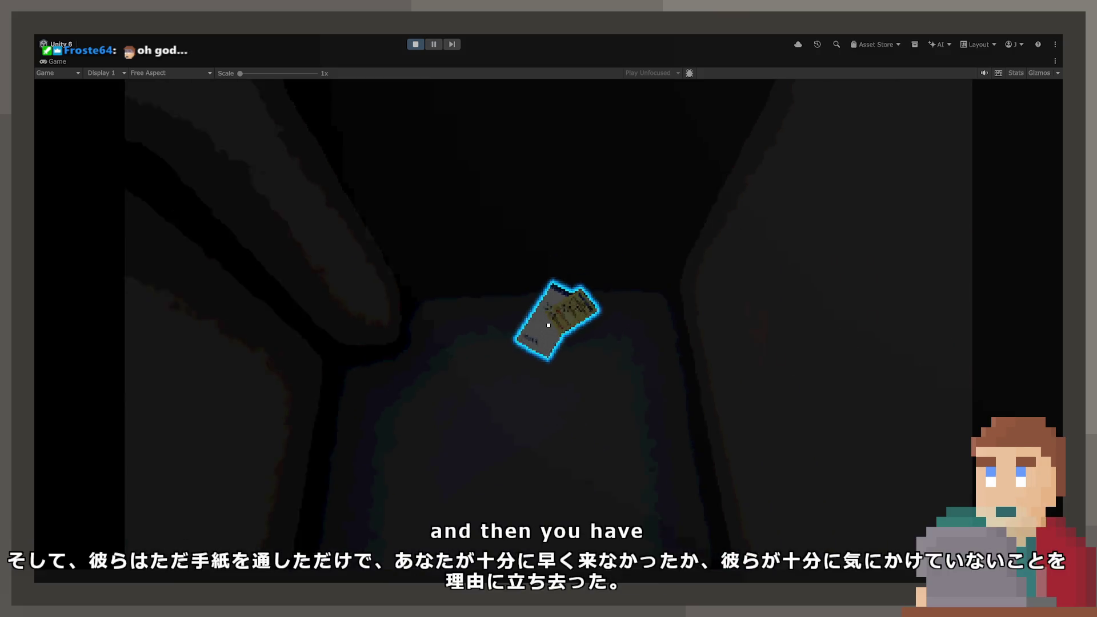
Pick up the note and read the Pancreatic Resection surgery letter for February 12th
left_click(548, 326)
left_click(548, 326)
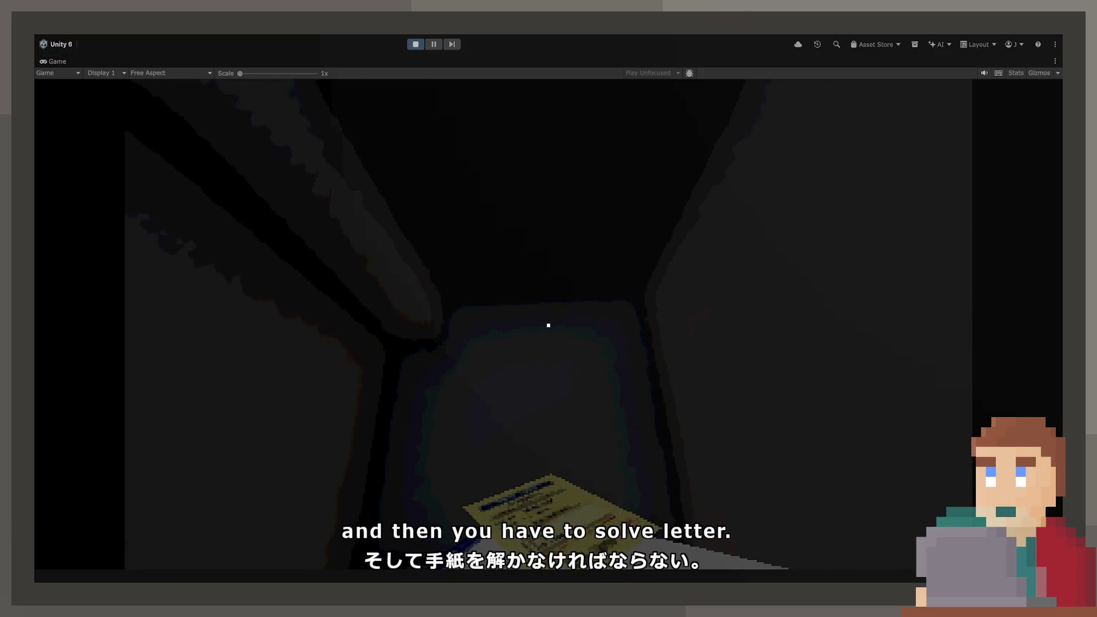
left_click(548, 325)
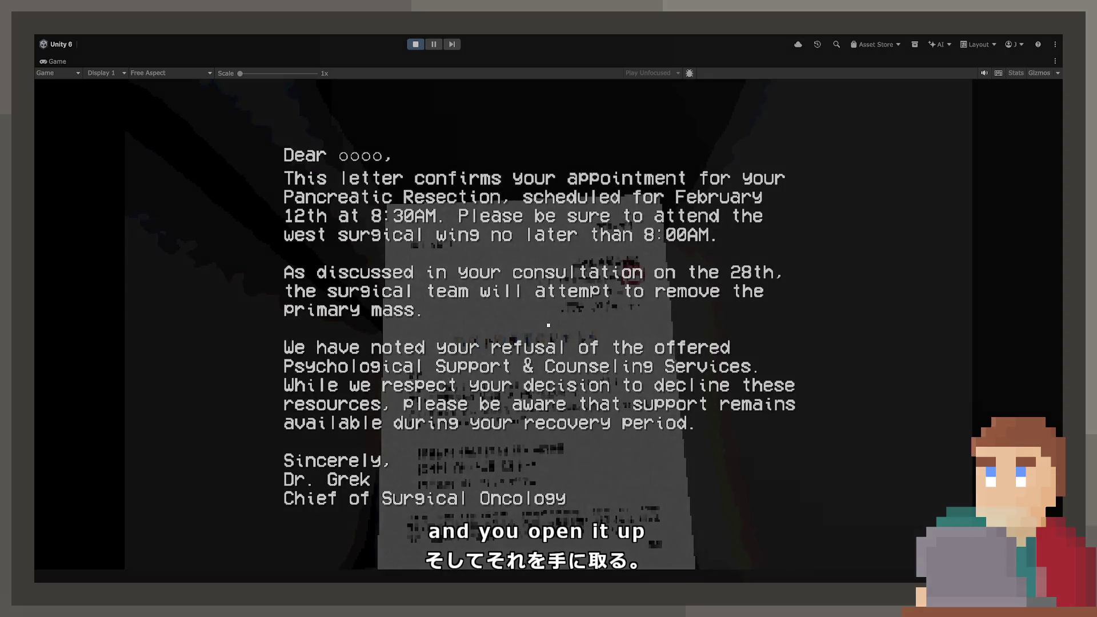
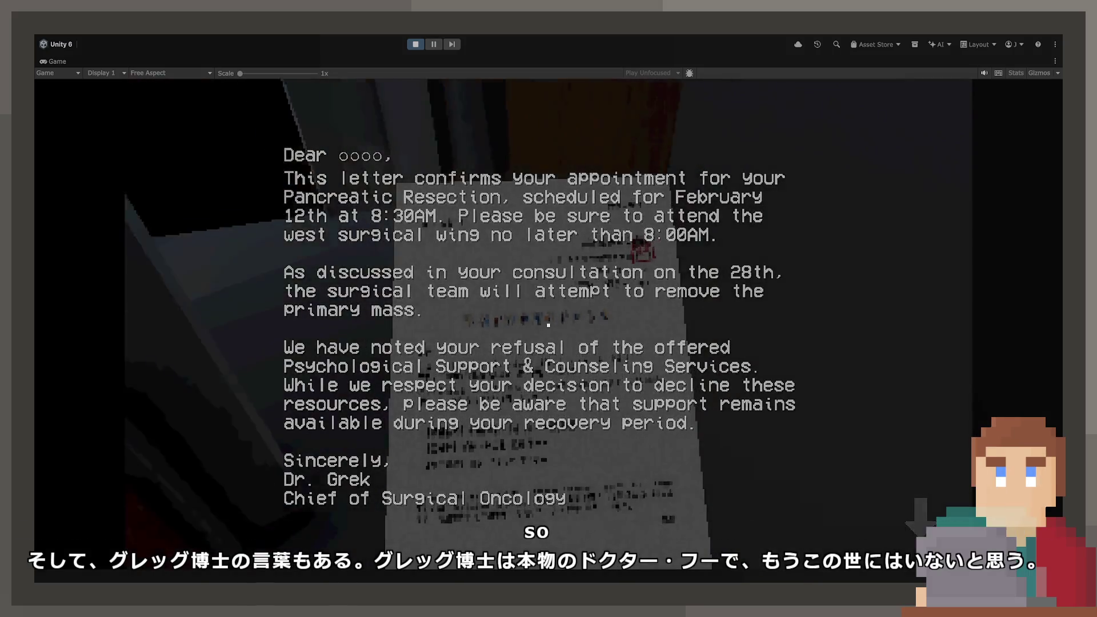
Close the surgery appointment letter and stop Play mode to return to the Unity editor
key("e")
key("e")
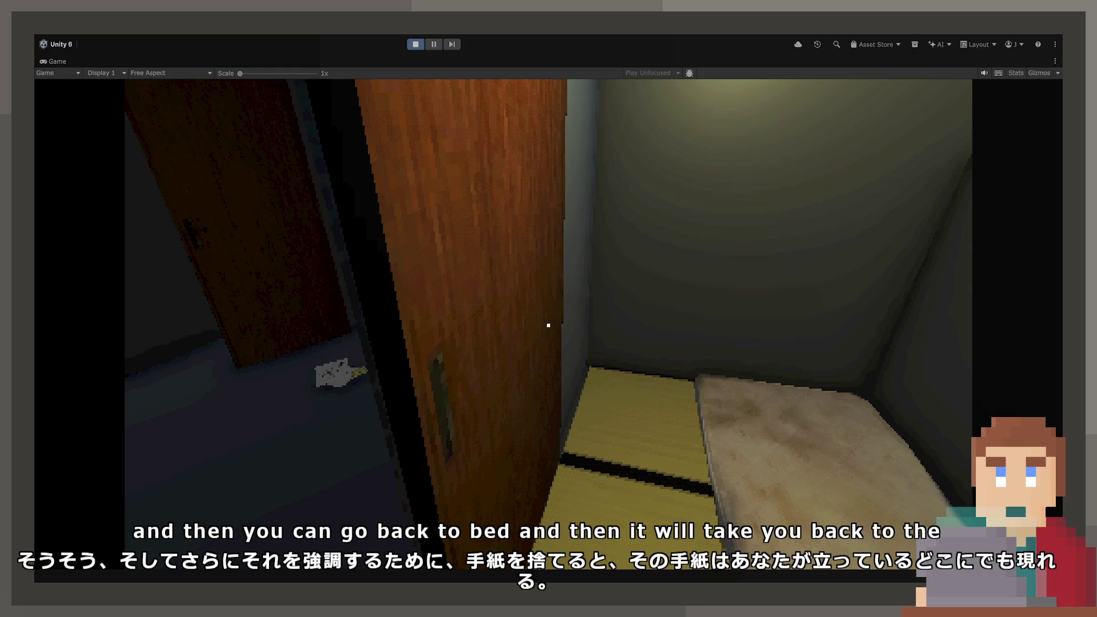
key("ctrl+p")
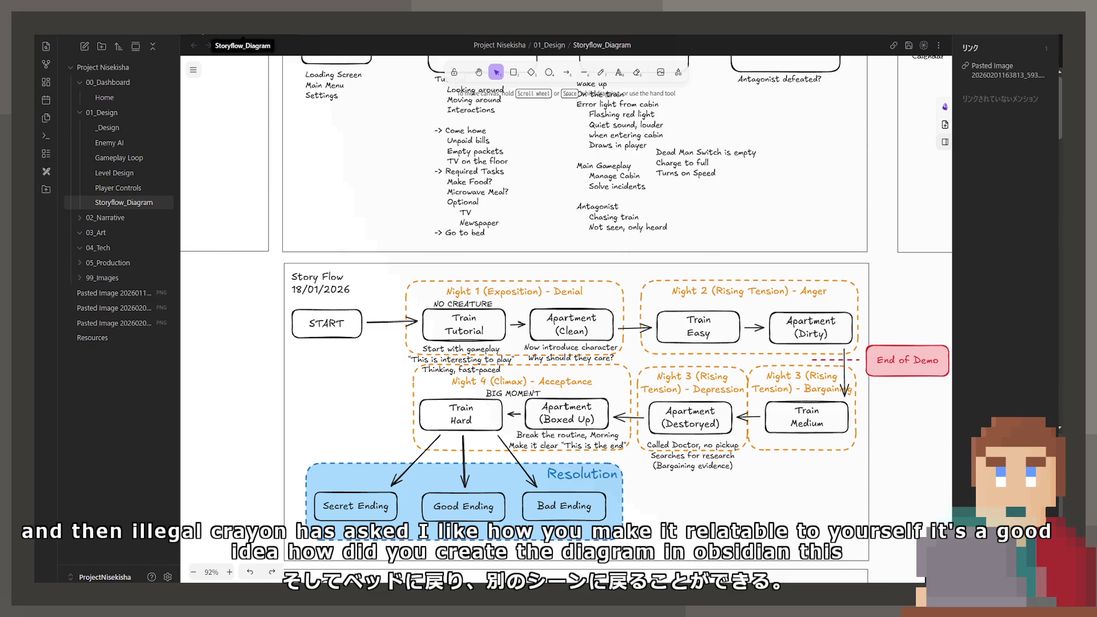
Create a new Excalidraw drawing, dismissing the Storyflow_Diagram context menu without choosing anything
right_click(142, 205)
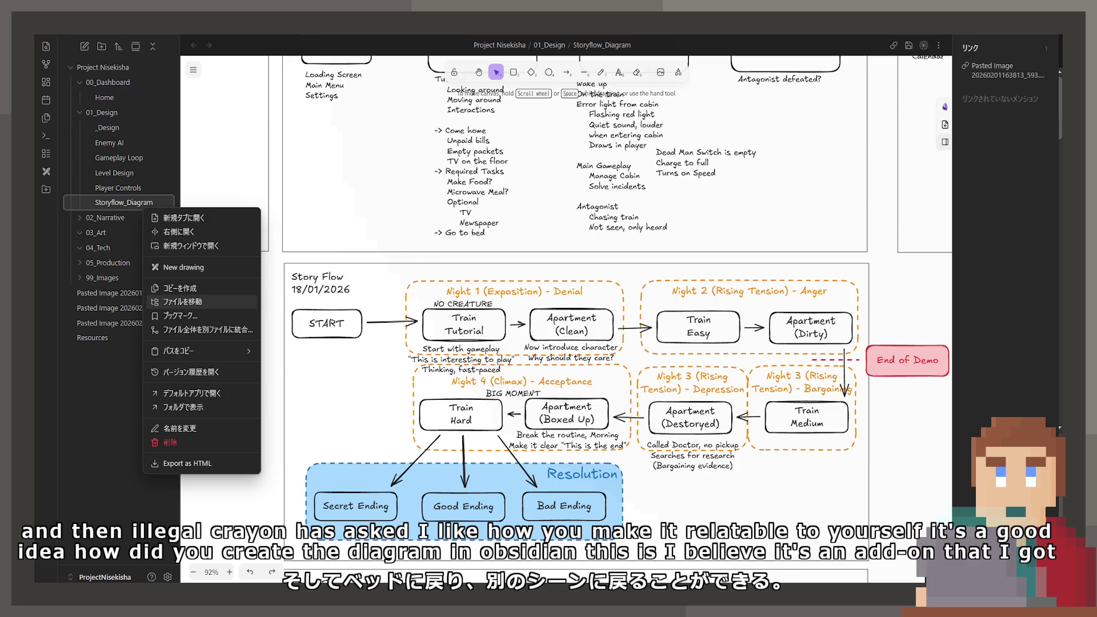
left_click(42, 290)
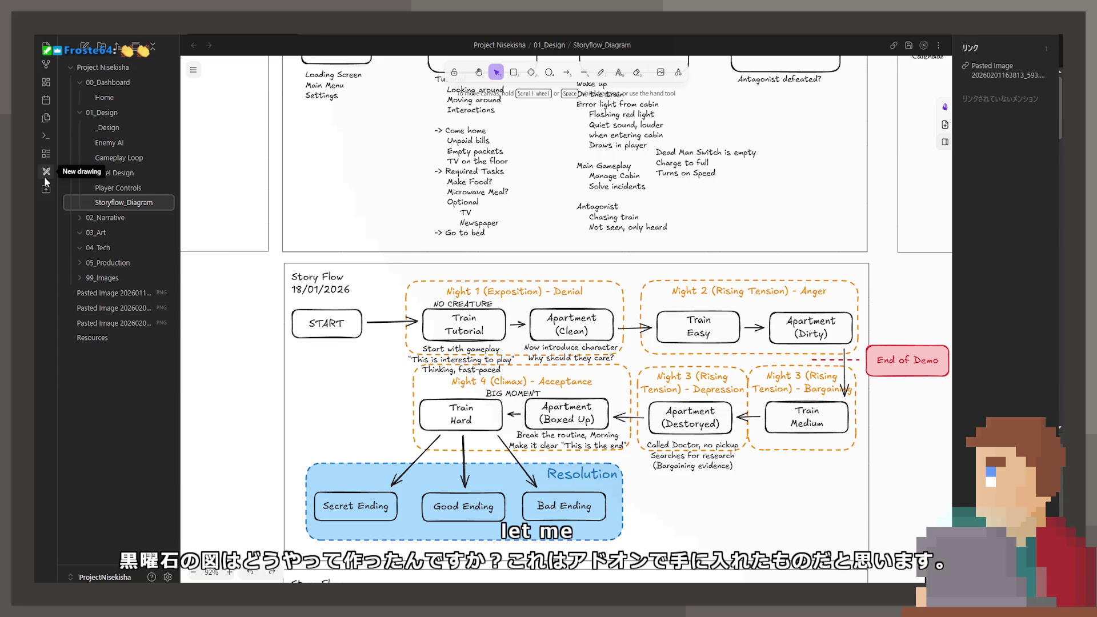
left_click(44, 178)
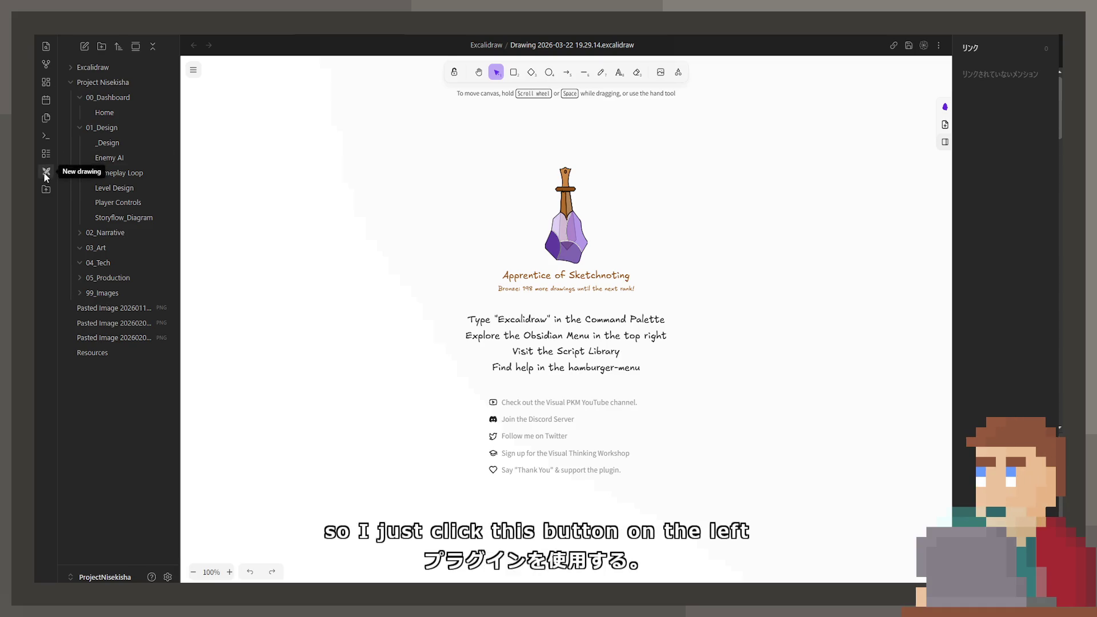
Draw a rounded rectangle and place a TEST label in its top-left corner
key("r")
mouse_move(409, 209)
left_mouse_down()
mouse_move(745, 365)
mouse_move(752, 439)
left_mouse_up()
double_click(553, 279)
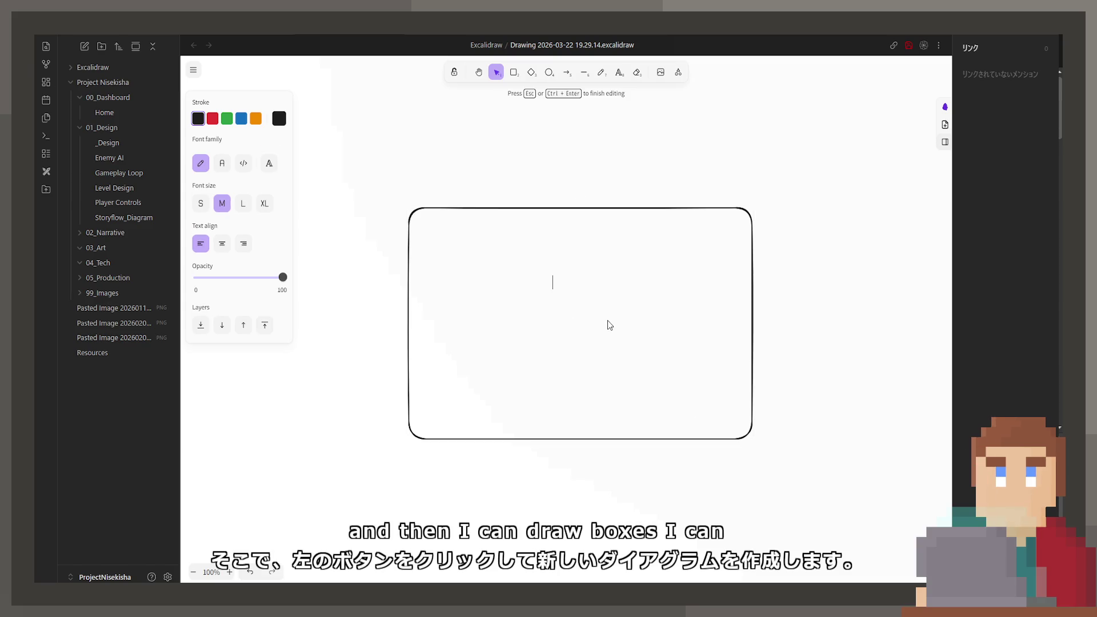
type("TEST")
key("Escape")
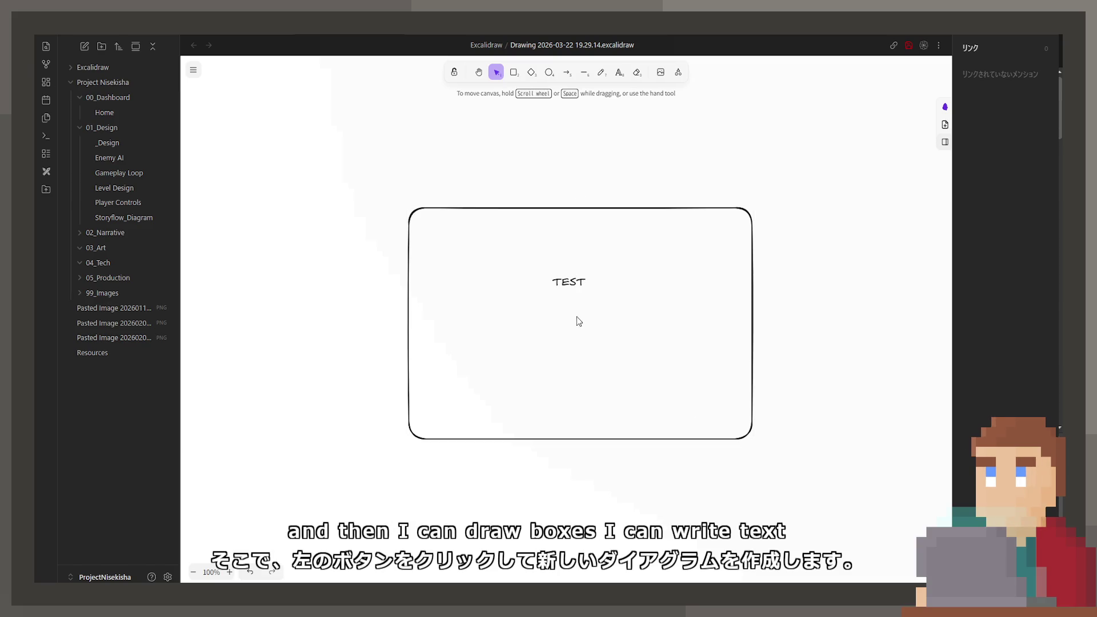
left_click(565, 280)
left_click_drag(565, 280, 457, 234)
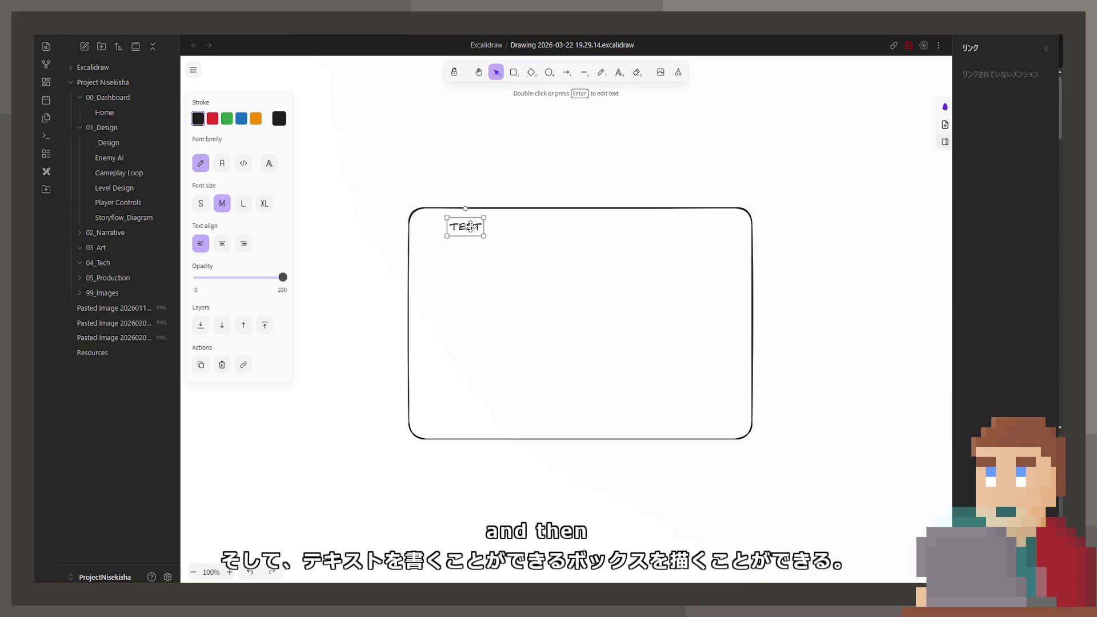
left_click(393, 257)
Duplicate the TEST box below the original, undo it, and return to Storyflow_Diagram
left_click_drag(358, 133, 785, 541)
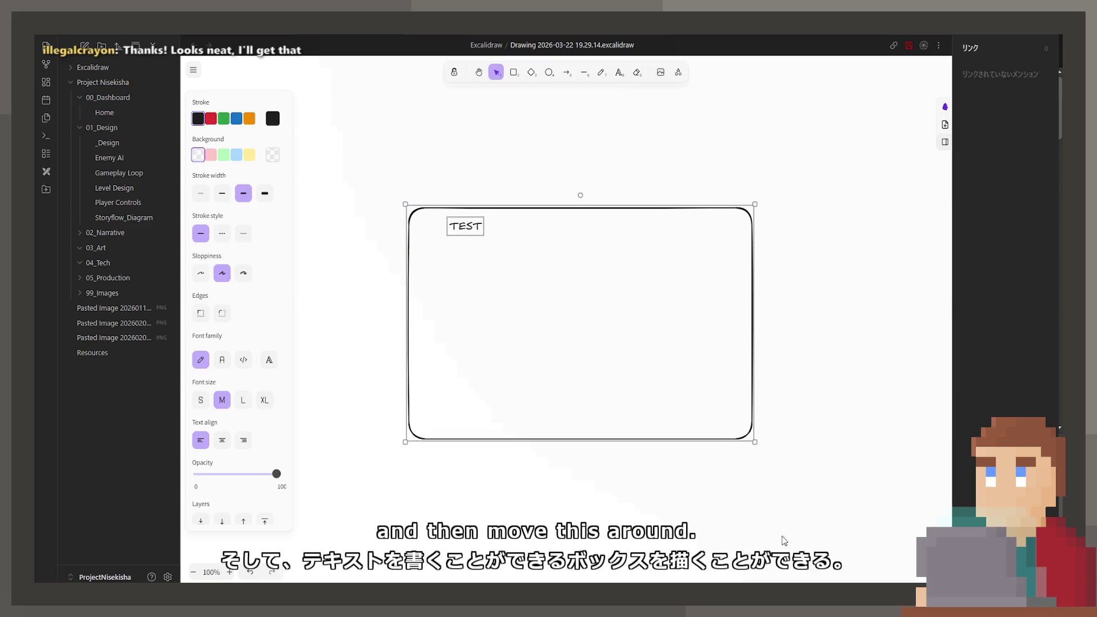
key("ctrl+c")
key("ctrl+v")
left_click_drag(593, 325, 459, 475)
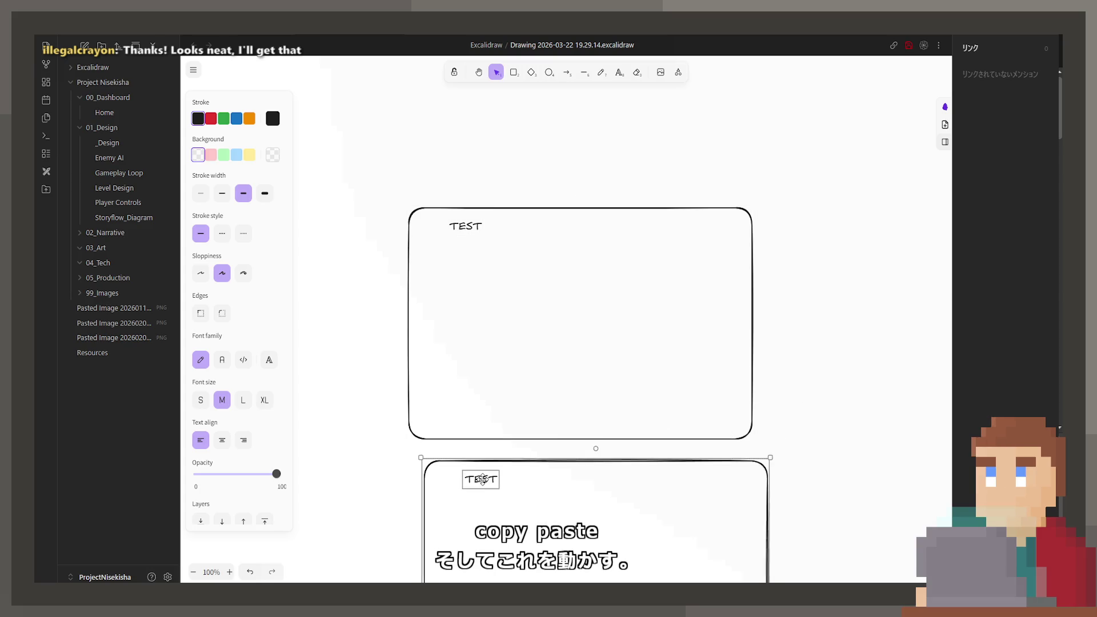
key("ctrl+z")
key("ctrl+z")
key("ctrl+z")
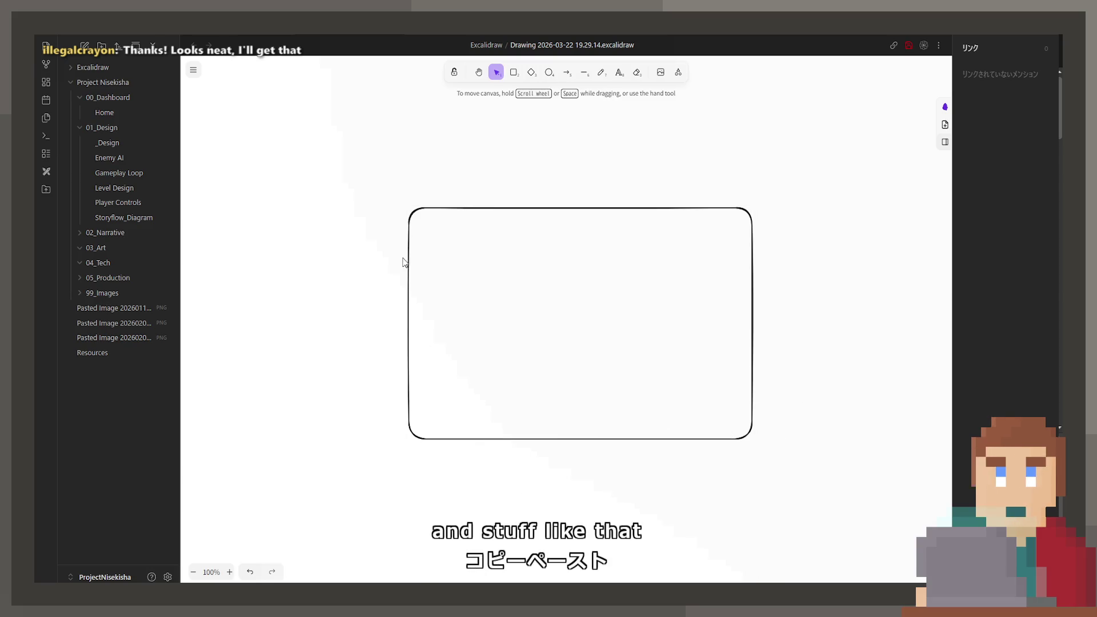
left_click(139, 215)
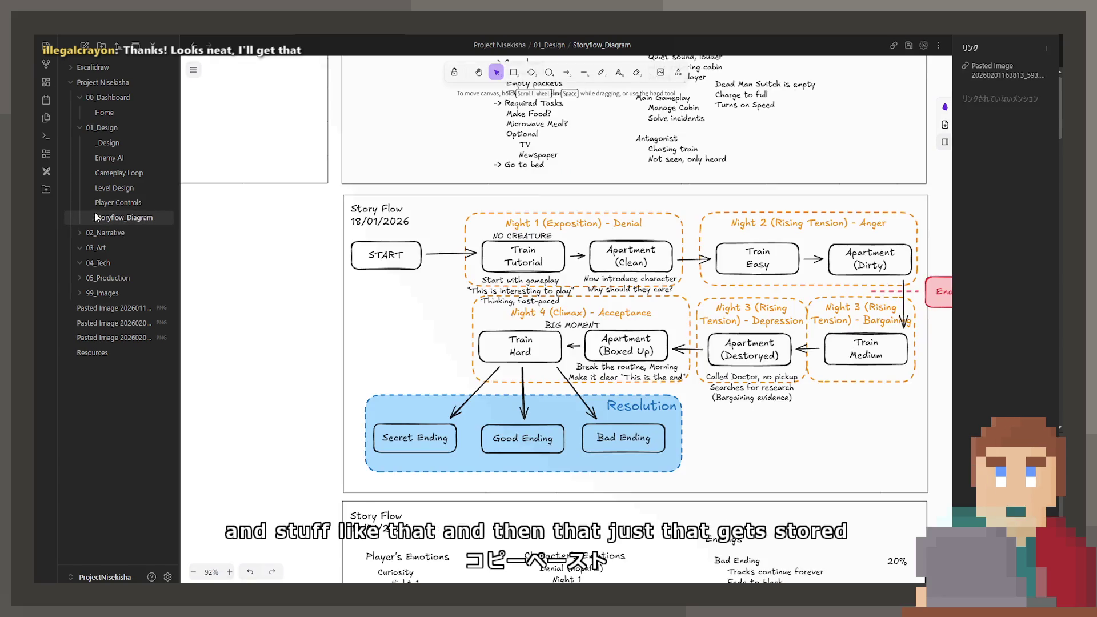
Scroll around the Storyflow_Diagram canvas to locate the Story Flow boards
scroll(338, 301, "down", 4)
scroll(499, 304, "down", 10, "ctrl")
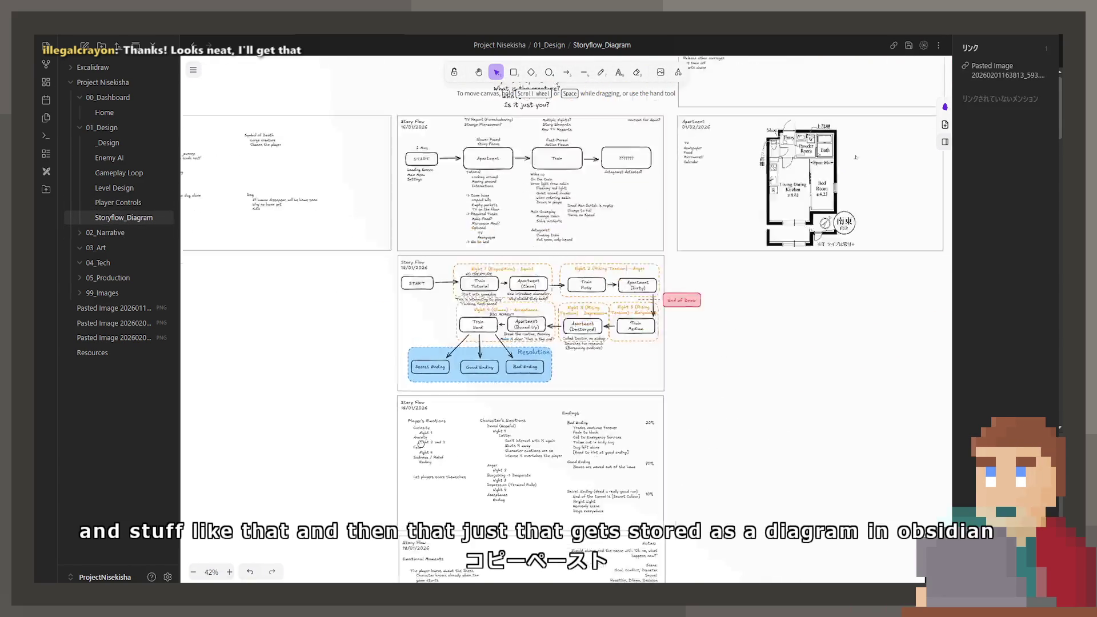
scroll(544, 444, "up", 3)
scroll(561, 420, "up", 8, "ctrl")
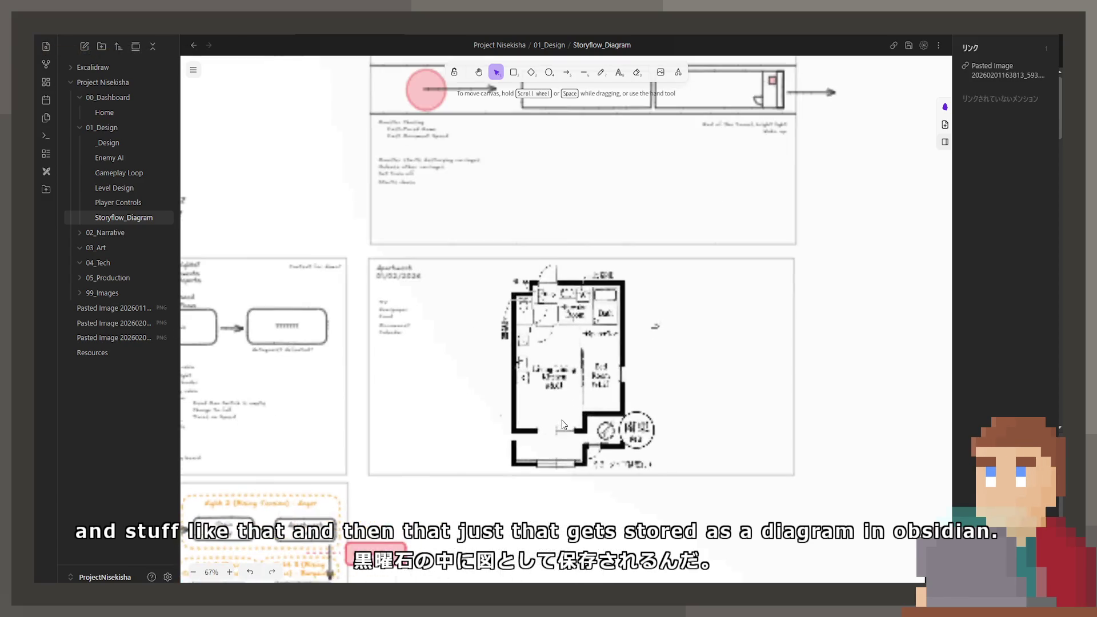
scroll(614, 418, "up", 3)
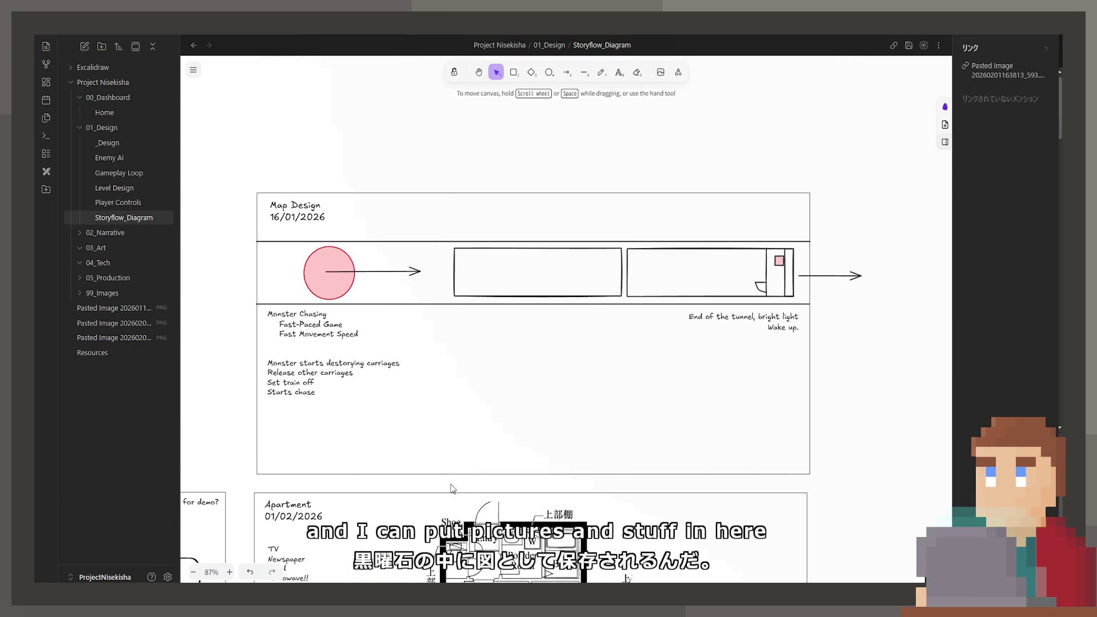
scroll(657, 343, "left", 4, "shift")
scroll(688, 262, "down", 6)
scroll(688, 261, "down", 10)
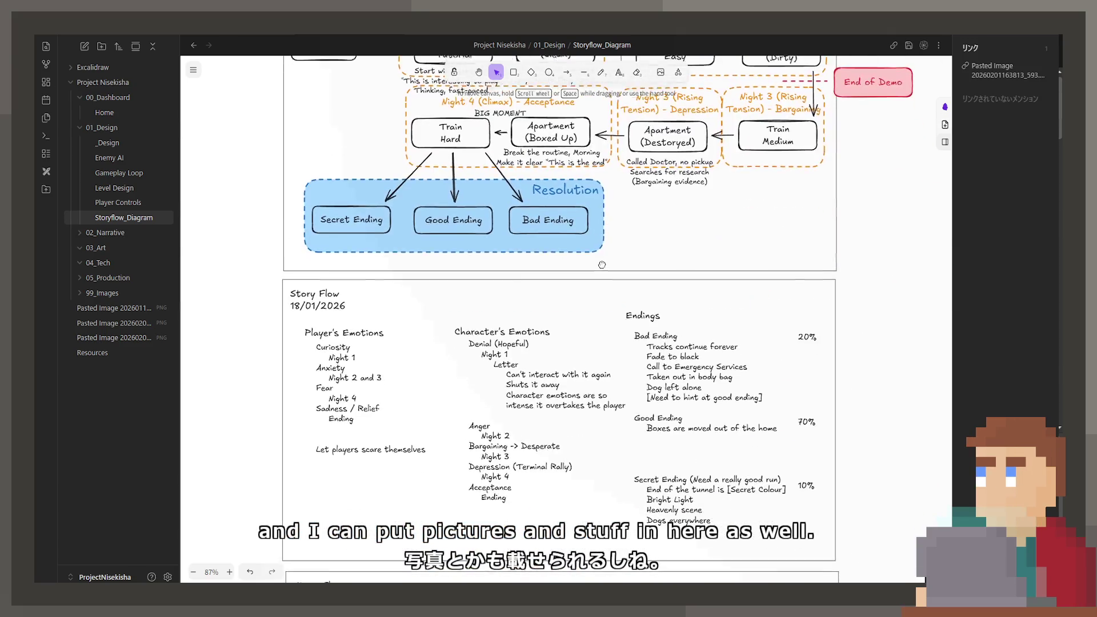
Pan to frame the full Night 1–4 Story Flow chart with the notes board above it
middle_click_drag(581, 420, 622, 495)
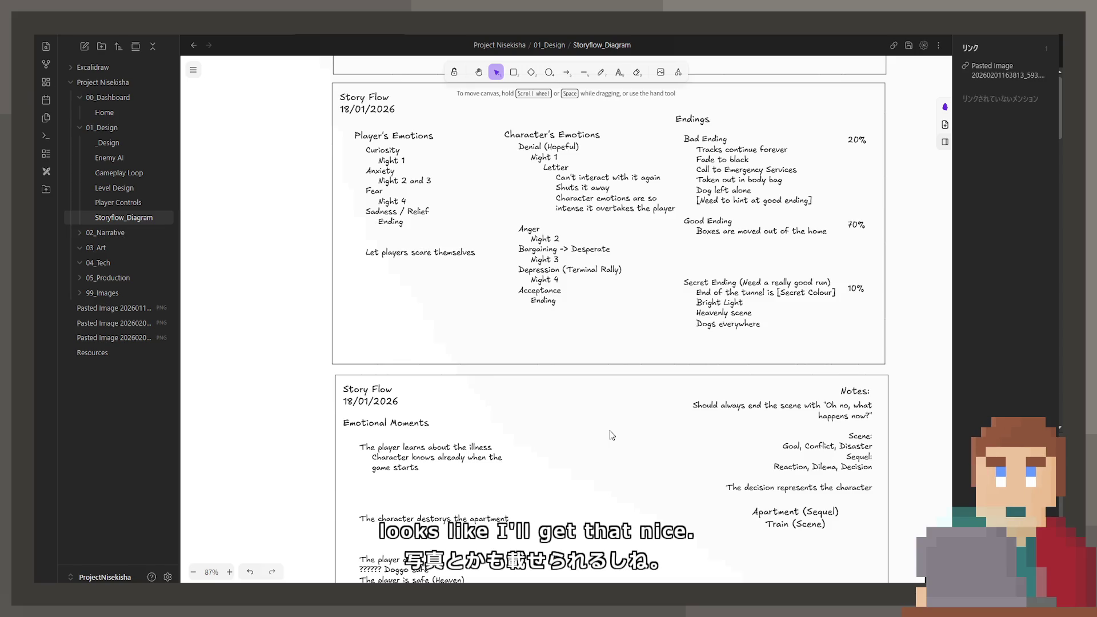
middle_click_drag(588, 160, 624, 363)
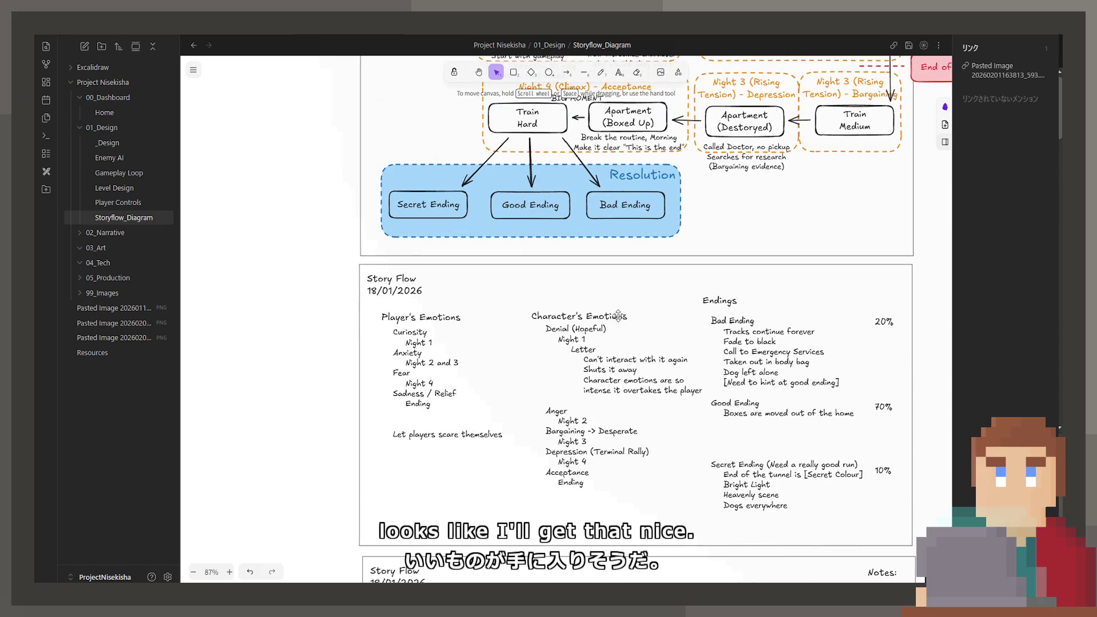
middle_click_drag(618, 316, 563, 363)
middle_click_drag(562, 318, 514, 525)
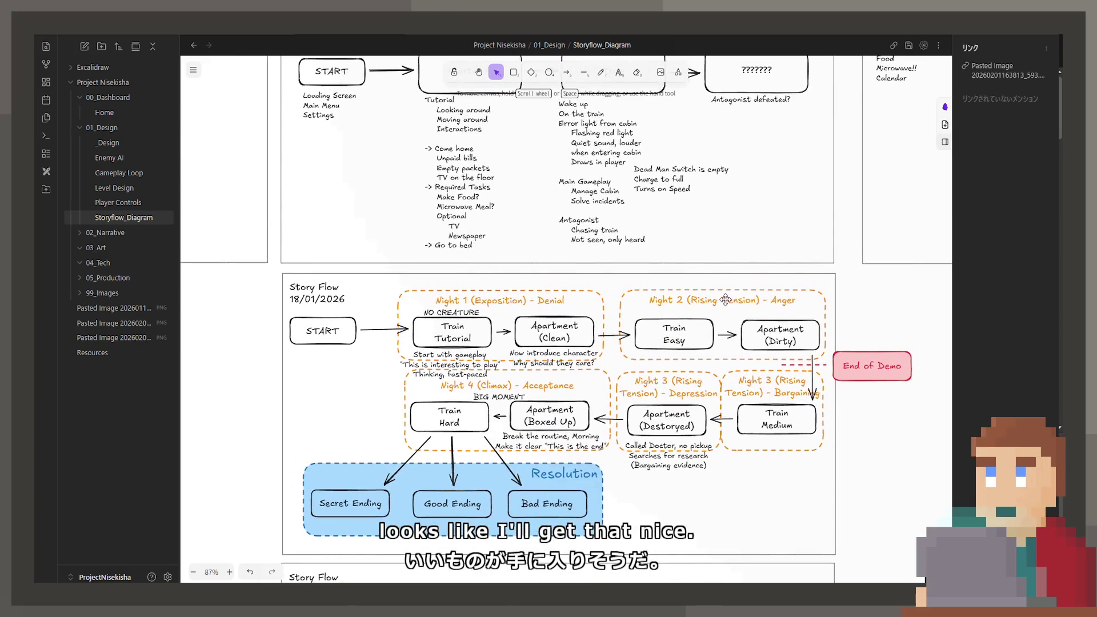
scroll(511, 229, "down", 2)
double_click(511, 228)
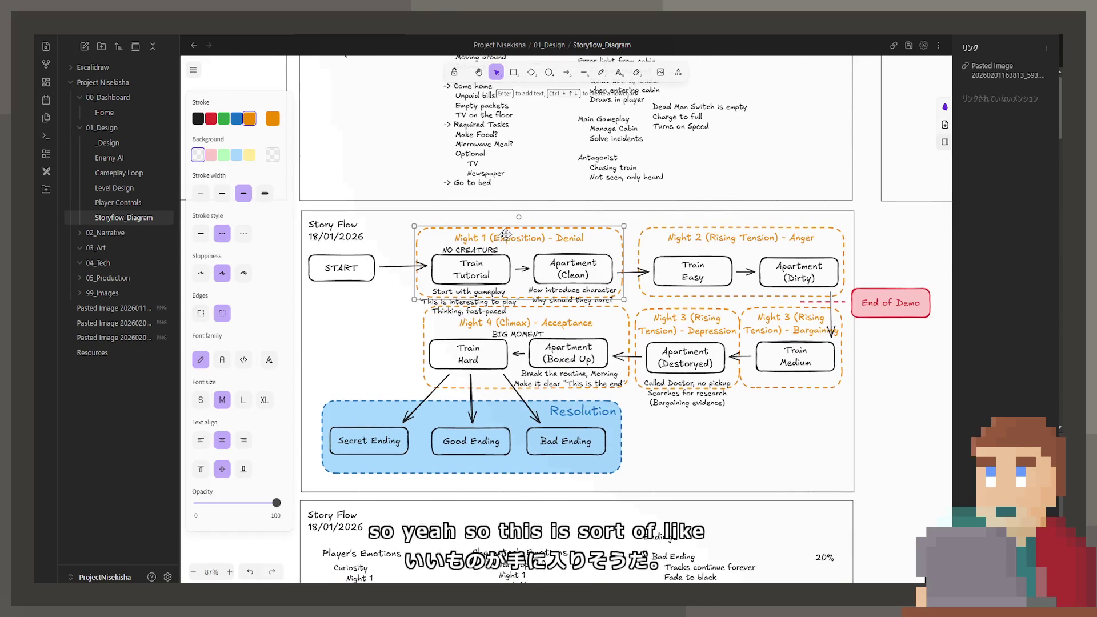
key("ctrl+a")
double_click(576, 240)
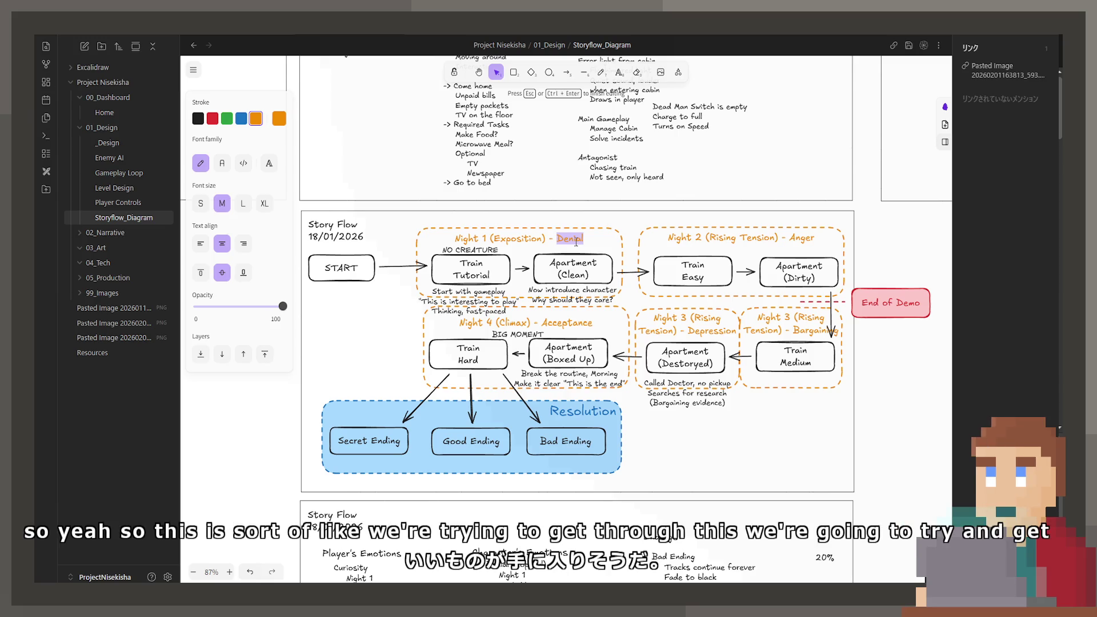
double_click(799, 241)
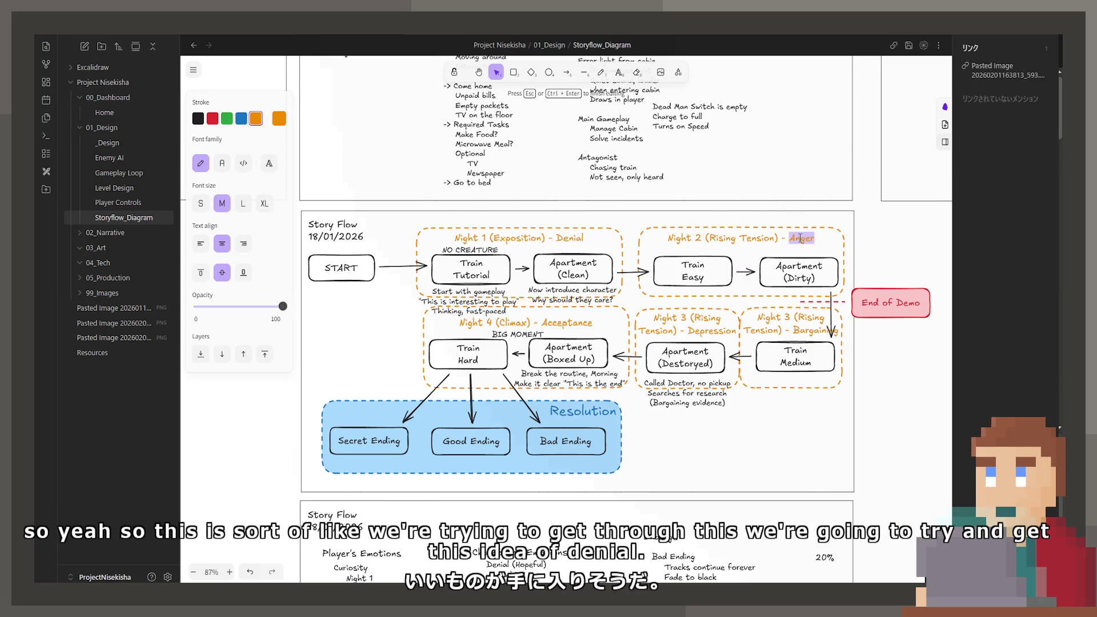
double_click(809, 332)
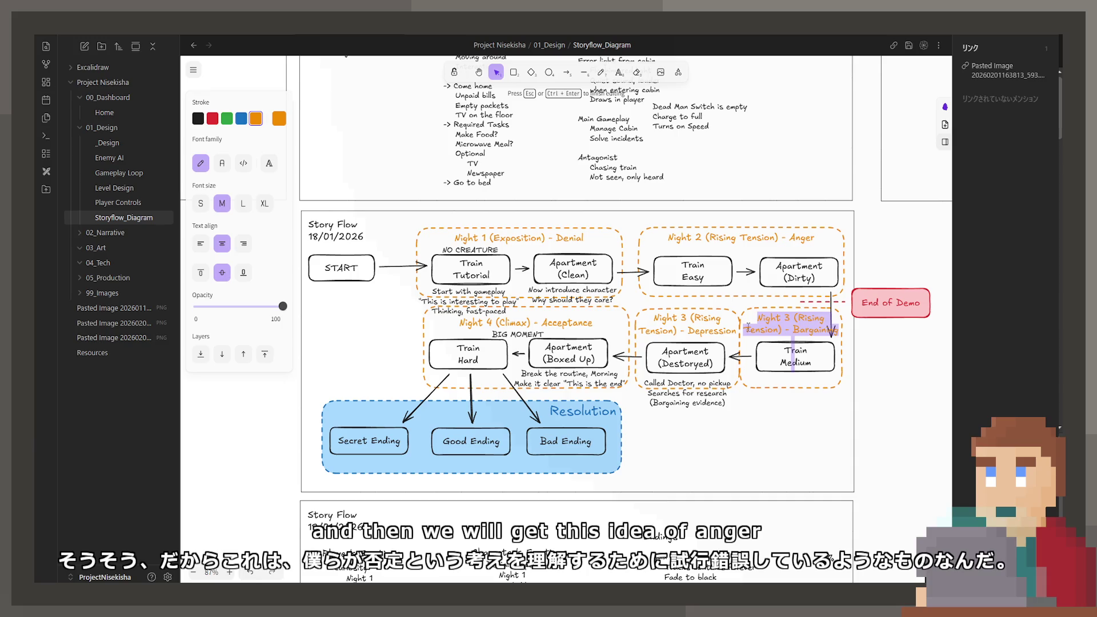
double_click(719, 334)
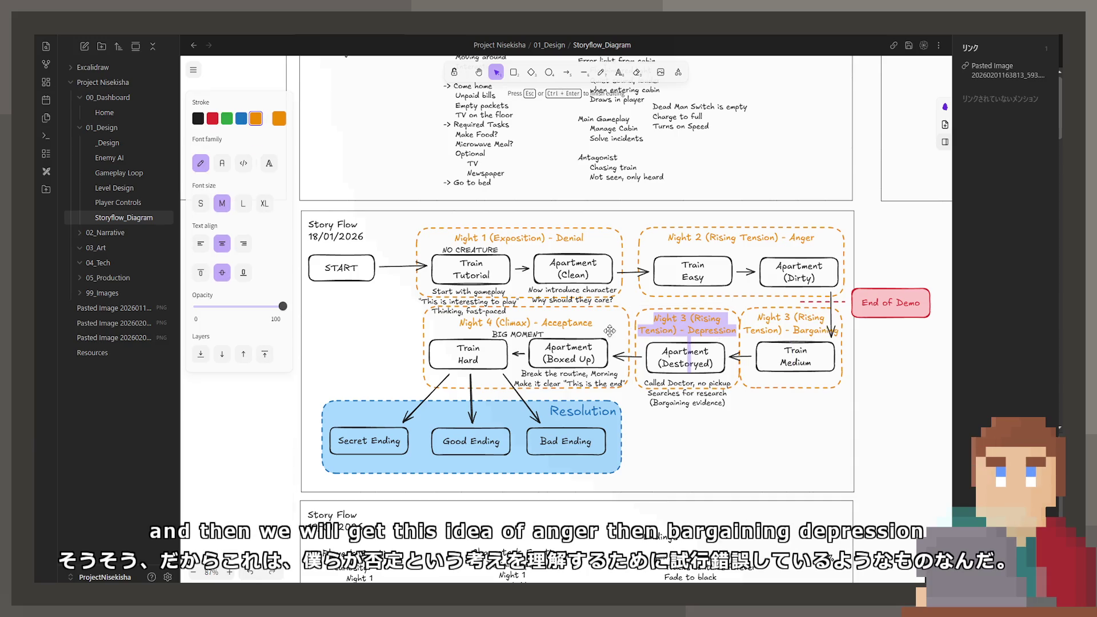
double_click(574, 323)
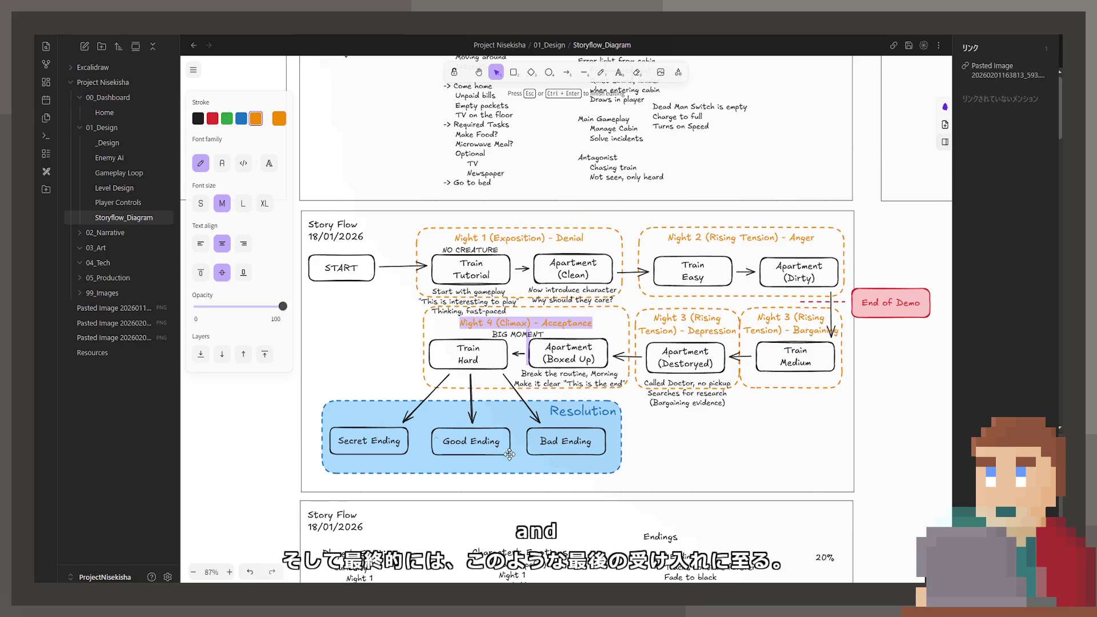
left_click(649, 447)
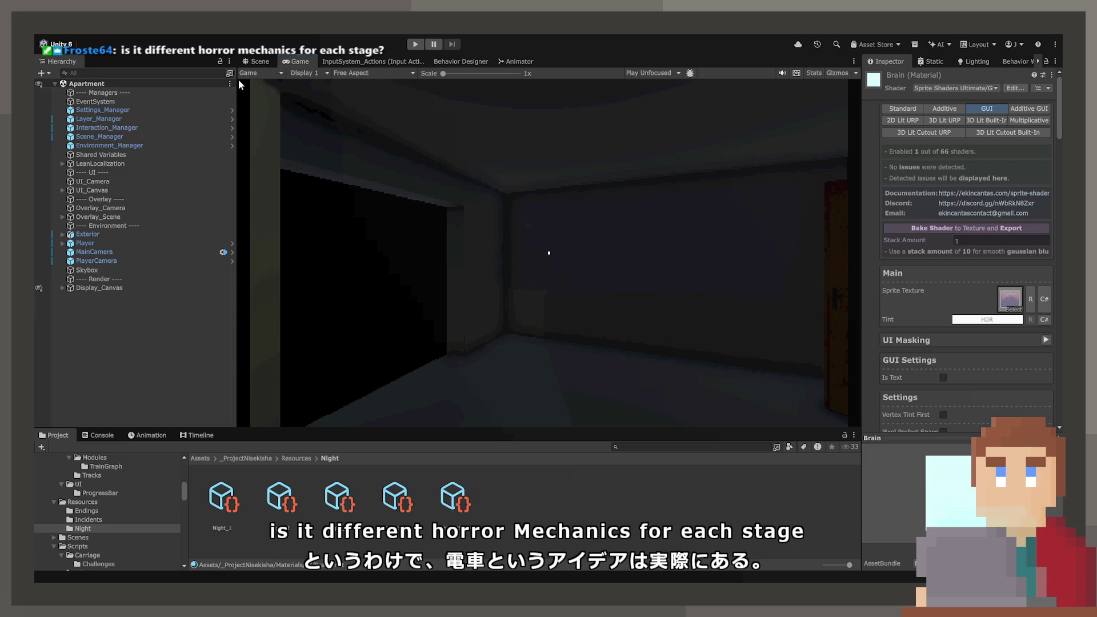
Switch Unity from the Game view to the editable Scene view of the carriage interior
left_click(255, 62)
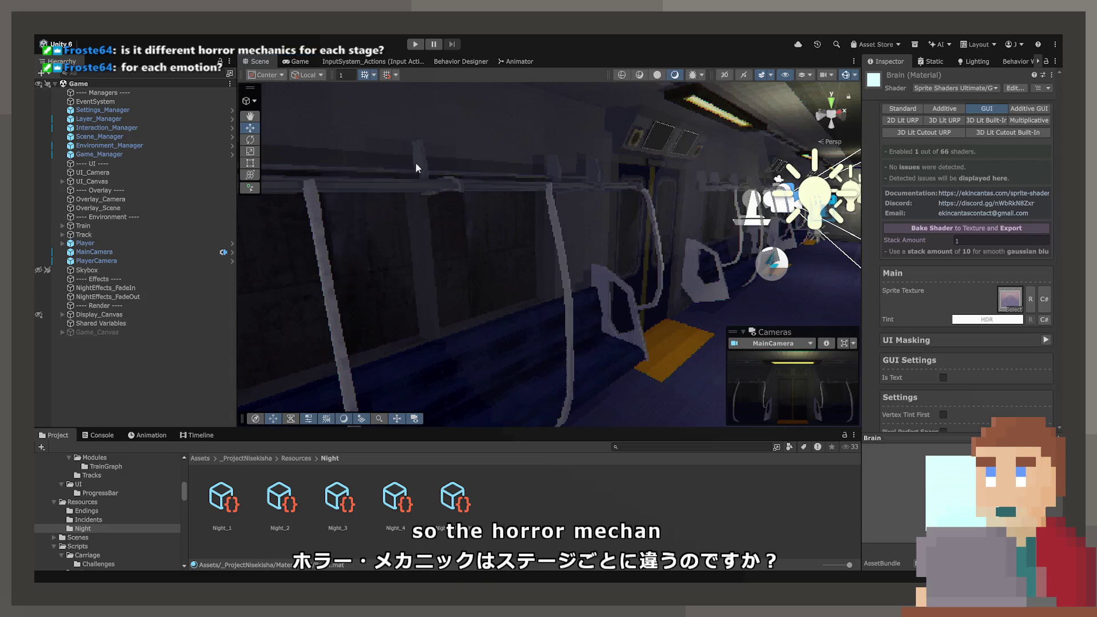
Fly the Scene view down the corridor to the cab console, then out past the train into the tunnel
right_click_drag(514, 228, 638, 177)
right_click_drag(643, 180, 478, 209)
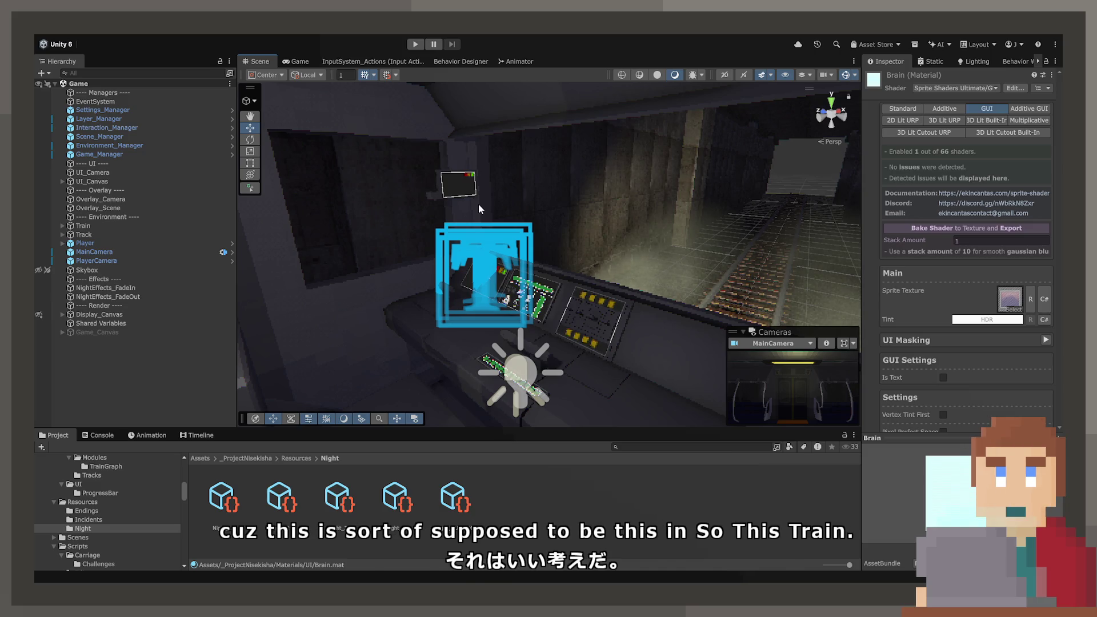
left_click_drag(478, 204, 468, 244, "alt")
scroll(468, 244, "down", 10)
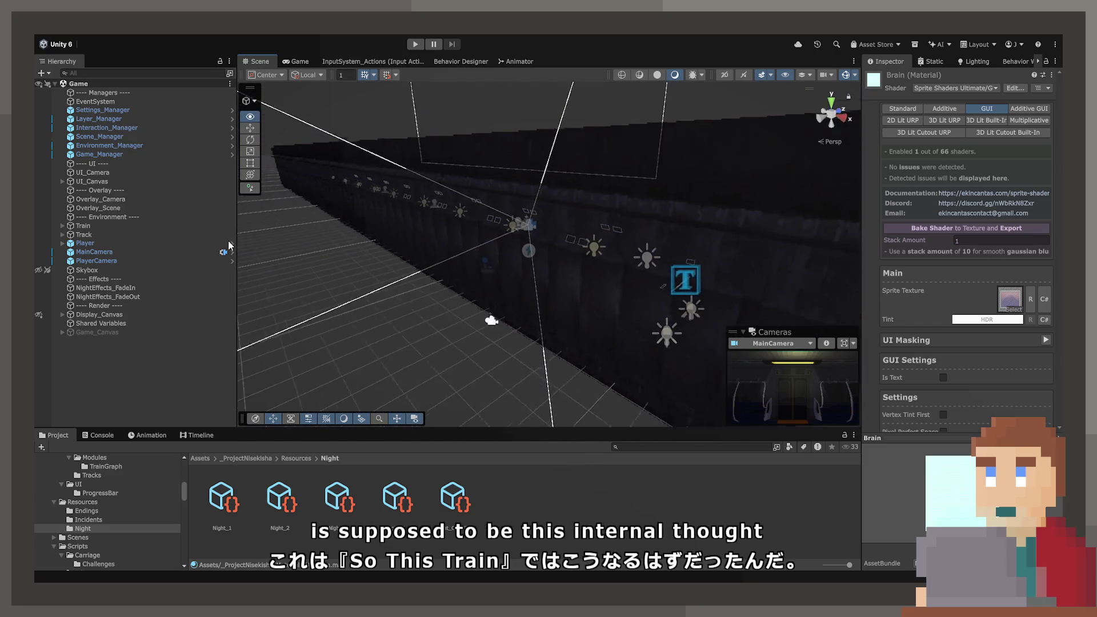
left_click_drag(503, 263, 524, 269, "alt")
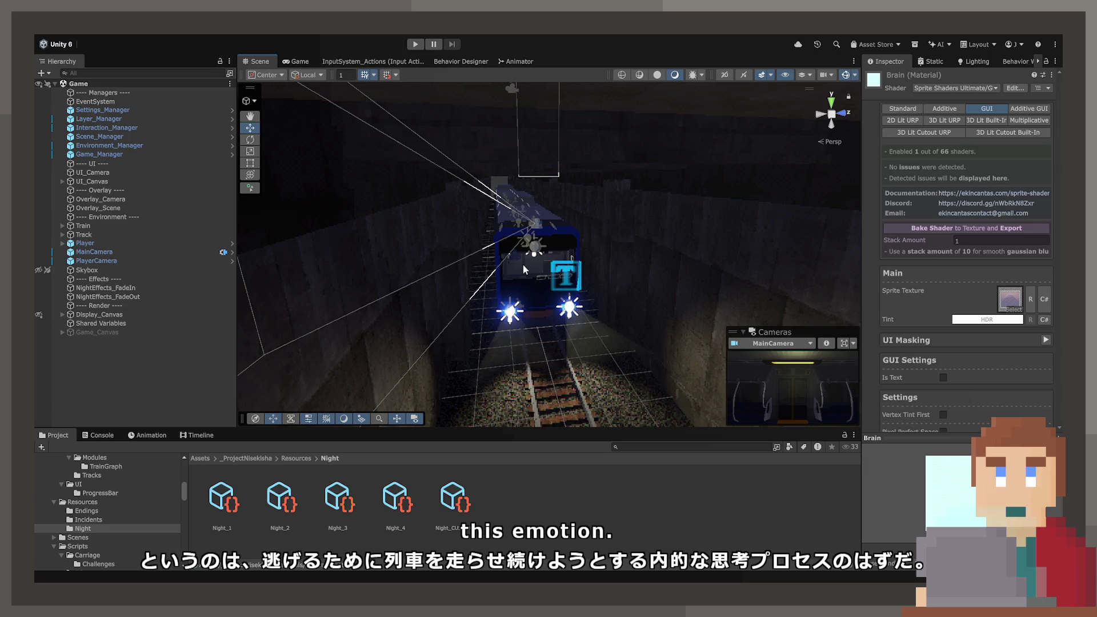
key("w")
mouse_move(519, 285)
right_mouse_down()
mouse_move(485, 240)
mouse_move(498, 262)
mouse_move(1045, 269)
mouse_move(1046, 254)
mouse_move(1016, 255)
mouse_move(1050, 264)
mouse_move(920, 260)
mouse_move(487, 189)
right_mouse_up()
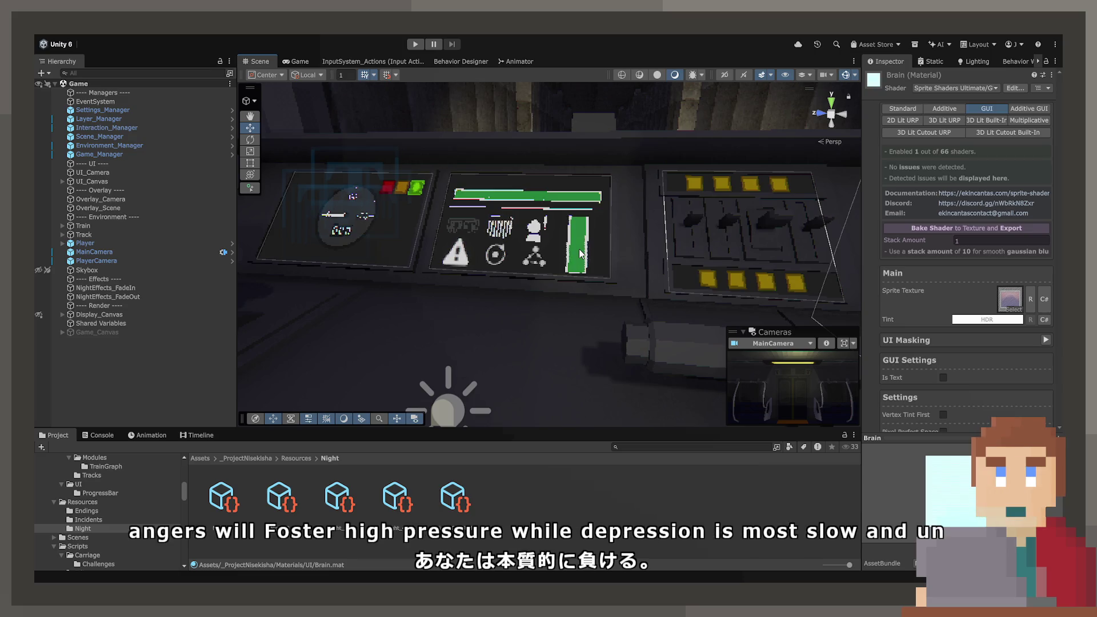
Turn the Scene view to the cab dashboard panels, pull back, then face down the tunnel
right_click_drag(580, 253, 536, 251)
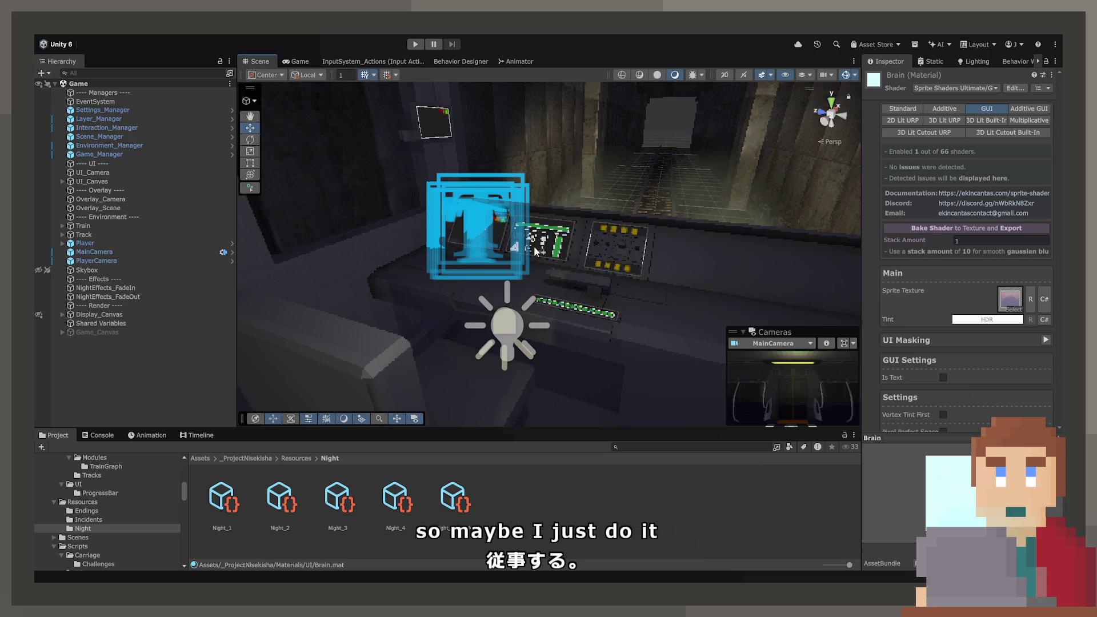
scroll(566, 252, "up", 5)
scroll(592, 252, "down", 5)
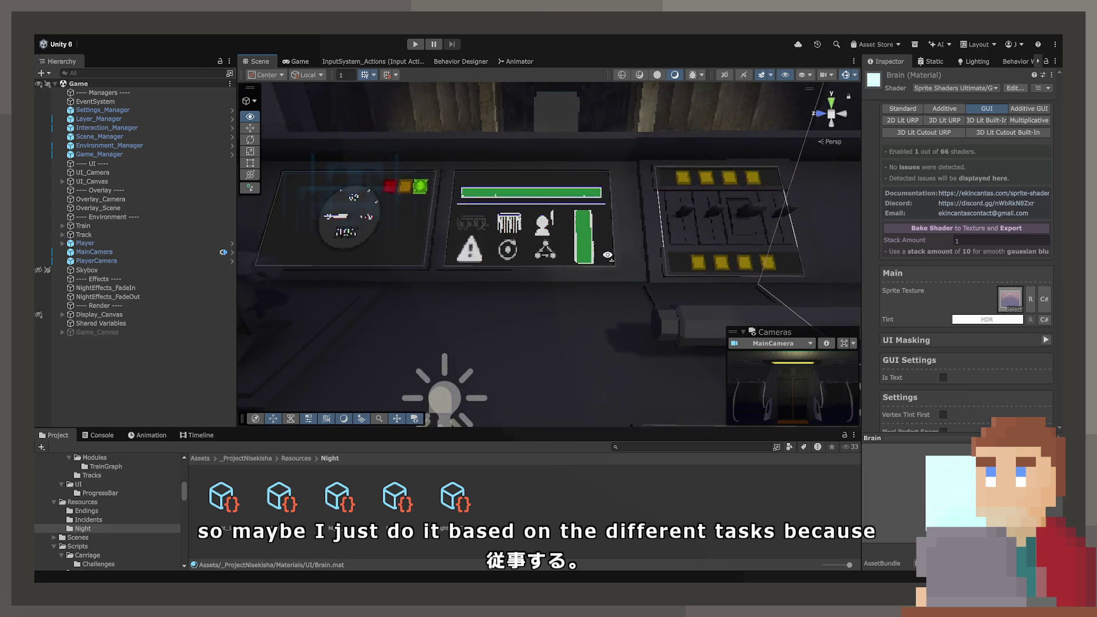
mouse_move(608, 255)
right_mouse_down()
mouse_move(602, 307)
mouse_move(588, 220)
right_mouse_up()
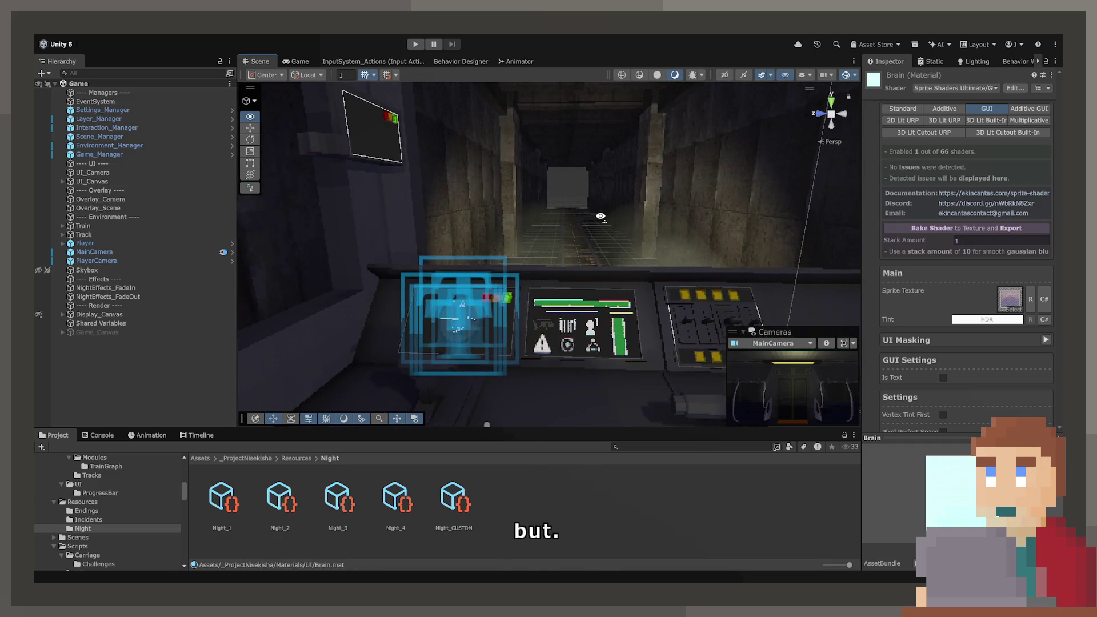
mouse_move(451, 265)
right_mouse_down()
mouse_move(505, 232)
mouse_move(495, 232)
right_mouse_up()
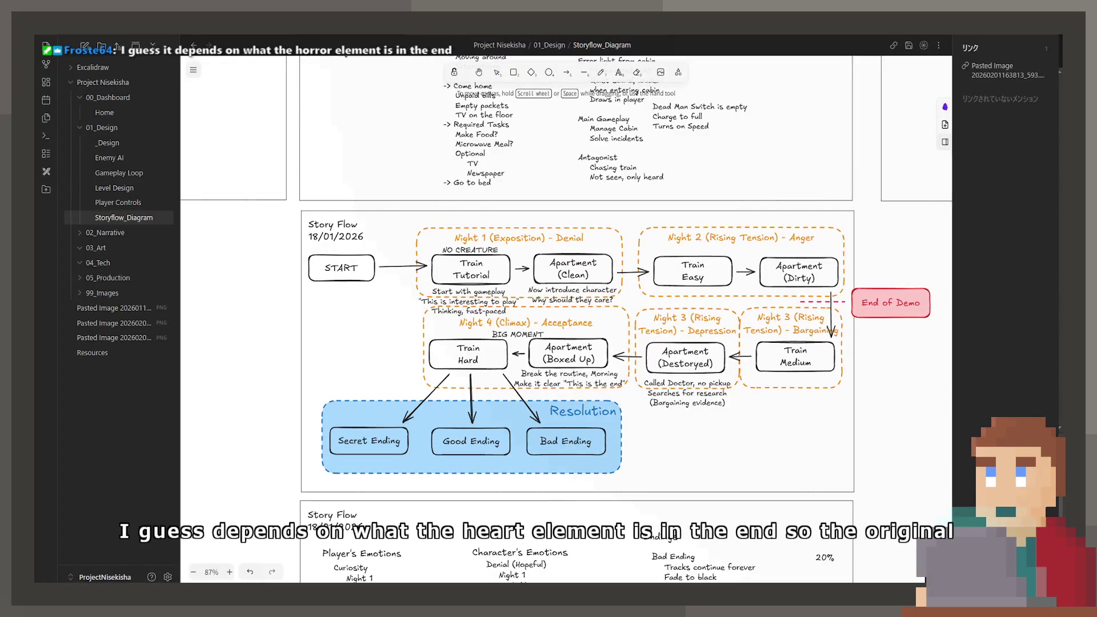
Pan to the Map Design board, briefly selecting and deselecting the pink monster circle
scroll(606, 330, "up", 10)
middle_click_drag(606, 330, 611, 342)
left_click(382, 318)
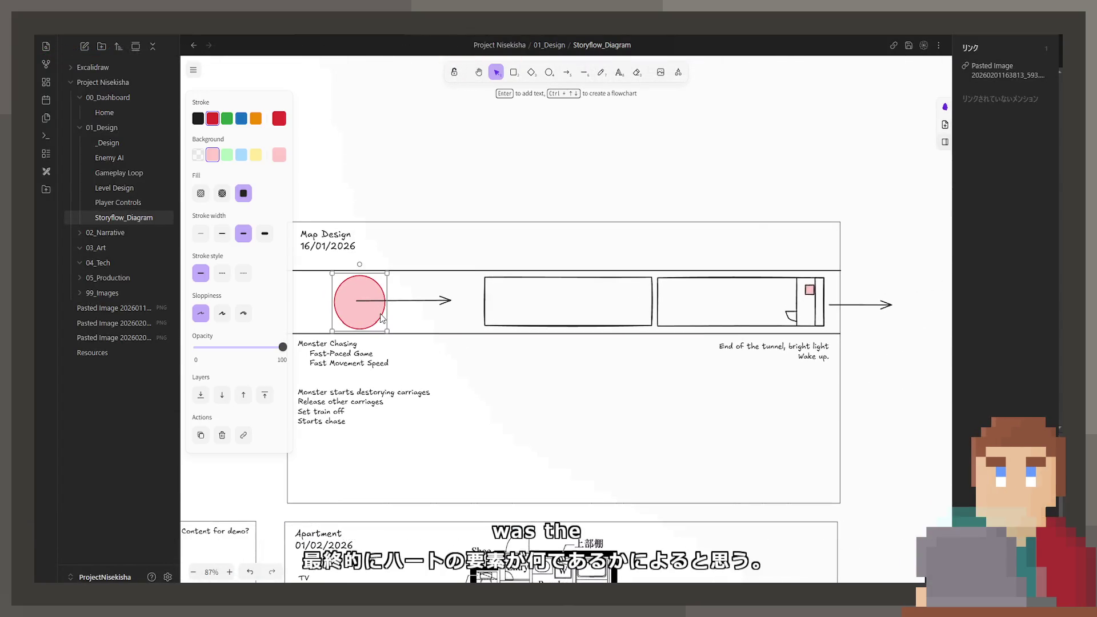
left_click(457, 449)
middle_click_drag(458, 446, 444, 414)
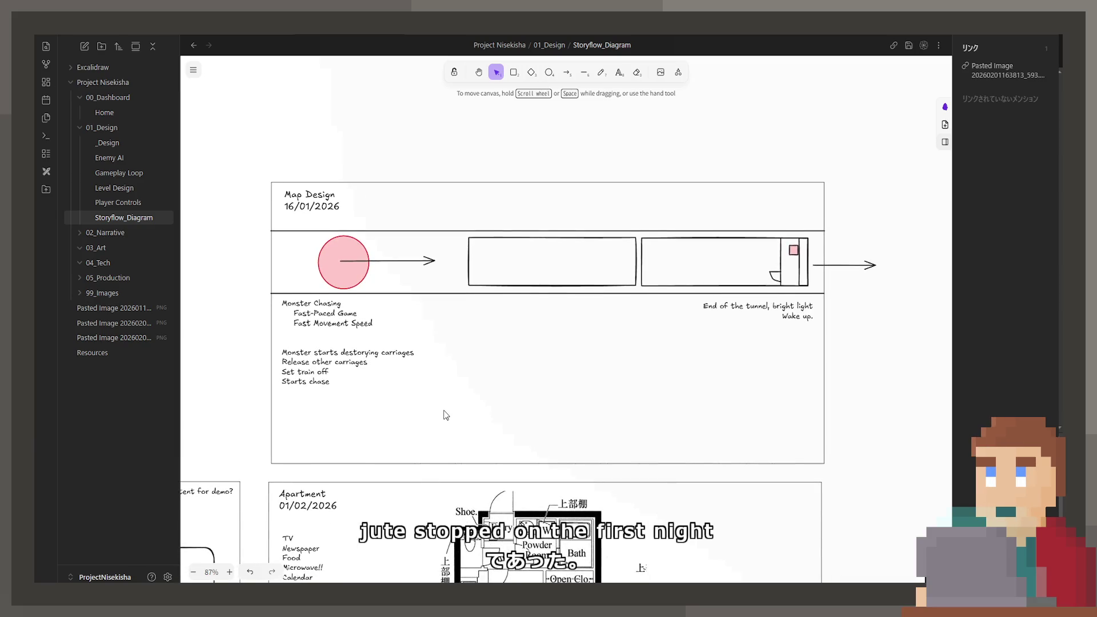